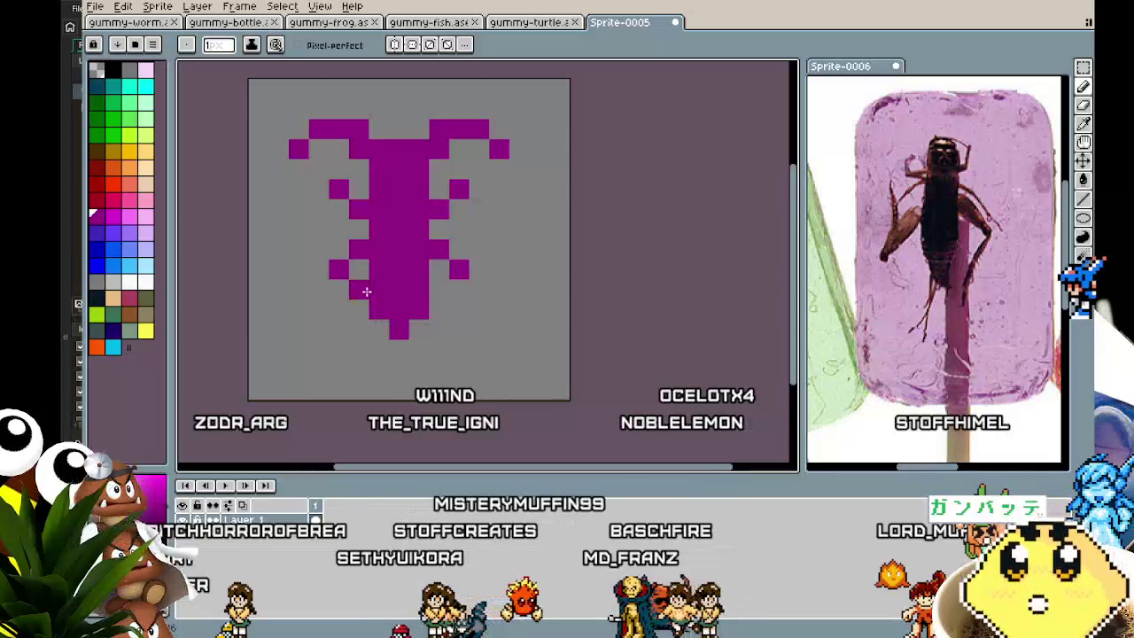
Undo the stray pixel, then select the whole sprite and clear the selection.
{"action": "key", "text": "ctrl+z"}
{"action": "scroll", "coordinate": [343, 375], "scroll_direction": "down", "scroll_amount": 1}
{"action": "scroll", "coordinate": [281, 397], "scroll_direction": "up", "scroll_amount": 1}
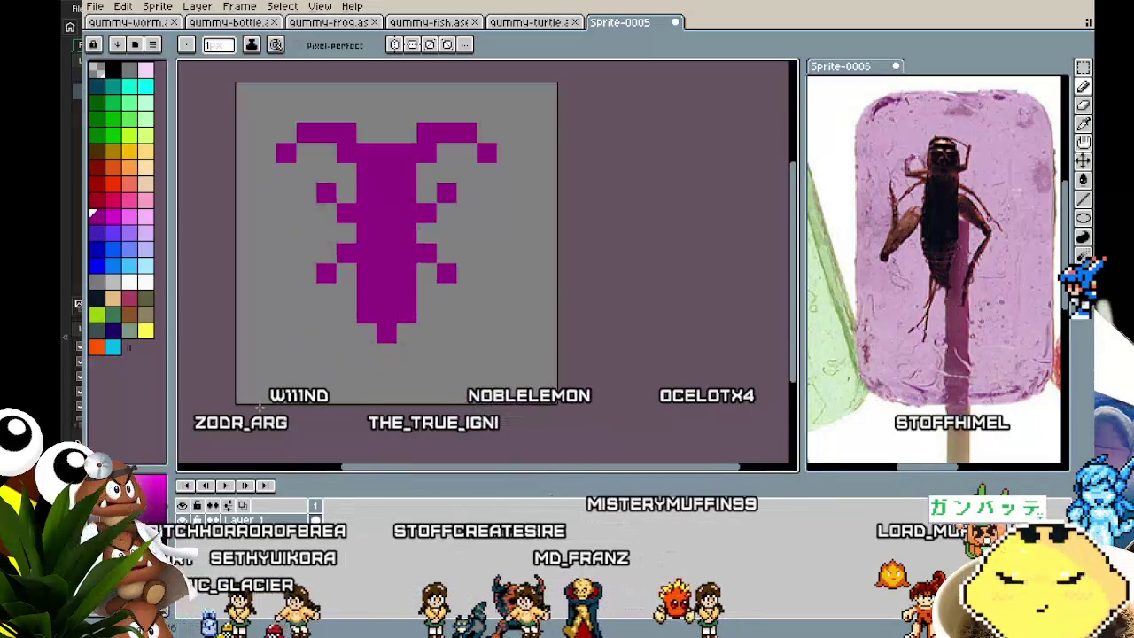
{"action": "key", "text": "m"}
{"action": "scroll", "coordinate": [305, 172], "scroll_direction": "down", "scroll_amount": 1}
{"action": "key", "text": "ctrl+a"}
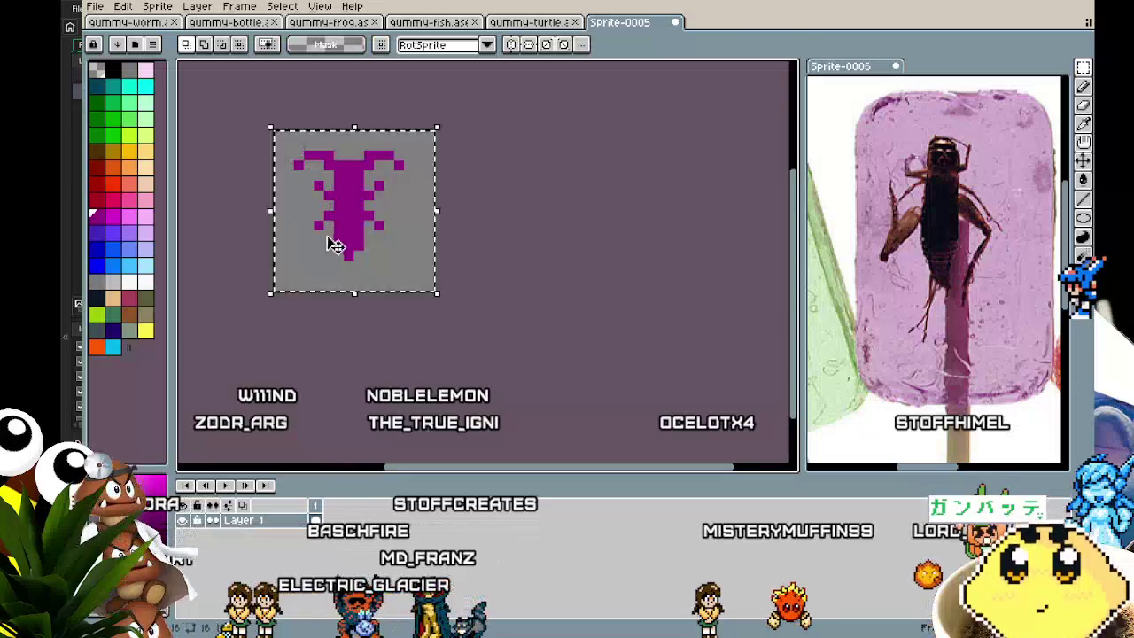
{"action": "key", "text": "ctrl+d"}
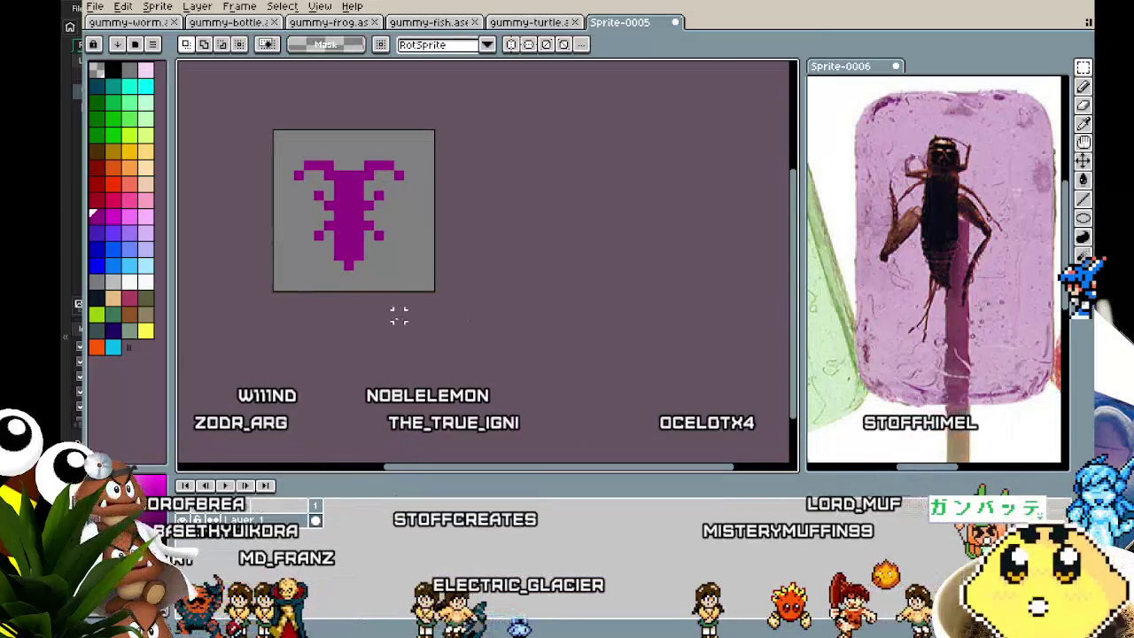
Draw a magenta rectangular card frame around the bug with the Rectangle tool.
{"action": "left_click", "coordinate": [1084, 237]}
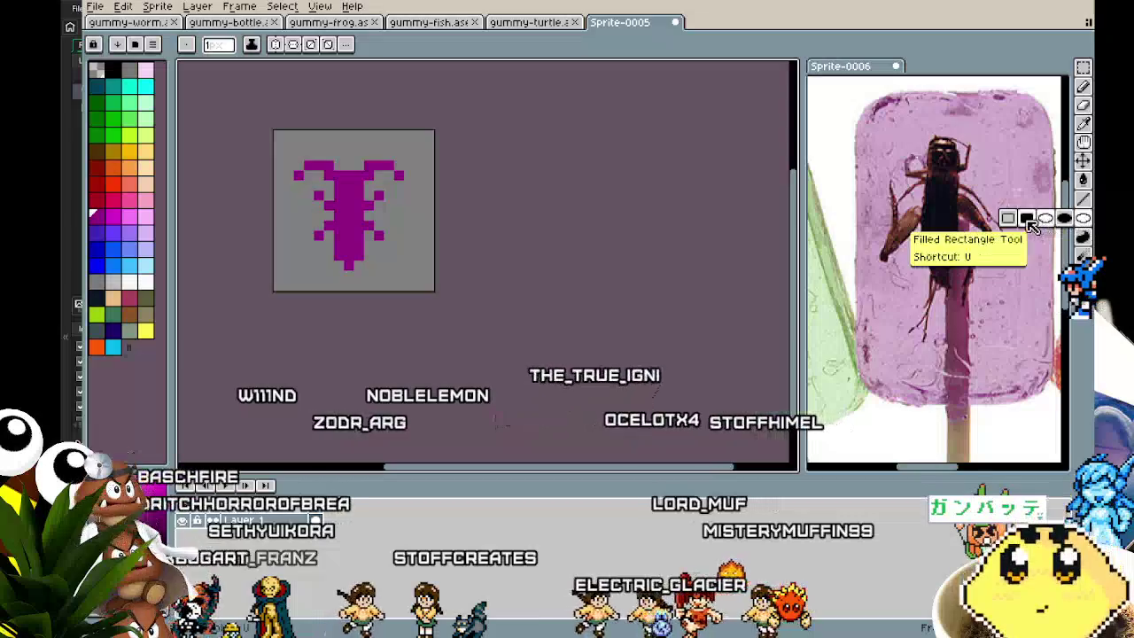
{"action": "left_click_drag", "start_coordinate": [293, 157], "coordinate": [310, 182]}
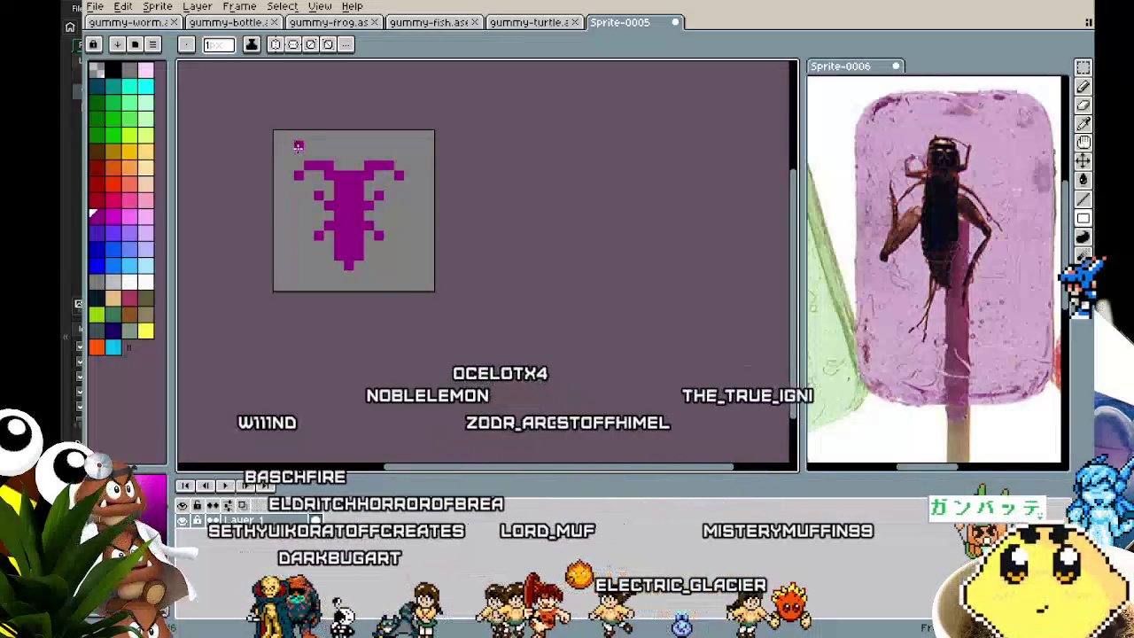
{"action": "left_click_drag", "start_coordinate": [285, 131], "coordinate": [416, 290]}
{"action": "key", "text": "ctrl+z"}
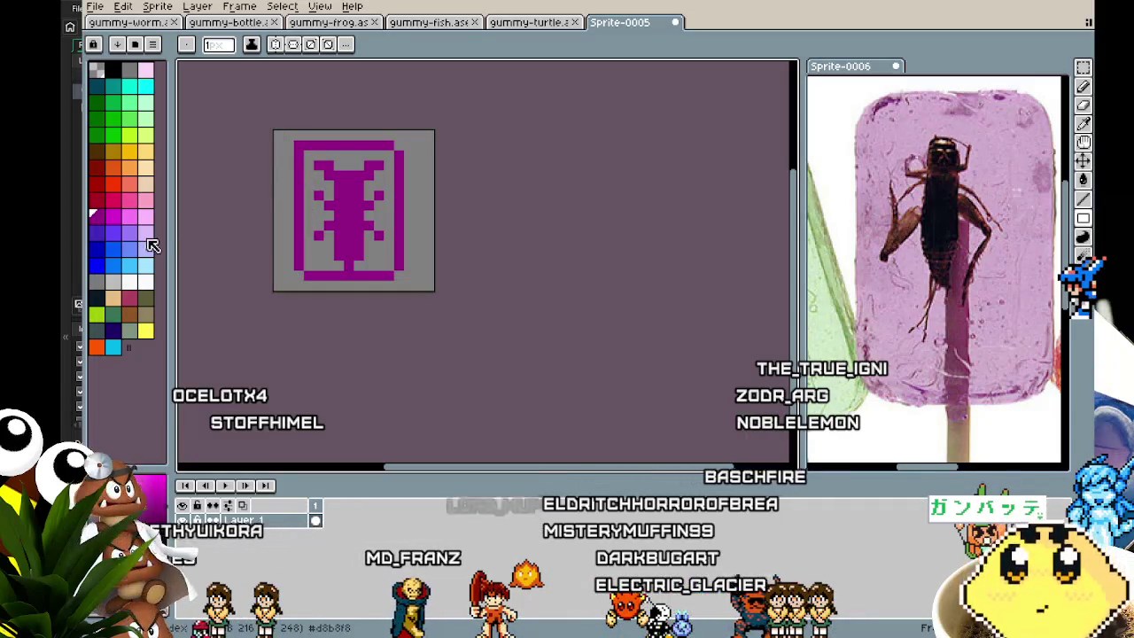
Fill the frame's interior with a pink swatch, replacing an initial light pink fill.
{"action": "key", "text": "g"}
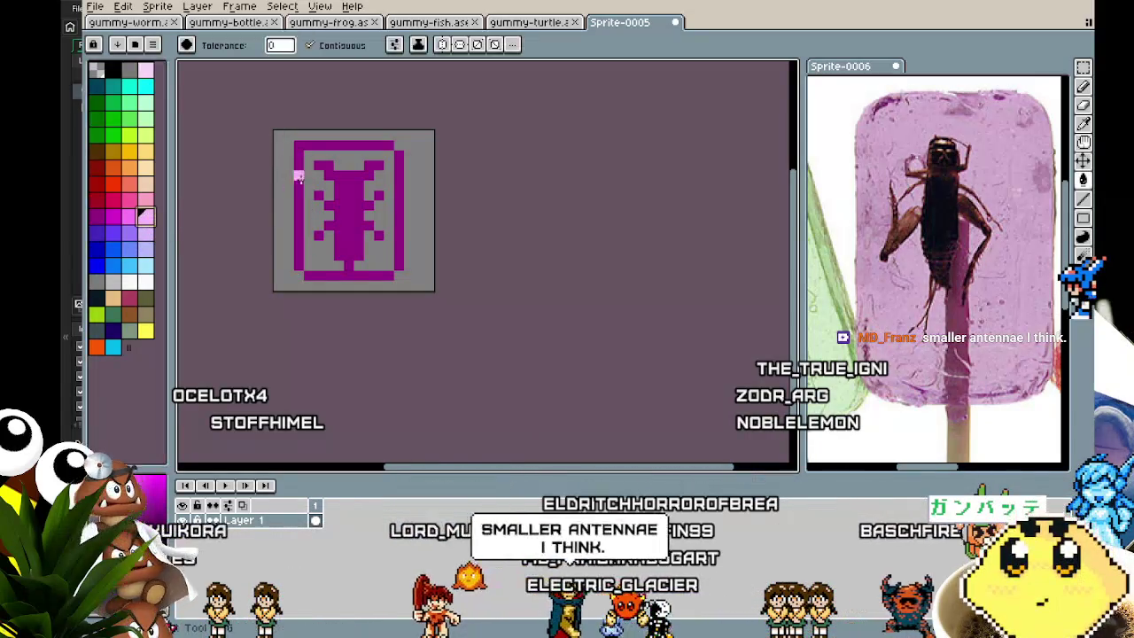
{"action": "left_click", "coordinate": [316, 174]}
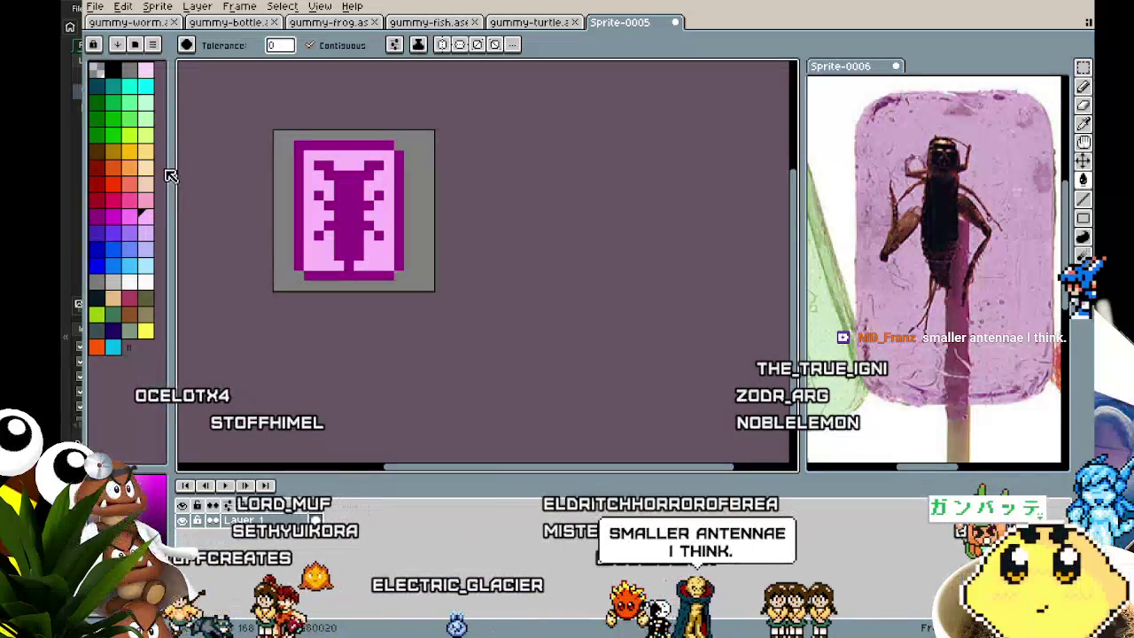
{"action": "key", "text": "ctrl+z"}
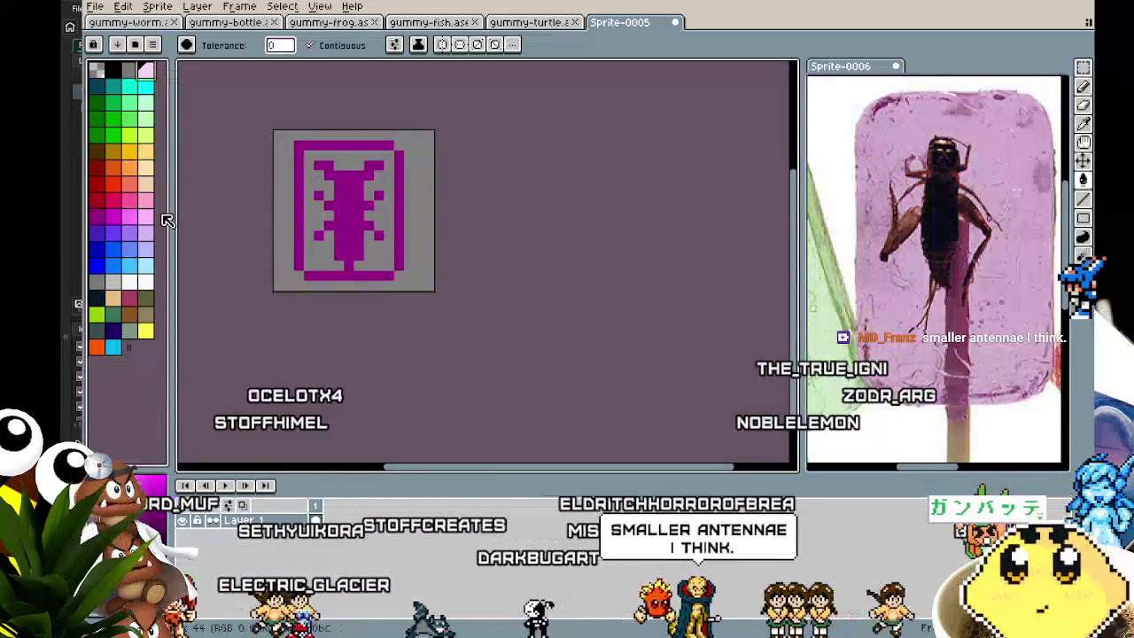
{"action": "left_click", "coordinate": [145, 215]}
{"action": "left_click", "coordinate": [307, 184]}
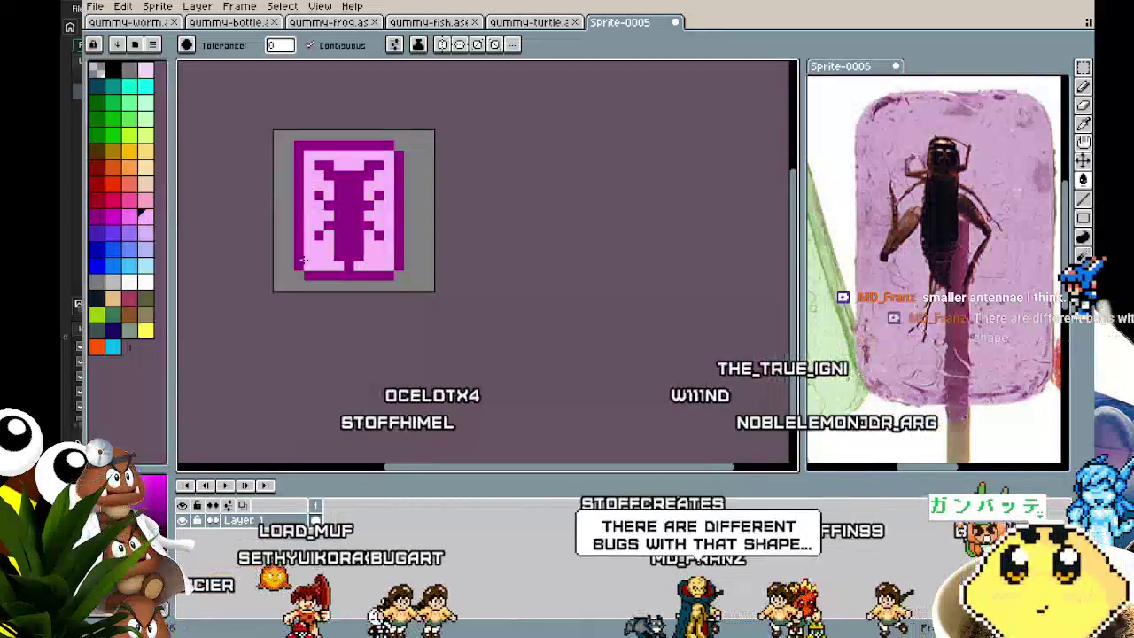
{"action": "scroll", "coordinate": [302, 345], "scroll_direction": "down", "scroll_amount": 2}
{"action": "scroll", "coordinate": [302, 345], "scroll_direction": "down", "scroll_amount": 2}
{"action": "scroll", "coordinate": [302, 345], "scroll_direction": "up", "scroll_amount": 3}
{"action": "scroll", "coordinate": [302, 345], "scroll_direction": "up", "scroll_amount": 2}
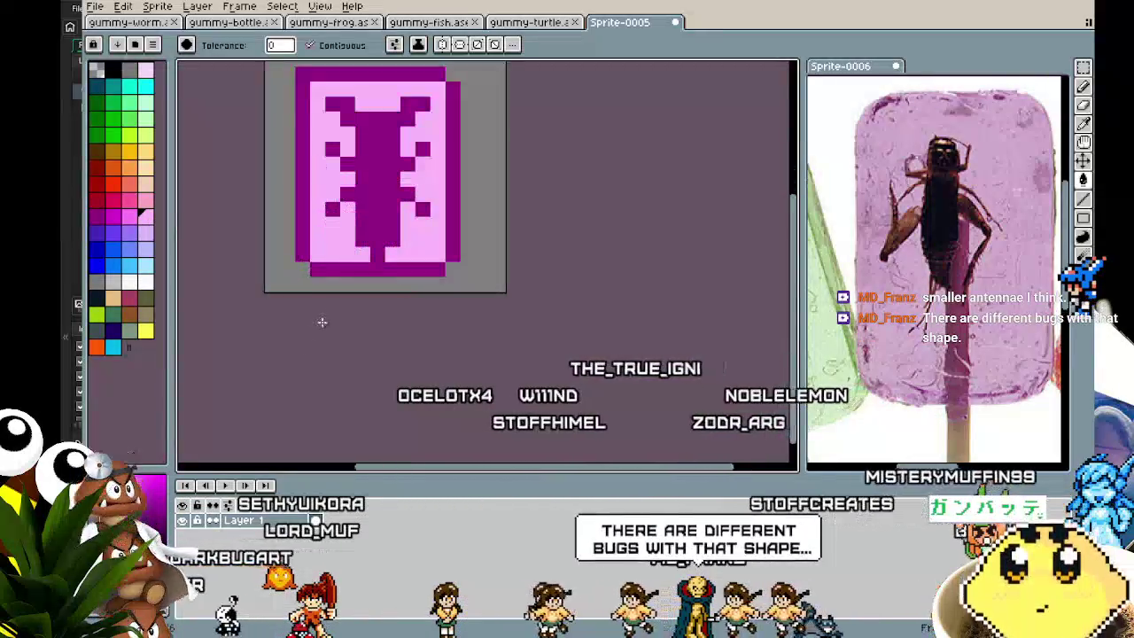
Cycle through the eyedropper and move tools and settle on the Pencil.
{"action": "key", "text": "i"}
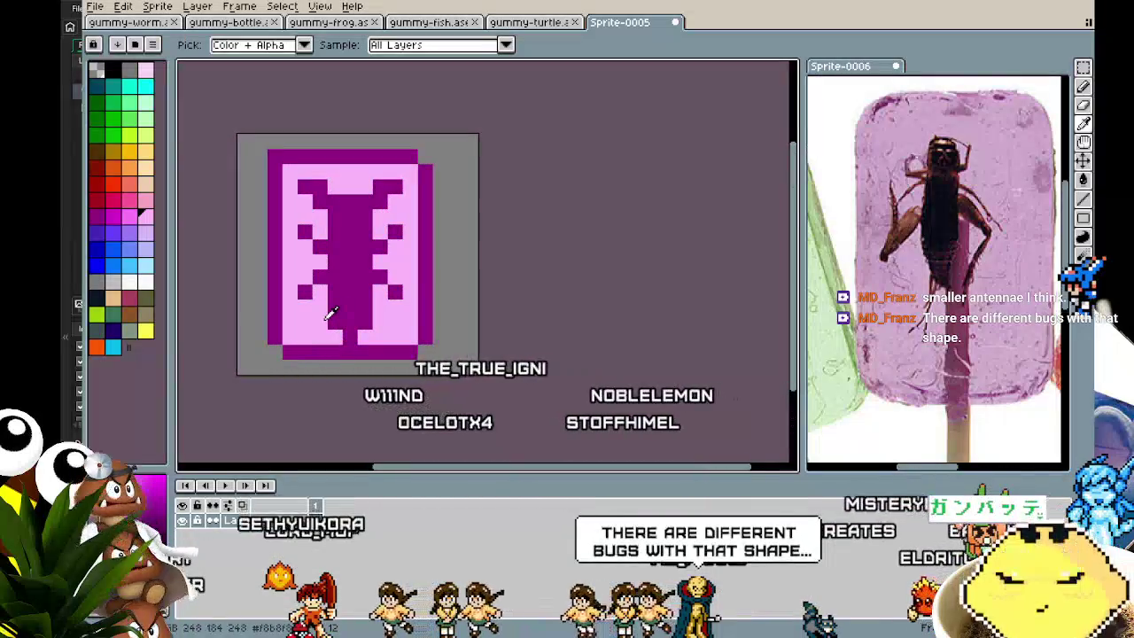
{"action": "key", "text": "v"}
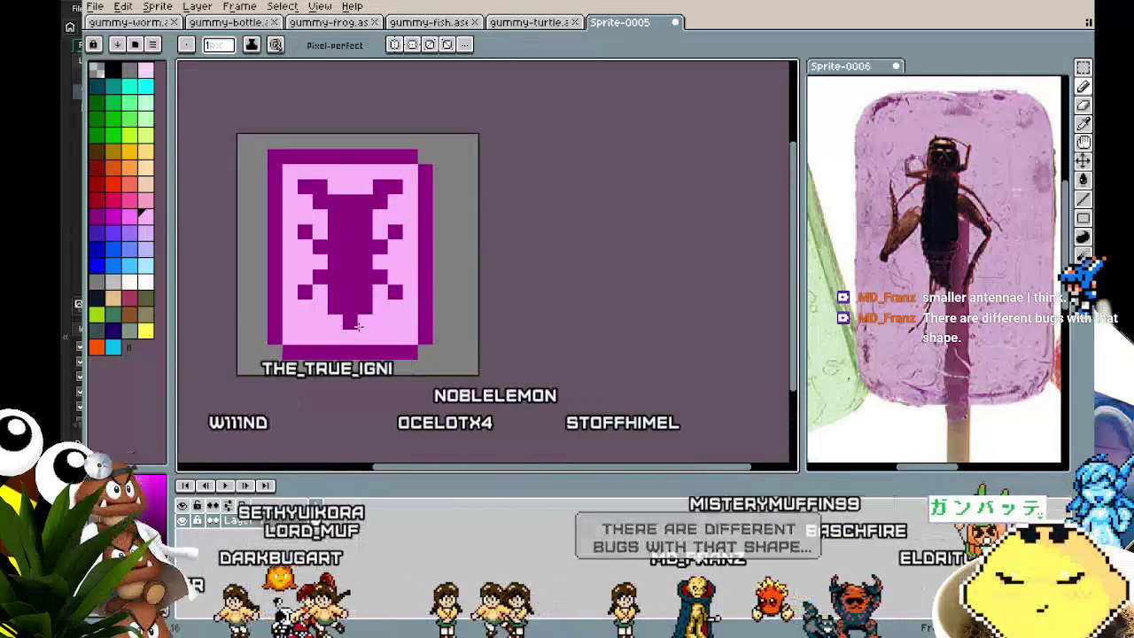
{"action": "key", "text": "b"}
{"action": "scroll", "coordinate": [343, 376], "scroll_direction": "down", "scroll_amount": 2}
{"action": "scroll", "coordinate": [345, 373], "scroll_direction": "up", "scroll_amount": 2}
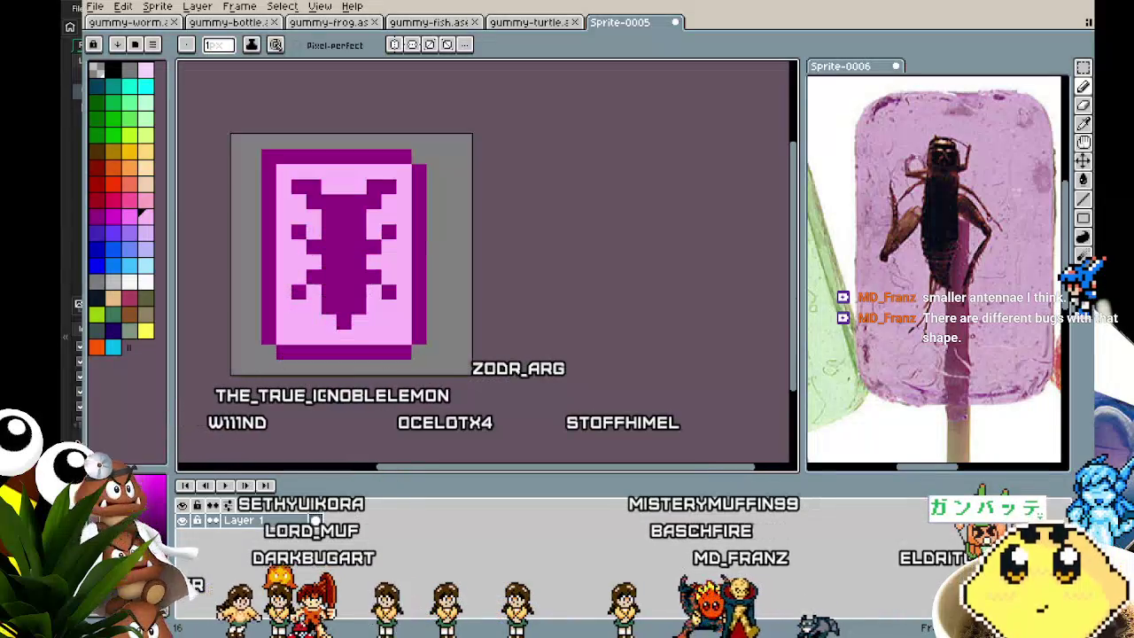
{"action": "scroll", "coordinate": [365, 310], "scroll_direction": "down", "scroll_amount": 2}
{"action": "scroll", "coordinate": [365, 310], "scroll_direction": "down", "scroll_amount": 1}
{"action": "scroll", "coordinate": [363, 319], "scroll_direction": "up", "scroll_amount": 1}
{"action": "scroll", "coordinate": [362, 345], "scroll_direction": "up", "scroll_amount": 1}
{"action": "key", "text": "b"}
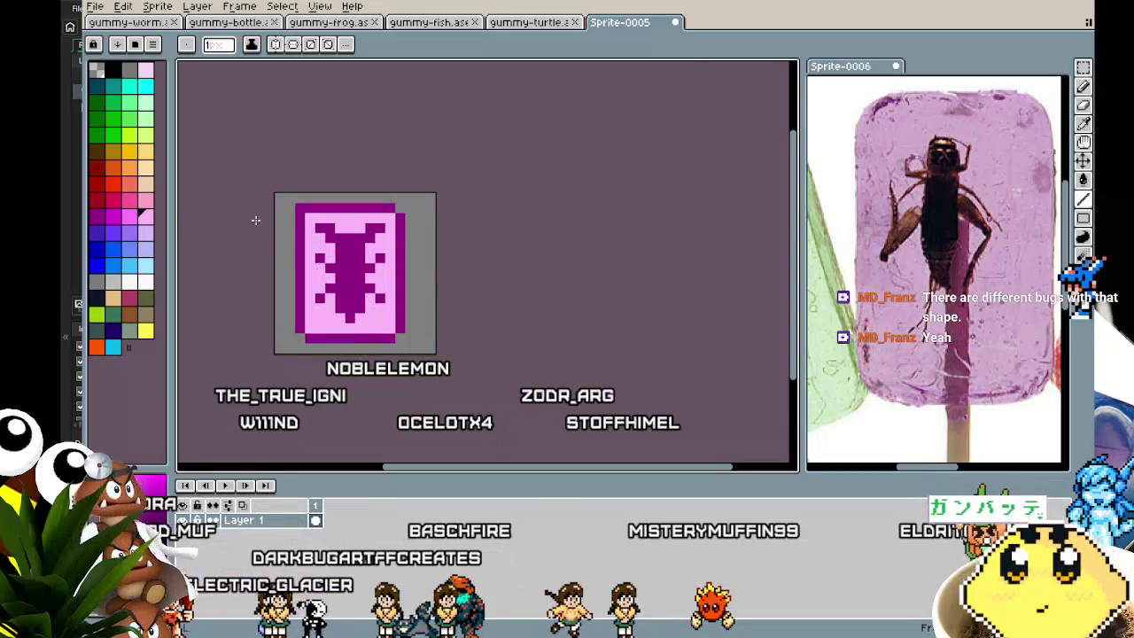
{"action": "key", "text": "b"}
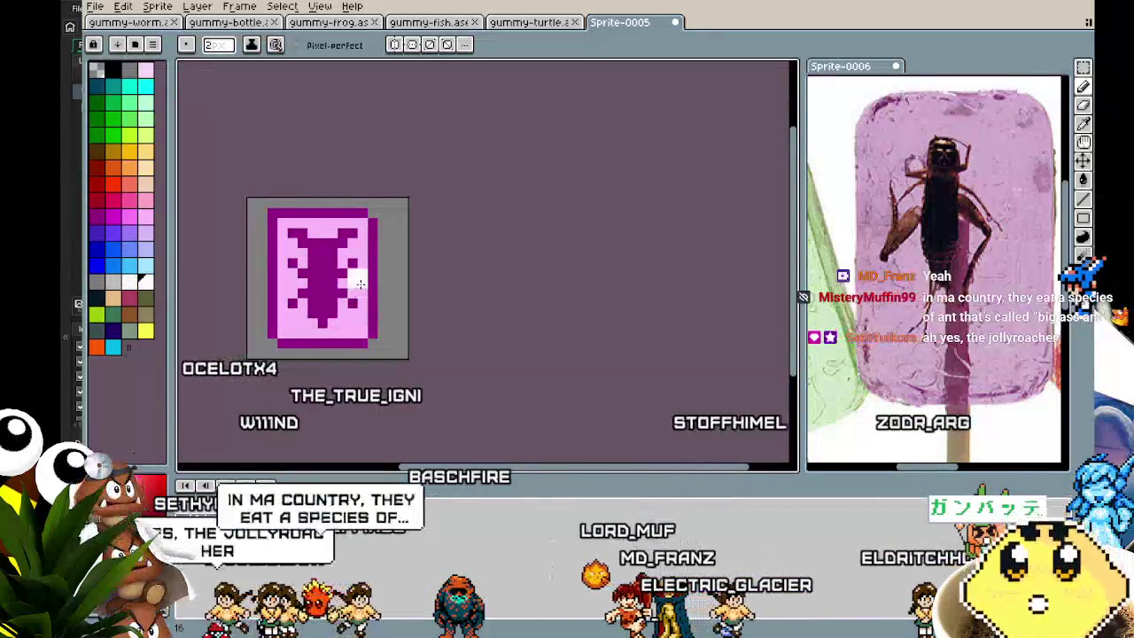
Paint white highlight blocks beside the bug's head, then shrink the brush to 1px.
{"action": "scroll", "coordinate": [321, 231], "scroll_direction": "up", "scroll_amount": 1}
{"action": "left_click_drag", "start_coordinate": [319, 203], "coordinate": [318, 218]}
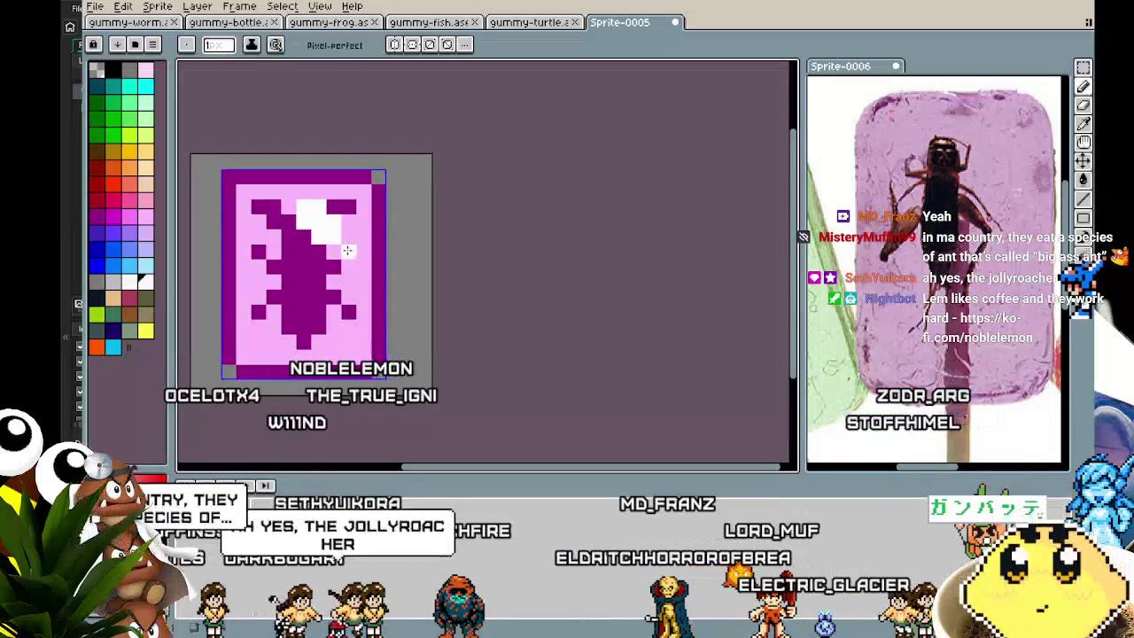
{"action": "scroll", "coordinate": [347, 251], "scroll_direction": "up", "scroll_amount": 1}
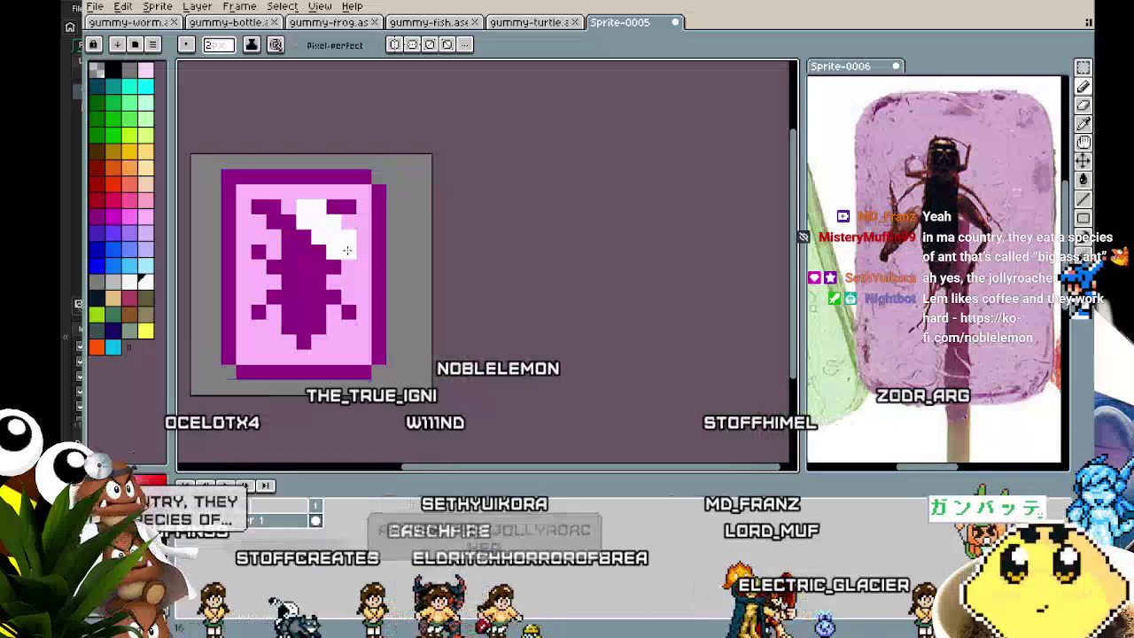
{"action": "left_click", "coordinate": [348, 251]}
{"action": "key", "text": "minus"}
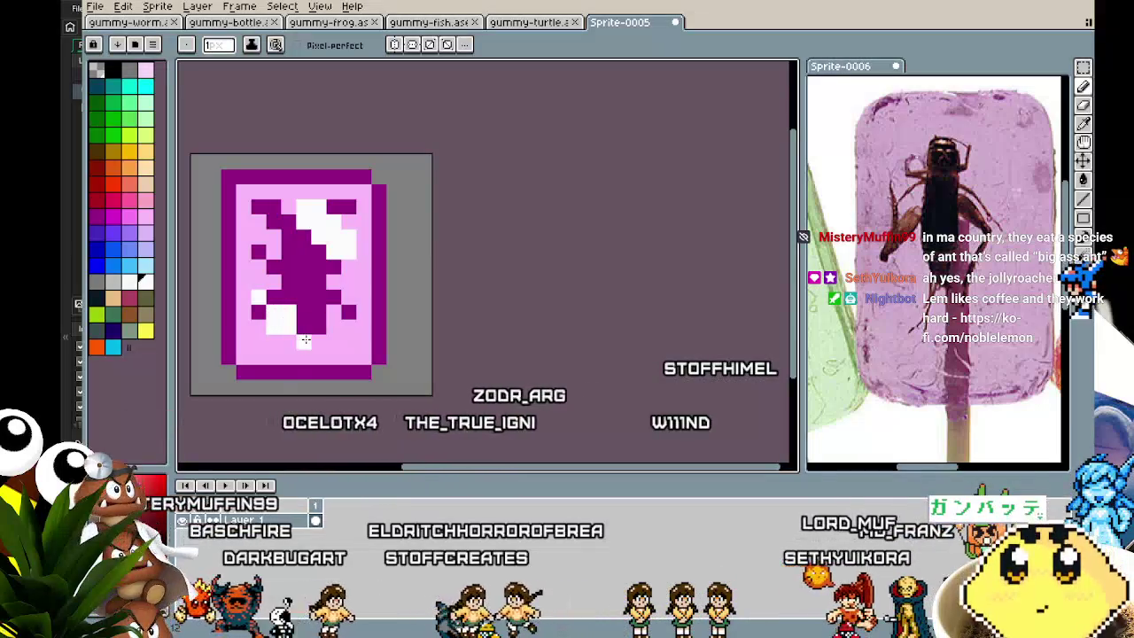
{"action": "scroll", "coordinate": [272, 406], "scroll_direction": "down", "scroll_amount": 2}
{"action": "scroll", "coordinate": [272, 406], "scroll_direction": "down", "scroll_amount": 1}
{"action": "scroll", "coordinate": [272, 408], "scroll_direction": "up", "scroll_amount": 1}
{"action": "scroll", "coordinate": [272, 407], "scroll_direction": "up", "scroll_amount": 1}
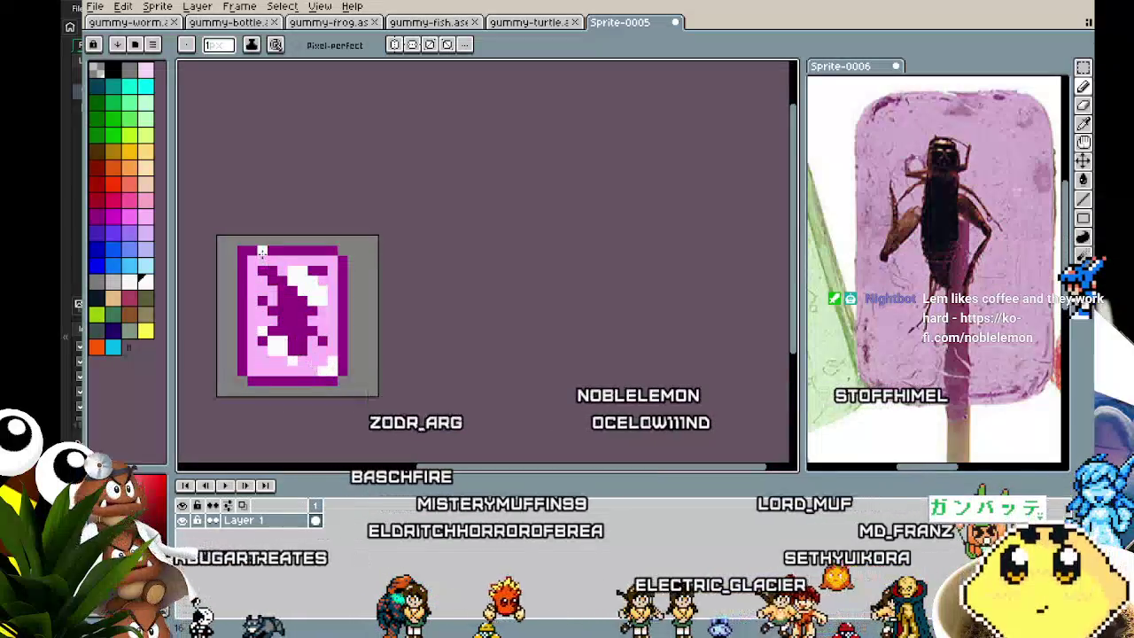
{"action": "scroll", "coordinate": [233, 393], "scroll_direction": "down", "scroll_amount": 2}
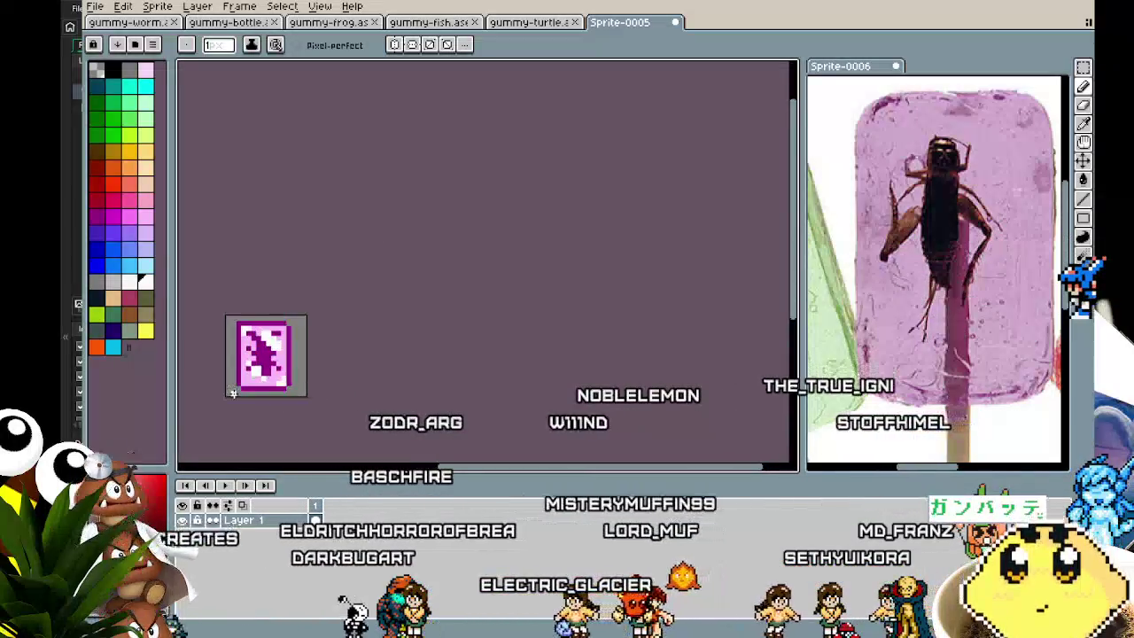
{"action": "scroll", "coordinate": [233, 393], "scroll_direction": "down", "scroll_amount": 1}
{"action": "scroll", "coordinate": [233, 392], "scroll_direction": "up", "scroll_amount": 3}
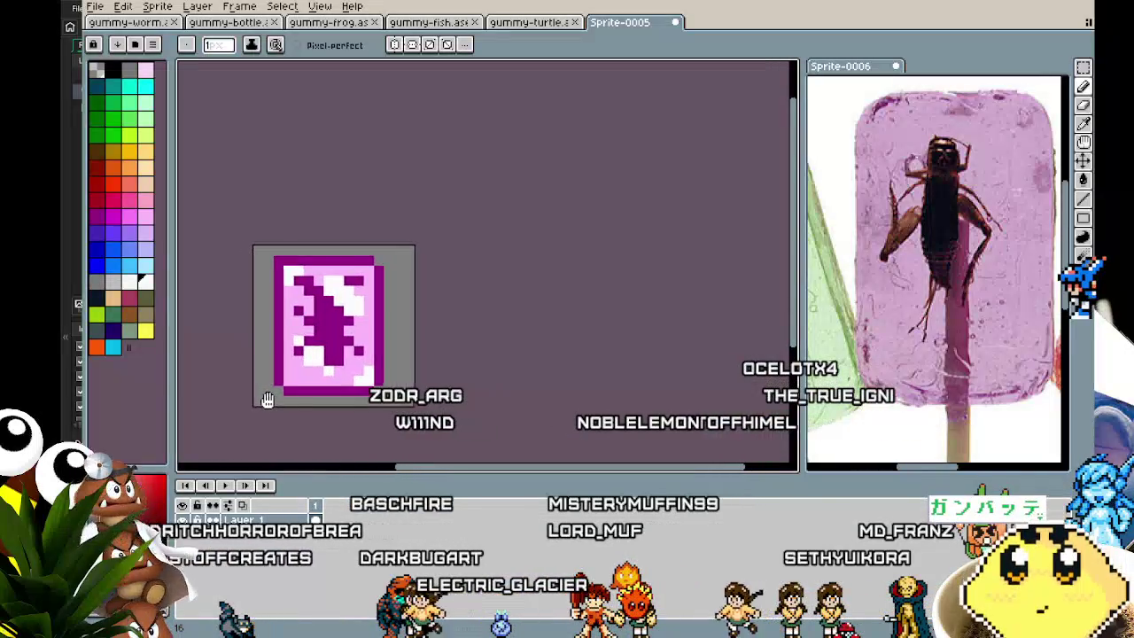
{"action": "scroll", "coordinate": [287, 391], "scroll_direction": "up", "scroll_amount": 1}
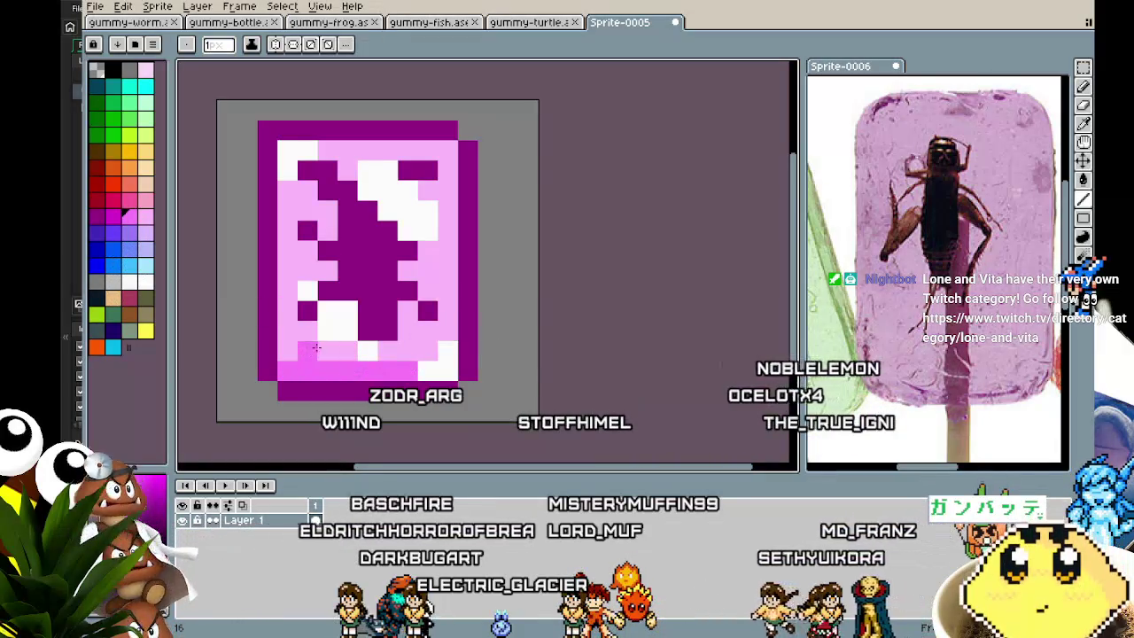
Shade the card's inner left column and top row with medium pink.
{"action": "left_click_drag", "start_coordinate": [293, 348], "coordinate": [432, 150]}
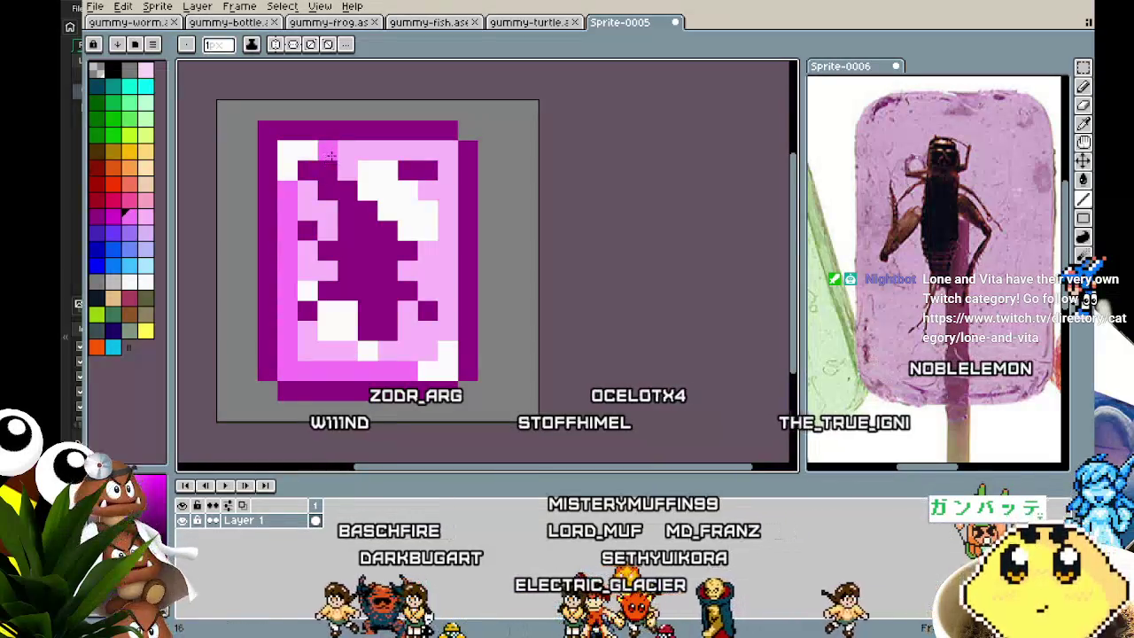
{"action": "scroll", "coordinate": [372, 430], "scroll_direction": "down", "scroll_amount": 3}
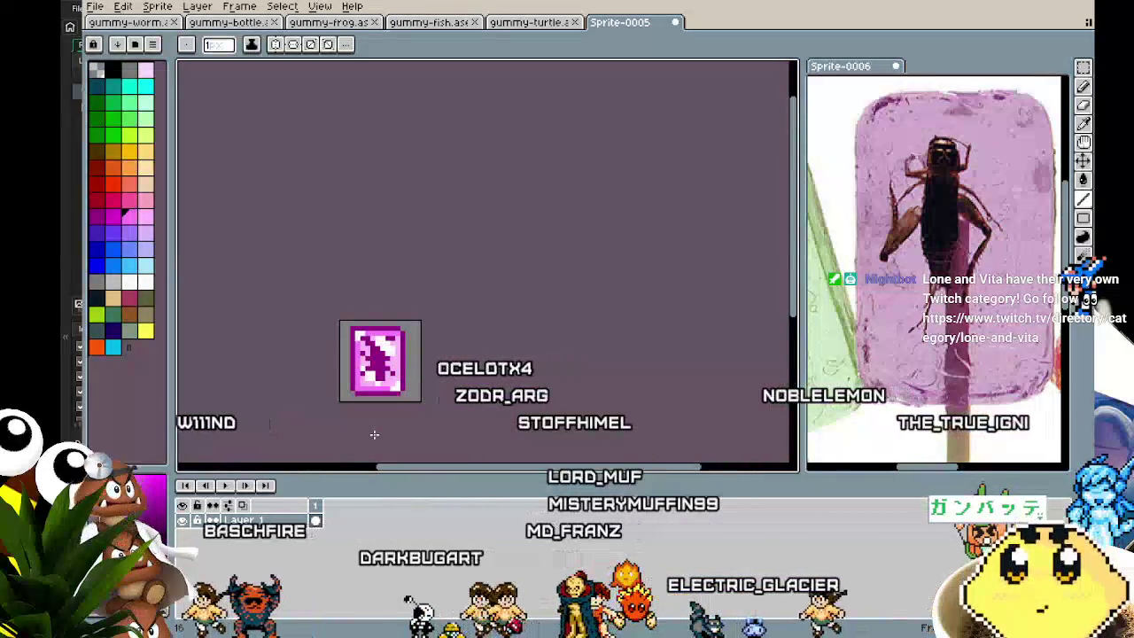
{"action": "scroll", "coordinate": [374, 434], "scroll_direction": "up", "scroll_amount": 1}
{"action": "scroll", "coordinate": [374, 434], "scroll_direction": "up", "scroll_amount": 1}
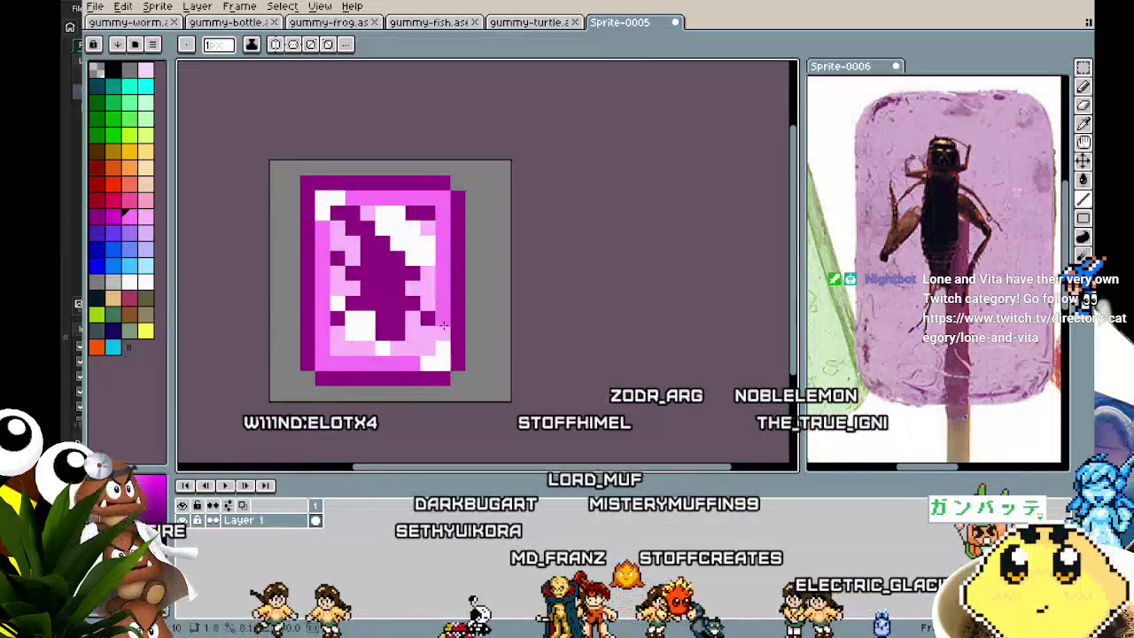
{"action": "scroll", "coordinate": [403, 443], "scroll_direction": "down", "scroll_amount": 2}
{"action": "scroll", "coordinate": [412, 429], "scroll_direction": "down", "scroll_amount": 1}
{"action": "scroll", "coordinate": [413, 430], "scroll_direction": "up", "scroll_amount": 1}
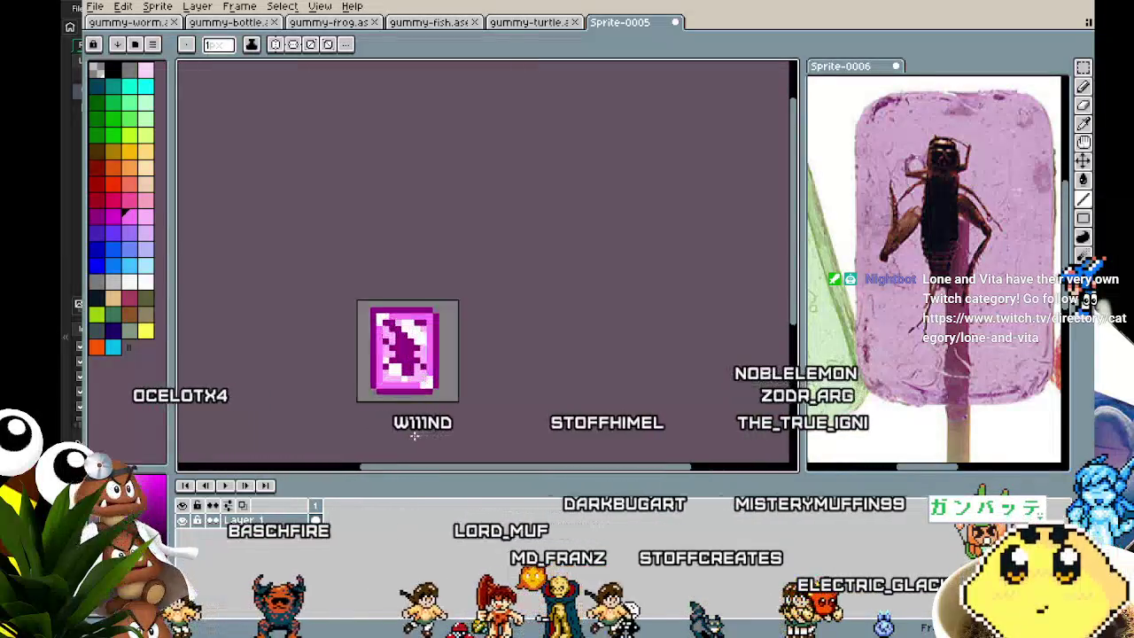
{"action": "scroll", "coordinate": [413, 435], "scroll_direction": "up", "scroll_amount": 2}
{"action": "scroll", "coordinate": [414, 435], "scroll_direction": "down", "scroll_amount": 1}
{"action": "scroll", "coordinate": [413, 435], "scroll_direction": "up", "scroll_amount": 1}
{"action": "scroll", "coordinate": [407, 431], "scroll_direction": "down", "scroll_amount": 1}
{"action": "scroll", "coordinate": [408, 430], "scroll_direction": "up", "scroll_amount": 1}
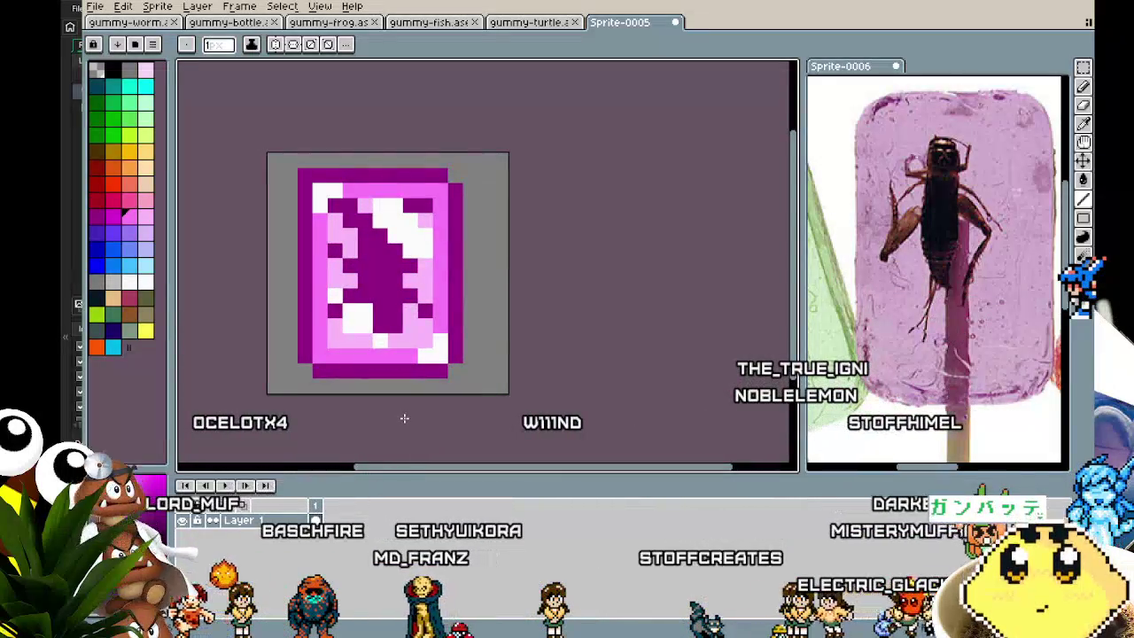
{"action": "scroll", "coordinate": [391, 396], "scroll_direction": "down", "scroll_amount": 1}
{"action": "scroll", "coordinate": [331, 346], "scroll_direction": "up", "scroll_amount": 1}
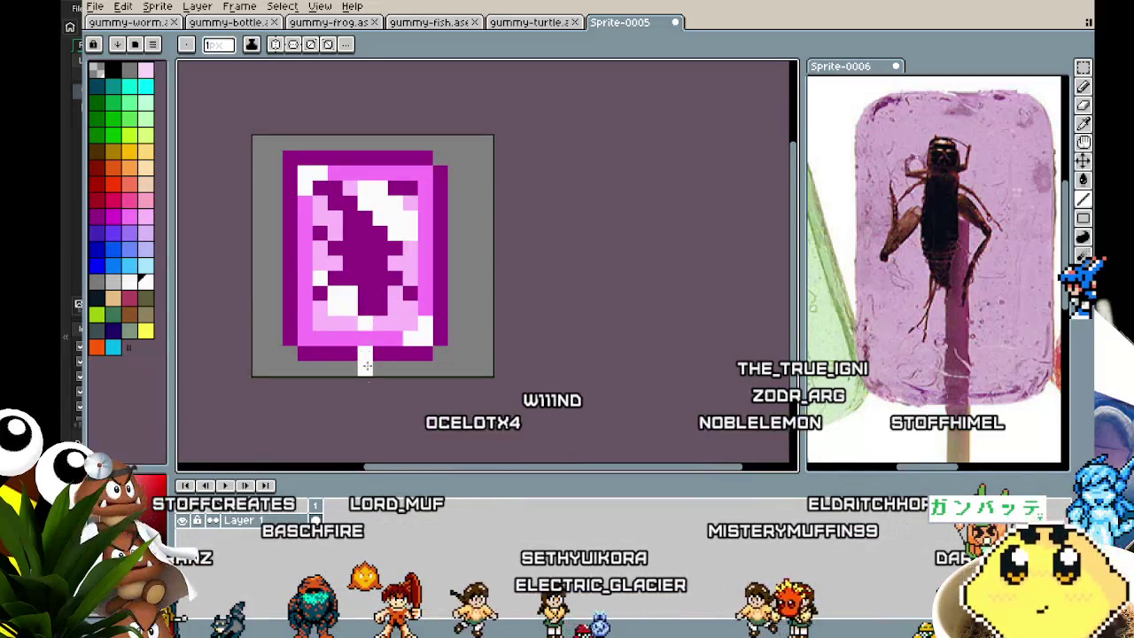
Move the sprite toward the canvas centre and try a rectangular selection around it.
{"action": "scroll", "coordinate": [365, 434], "scroll_direction": "down", "scroll_amount": 2}
{"action": "scroll", "coordinate": [366, 437], "scroll_direction": "down", "scroll_amount": 3}
{"action": "scroll", "coordinate": [363, 377], "scroll_direction": "up", "scroll_amount": 3}
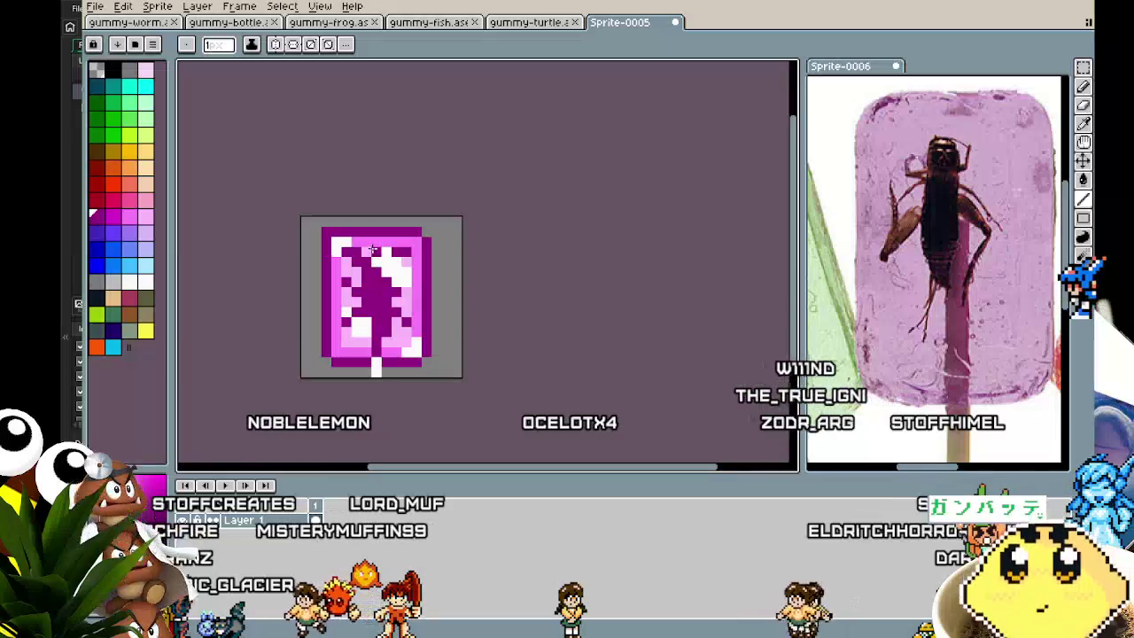
{"action": "scroll", "coordinate": [349, 413], "scroll_direction": "down", "scroll_amount": 2}
{"action": "scroll", "coordinate": [353, 416], "scroll_direction": "down", "scroll_amount": 2}
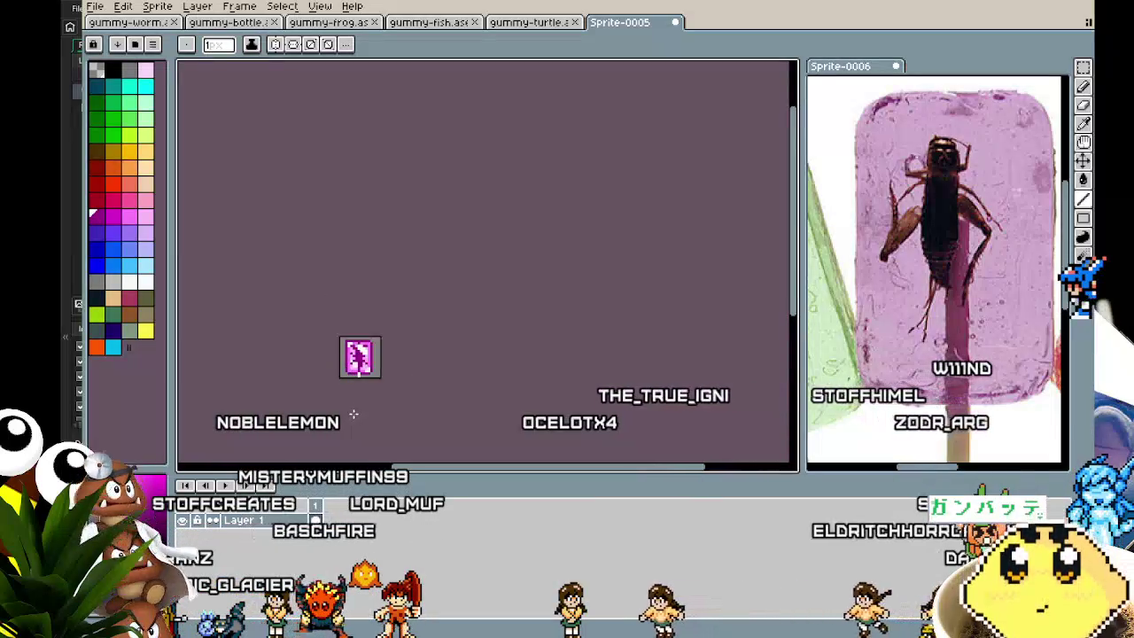
{"action": "scroll", "coordinate": [354, 426], "scroll_direction": "up", "scroll_amount": 1}
{"action": "scroll", "coordinate": [353, 426], "scroll_direction": "up", "scroll_amount": 1}
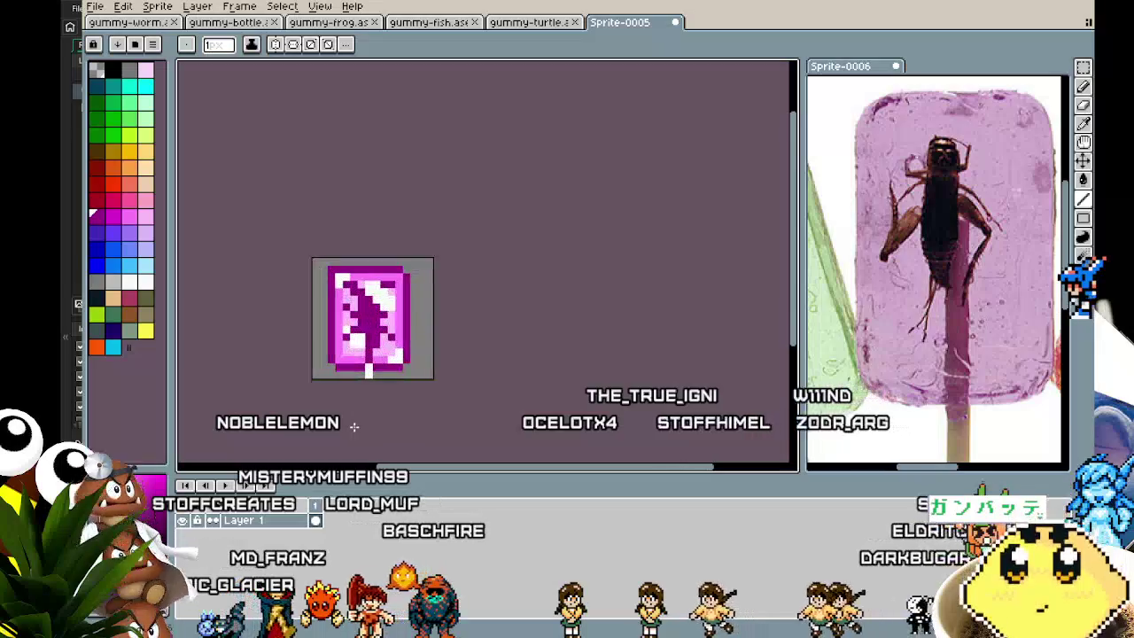
{"action": "left_click_drag", "start_coordinate": [354, 427], "coordinate": [382, 383]}
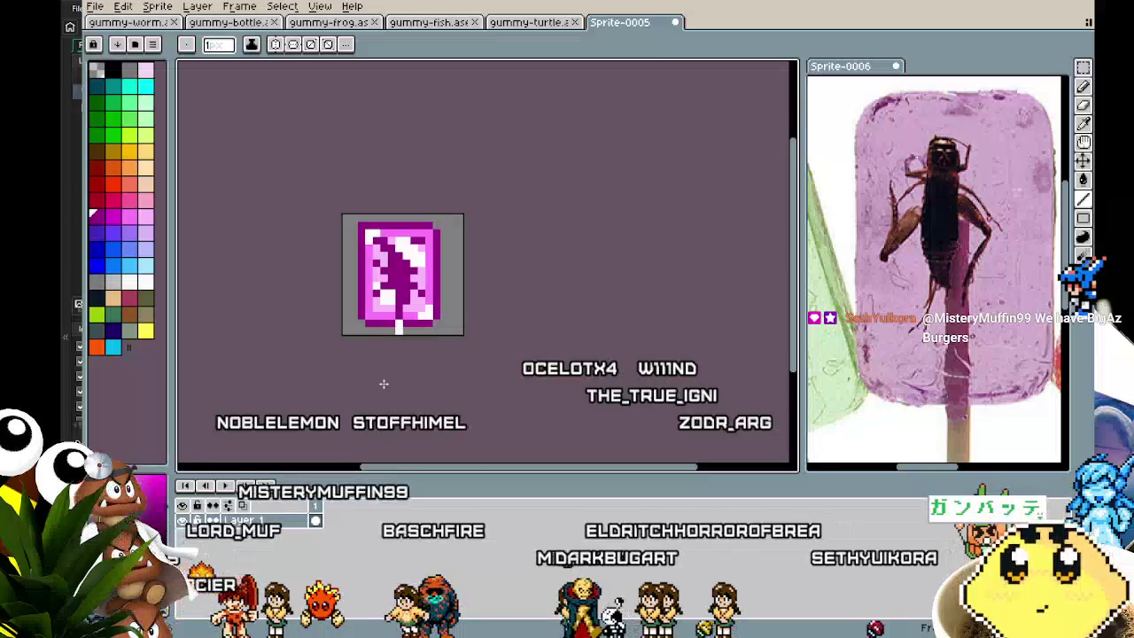
{"action": "key", "text": "m"}
{"action": "left_click_drag", "start_coordinate": [346, 217], "coordinate": [465, 314]}
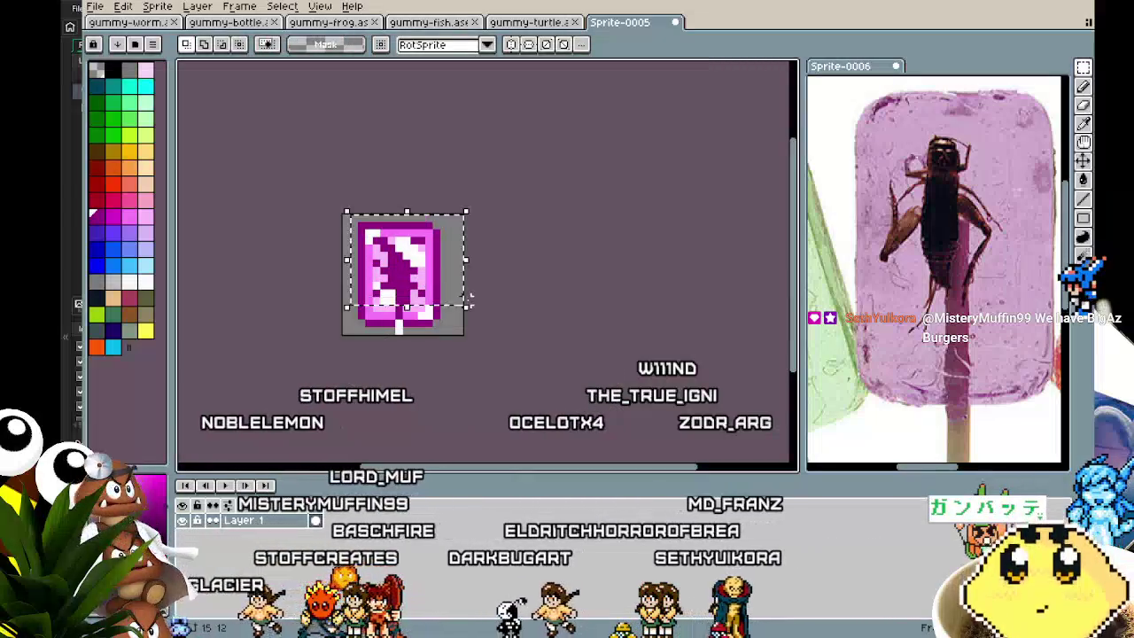
{"action": "left_click", "coordinate": [459, 349]}
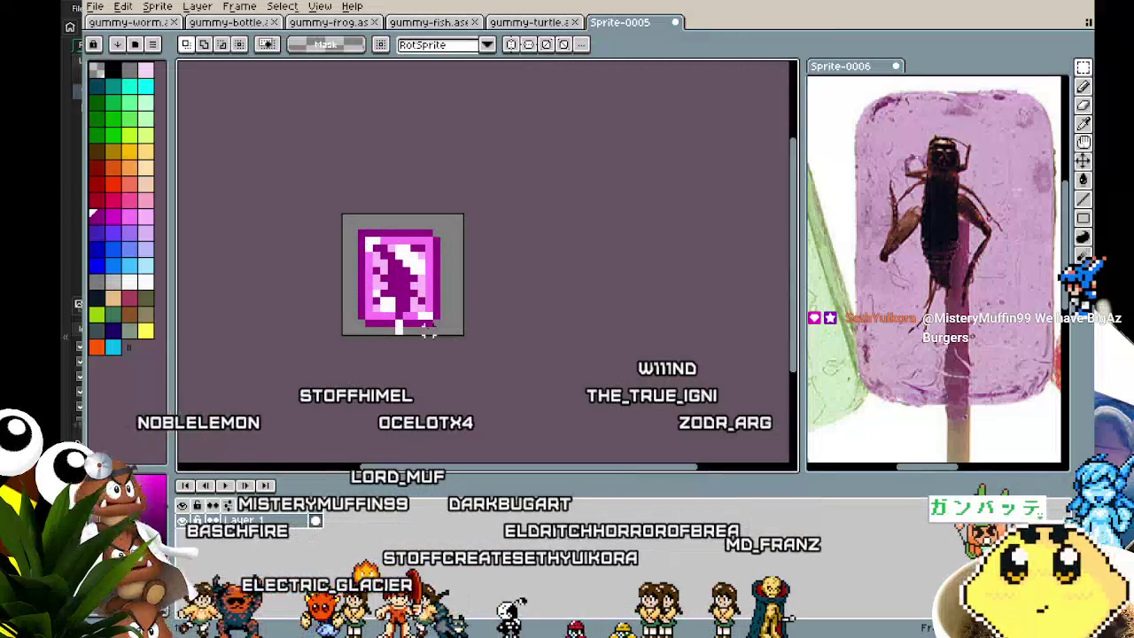
Add a white pixel at the bottom of the lollipop stick.
{"action": "key", "text": "b"}
{"action": "left_click", "coordinate": [428, 323], "text": "alt"}
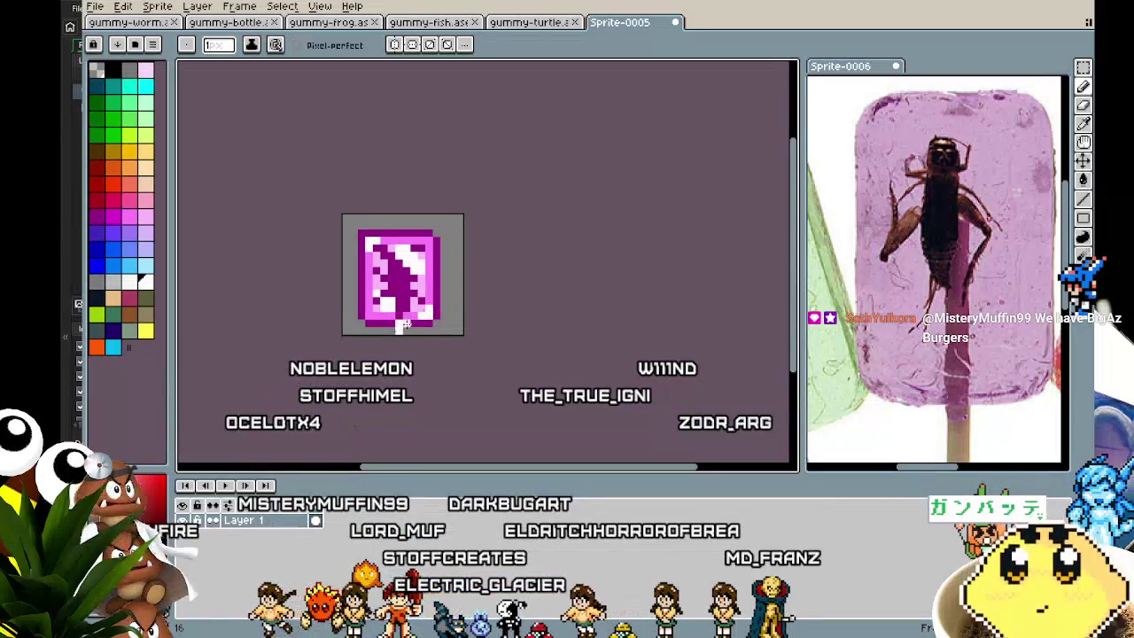
{"action": "key", "text": "m"}
{"action": "left_click_drag", "start_coordinate": [347, 212], "coordinate": [463, 330]}
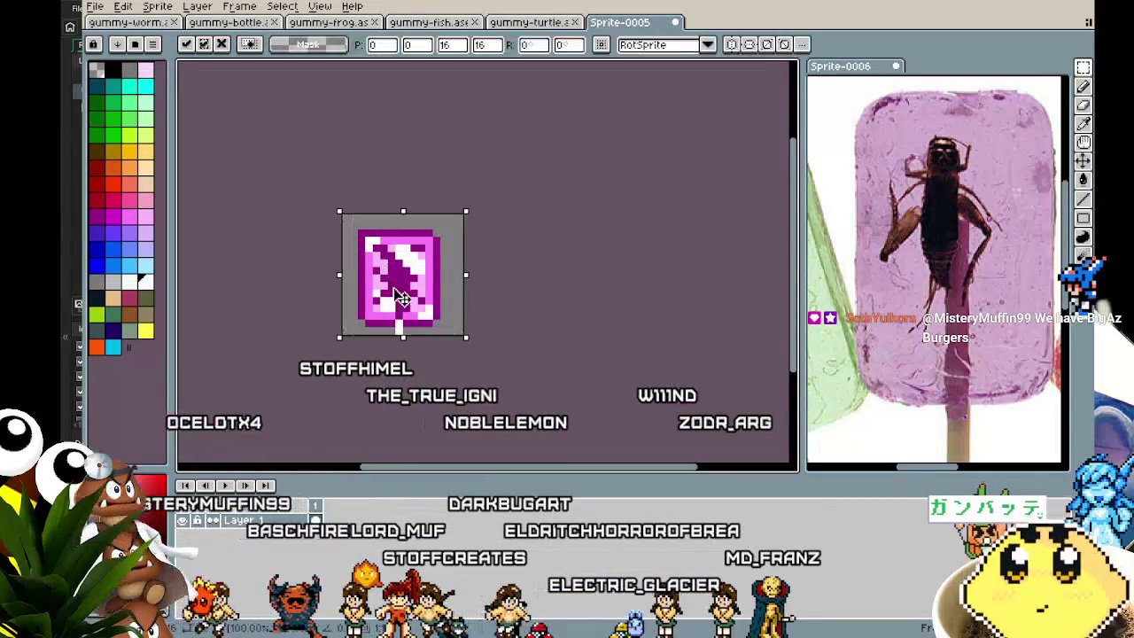
{"action": "key", "text": "ctrl+d"}
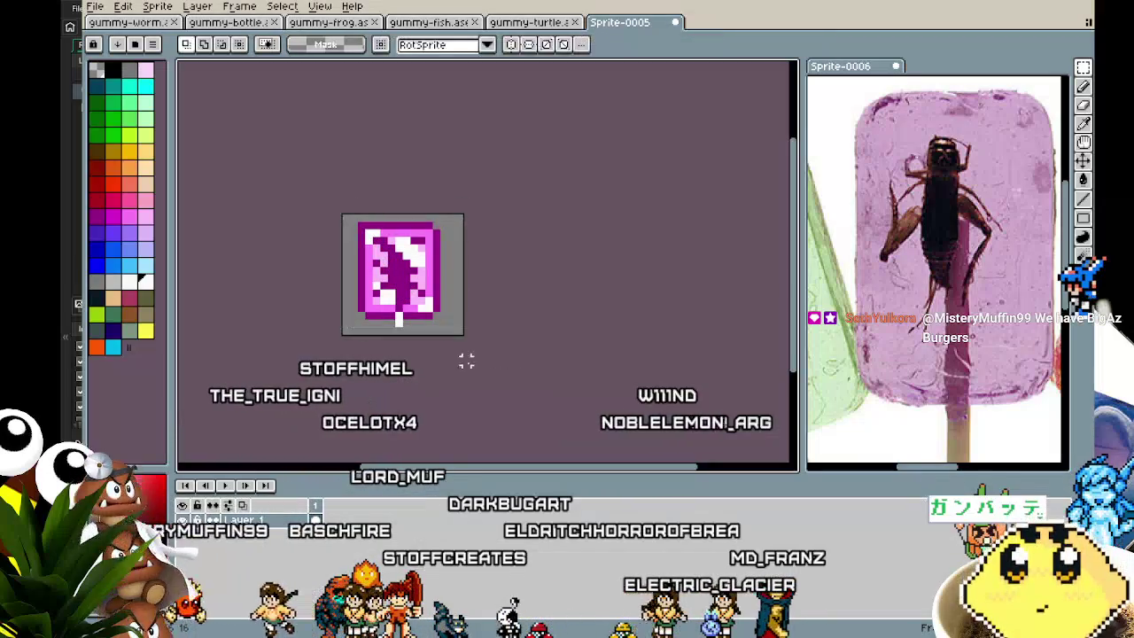
{"action": "scroll", "coordinate": [434, 336], "scroll_direction": "up", "scroll_amount": 1}
{"action": "key", "text": "i"}
{"action": "key", "text": "b"}
{"action": "left_click", "coordinate": [363, 326]}
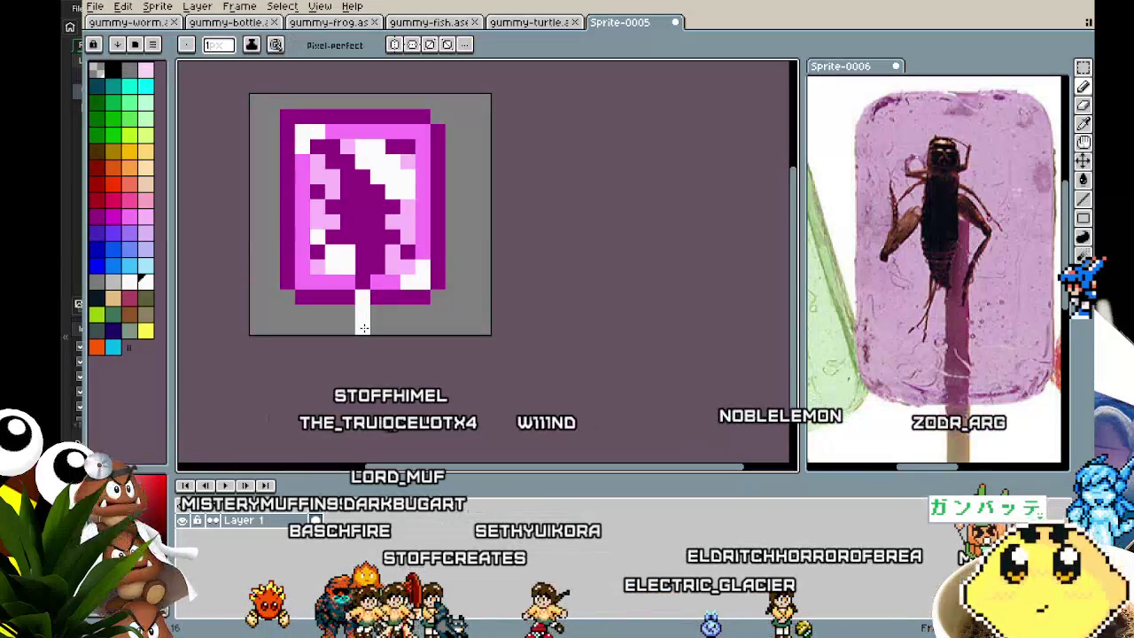
Try a white outline effect on the sprite, then undo it.
{"action": "scroll", "coordinate": [359, 334], "scroll_direction": "down", "scroll_amount": 1}
{"action": "scroll", "coordinate": [358, 410], "scroll_direction": "down", "scroll_amount": 1}
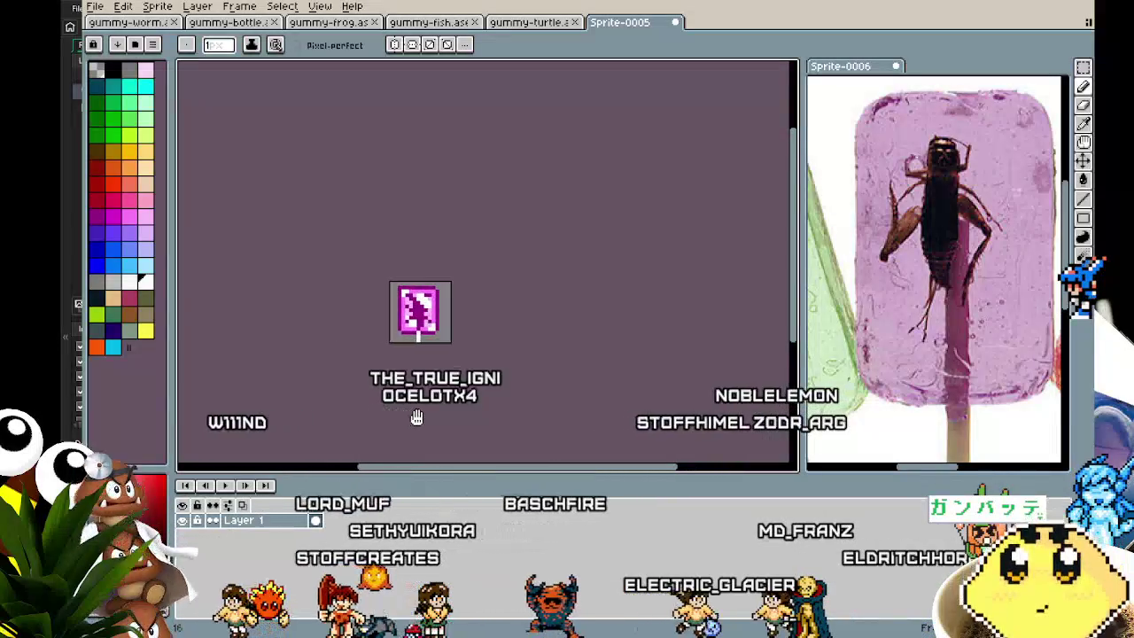
{"action": "scroll", "coordinate": [416, 417], "scroll_direction": "up", "scroll_amount": 1}
{"action": "scroll", "coordinate": [417, 416], "scroll_direction": "up", "scroll_amount": 1}
{"action": "left_click_drag", "start_coordinate": [416, 417], "coordinate": [404, 416]}
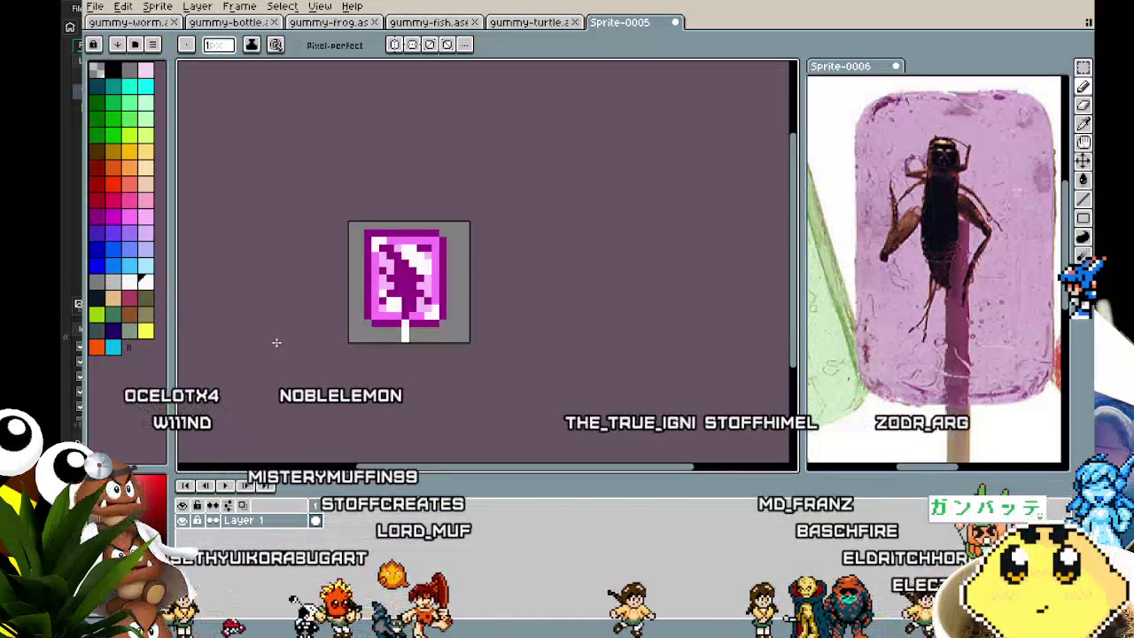
{"action": "key", "text": "shift+o"}
{"action": "key", "text": "Return"}
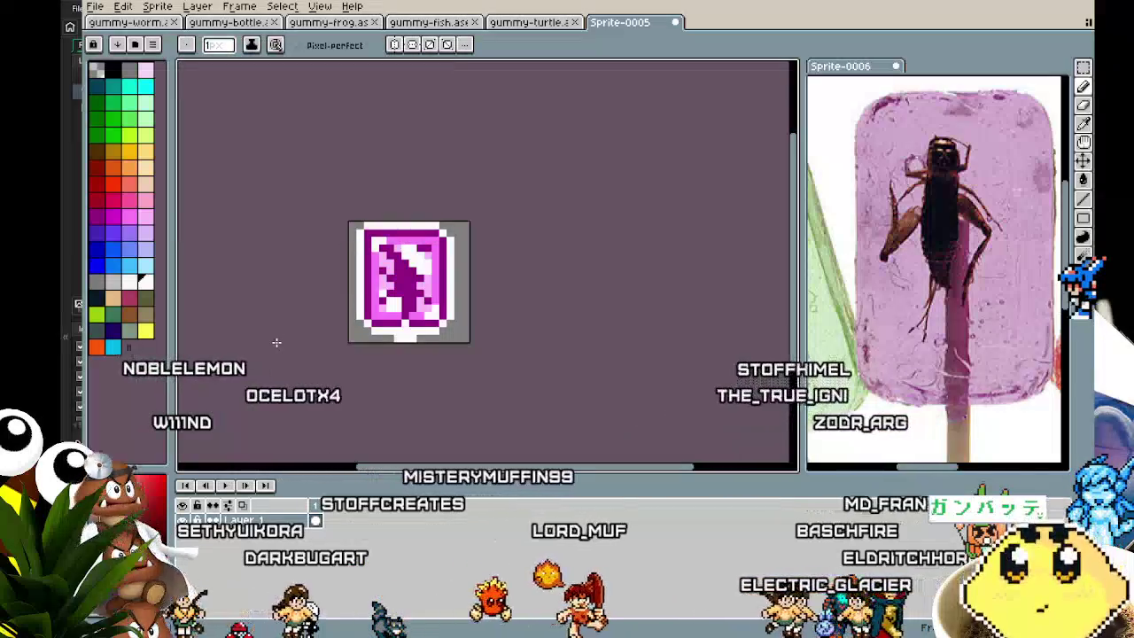
{"action": "key", "text": "ctrl+z"}
Pick a new drawing colour and reapply the white outline to the sprite.
{"action": "scroll", "coordinate": [428, 329], "scroll_direction": "up", "scroll_amount": 1}
{"action": "key", "text": "i"}
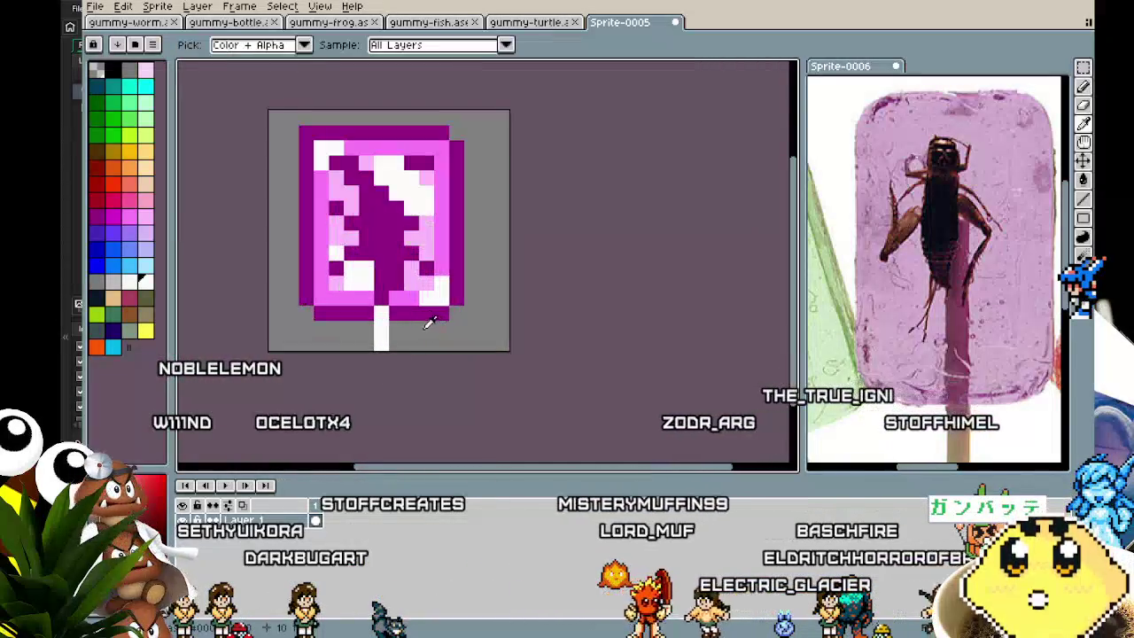
{"action": "key", "text": "b"}
{"action": "scroll", "coordinate": [286, 372], "scroll_direction": "down", "scroll_amount": 3}
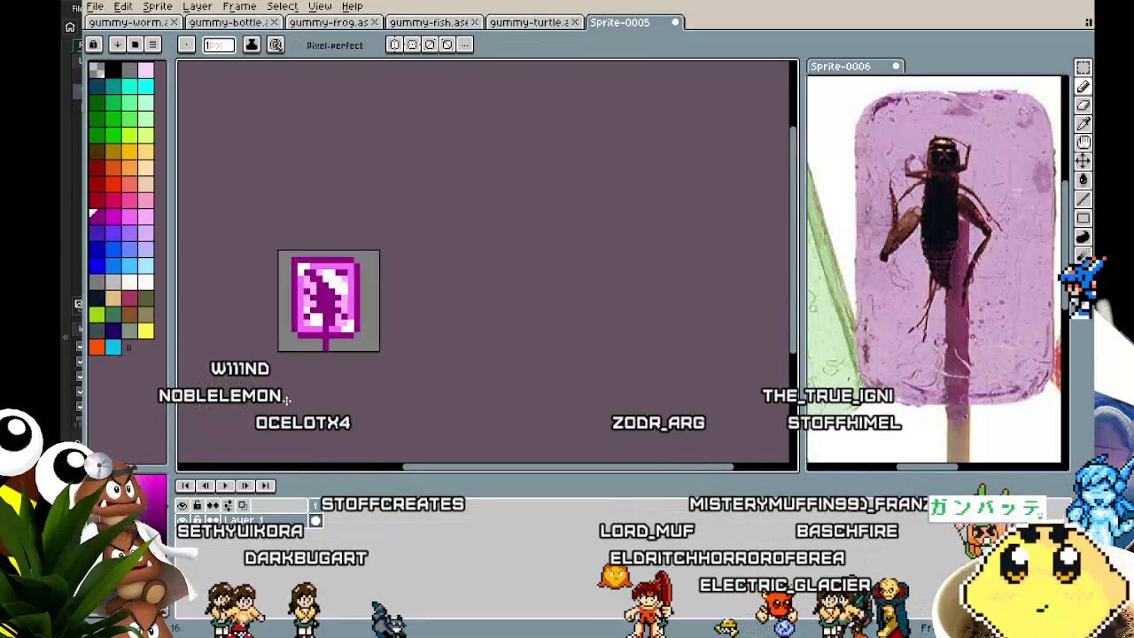
{"action": "left_click", "coordinate": [129, 298]}
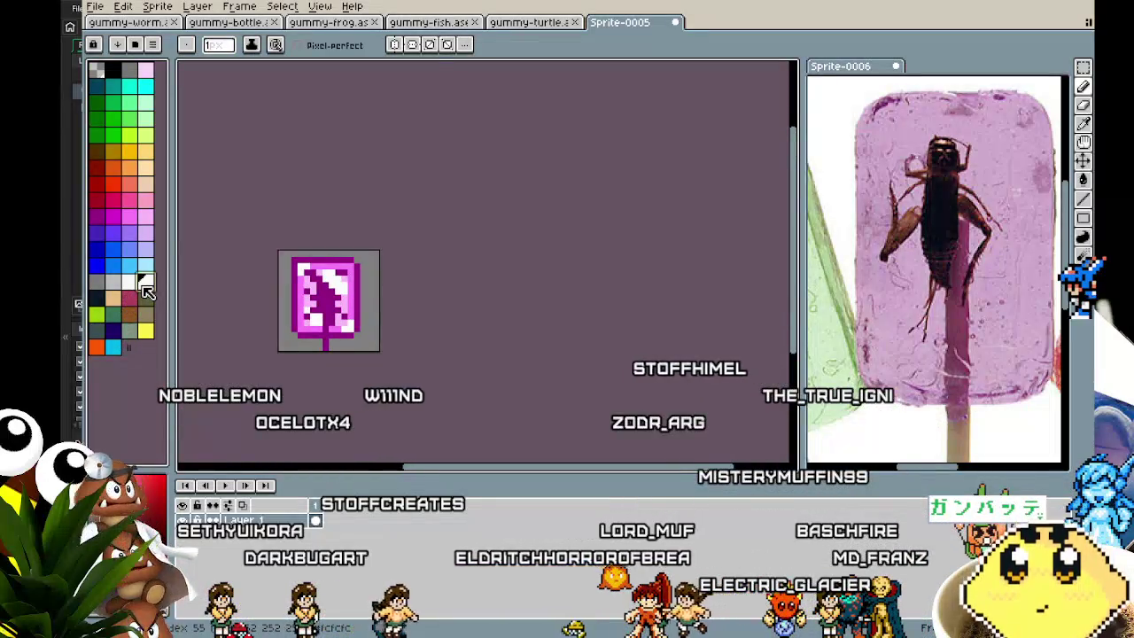
{"action": "key", "text": "shift+o"}
{"action": "key", "text": "Return"}
Nudge the card up one pixel and apply the white outline around it.
{"action": "scroll", "coordinate": [256, 346], "scroll_direction": "up", "scroll_amount": 2}
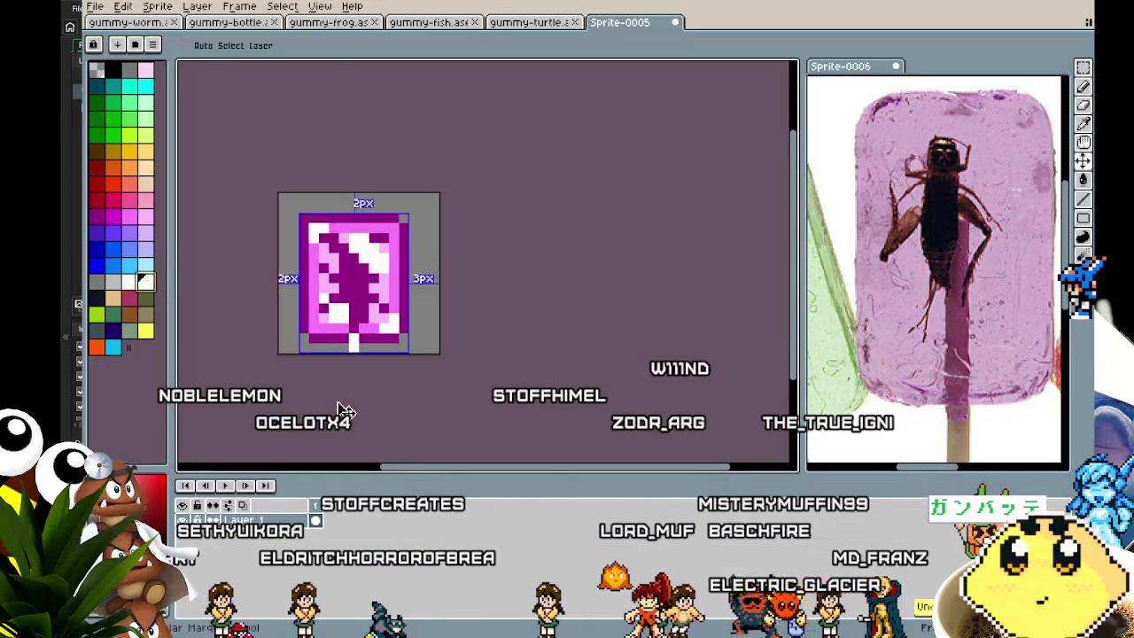
{"action": "key", "text": "Up"}
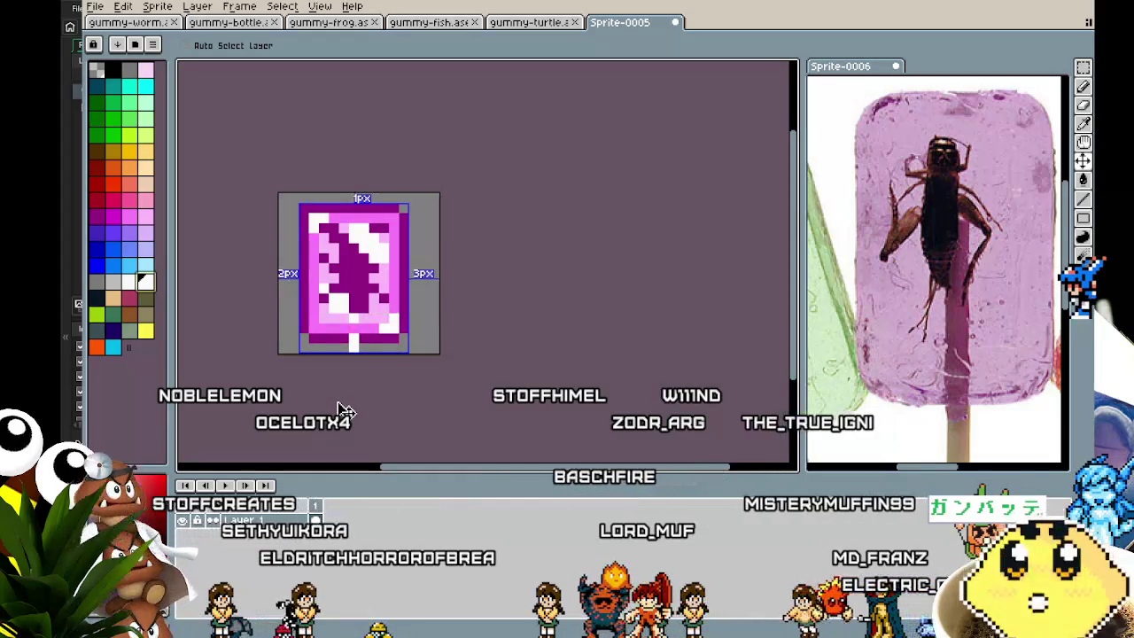
{"action": "key", "text": "ctrl+d"}
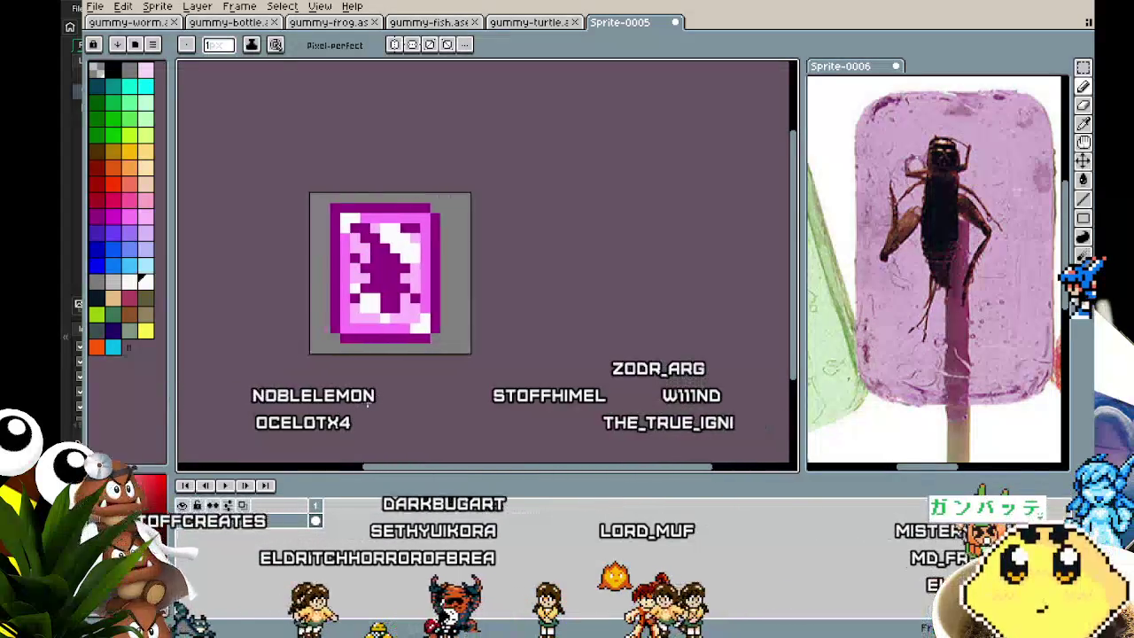
{"action": "key", "text": "shift+o"}
{"action": "key", "text": "Return"}
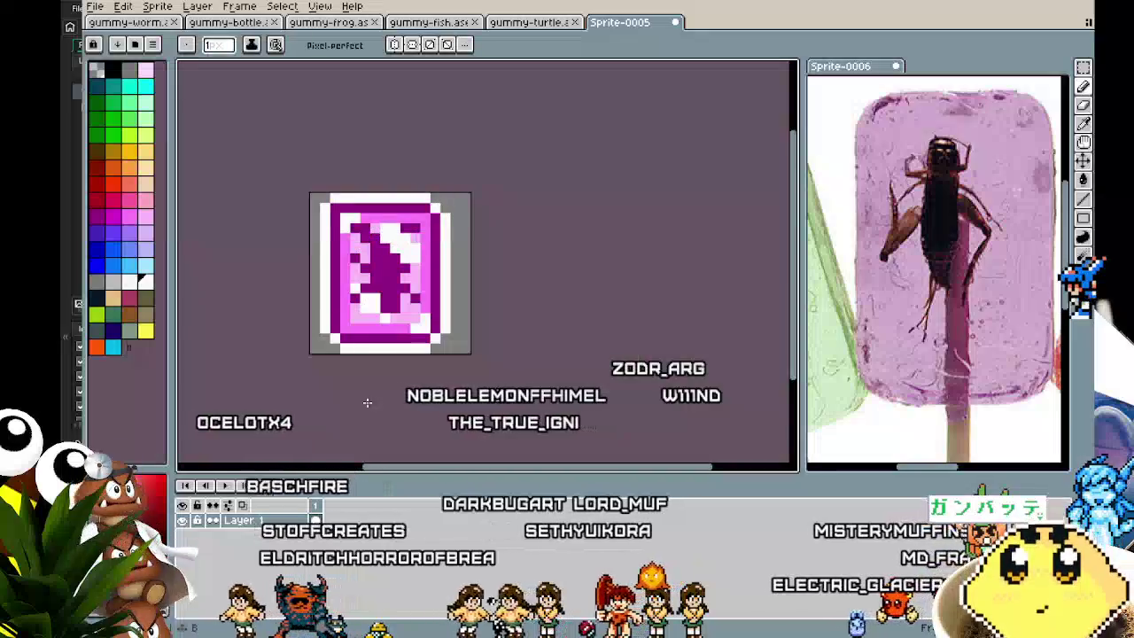
{"action": "key", "text": "m"}
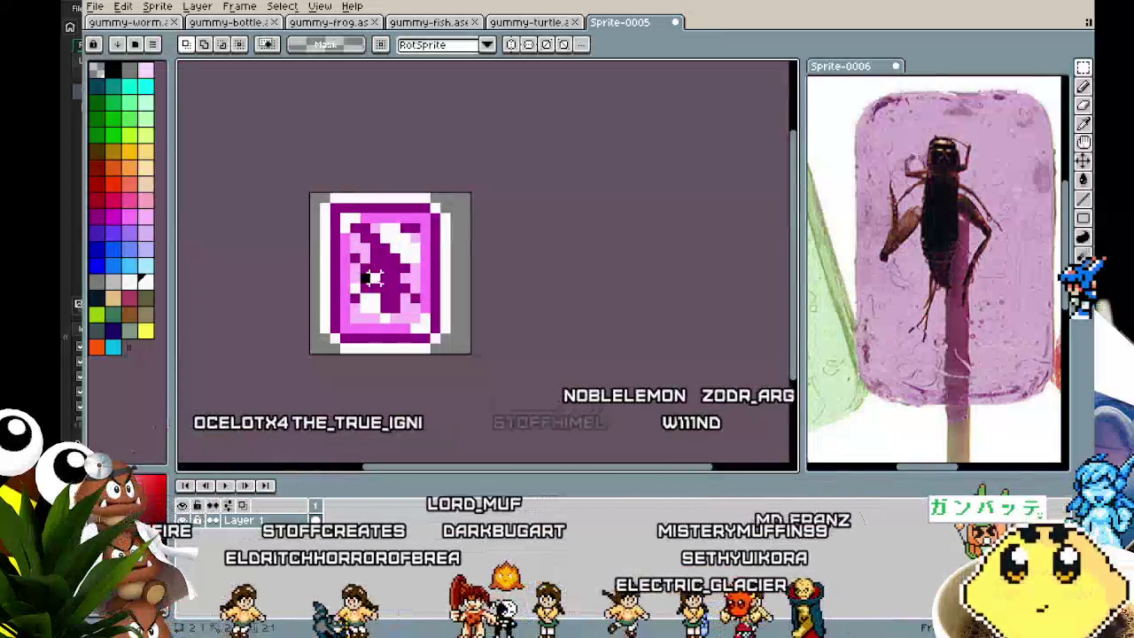
{"action": "mouse_move", "coordinate": [373, 279]}
{"action": "left_mouse_down"}
{"action": "mouse_move", "coordinate": [412, 305]}
{"action": "mouse_move", "coordinate": [423, 348]}
{"action": "left_mouse_up"}
{"action": "left_click_drag", "start_coordinate": [369, 274], "coordinate": [374, 264]}
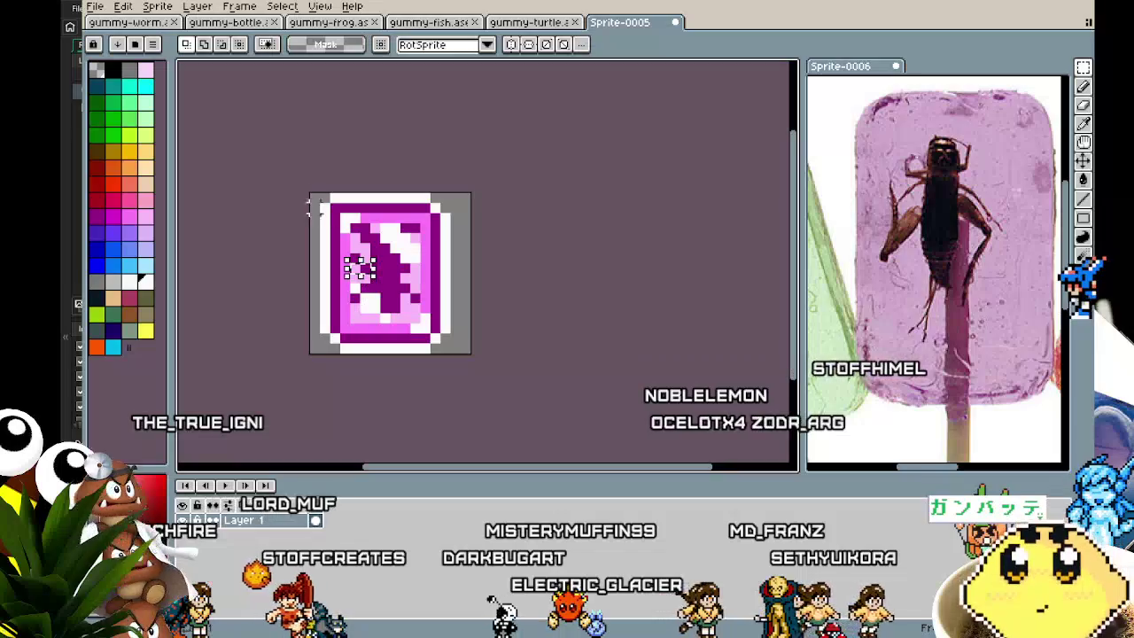
{"action": "left_click", "coordinate": [405, 332]}
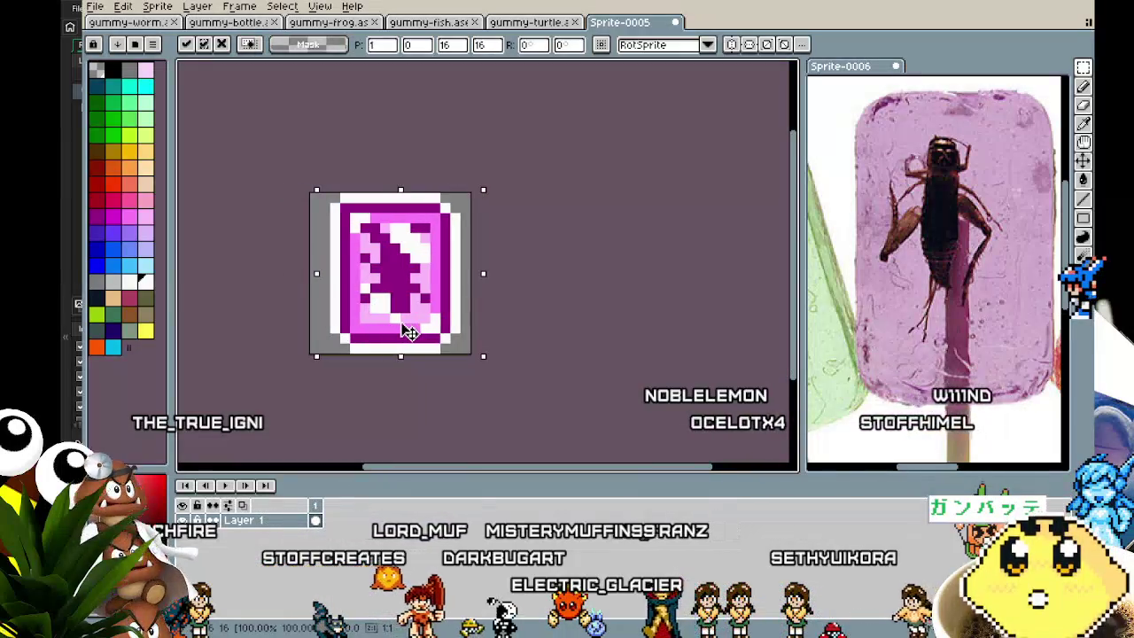
{"action": "left_click", "coordinate": [576, 378]}
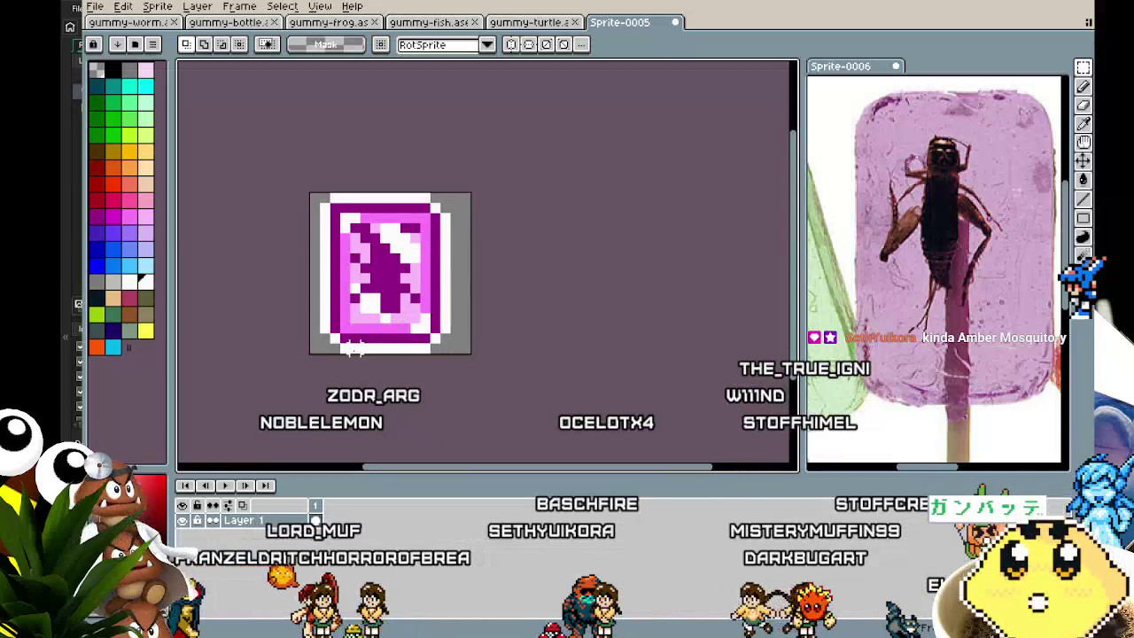
{"action": "scroll", "coordinate": [363, 347], "scroll_direction": "up", "scroll_amount": 1}
{"action": "scroll", "coordinate": [363, 347], "scroll_direction": "up", "scroll_amount": 2}
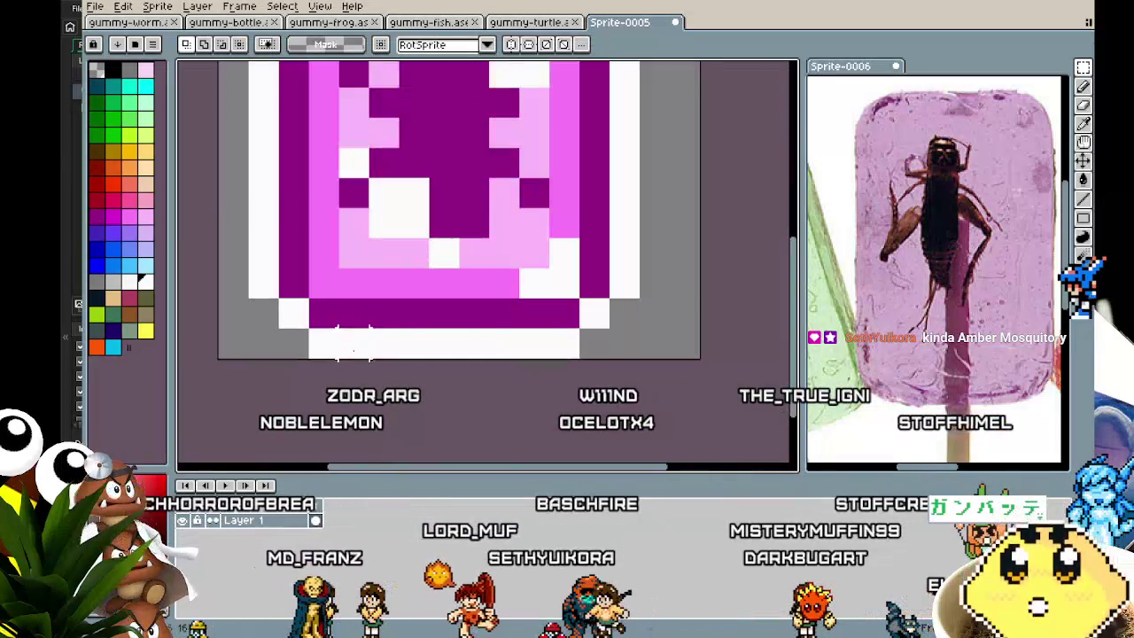
{"action": "scroll", "coordinate": [627, 310], "scroll_direction": "down", "scroll_amount": 2}
{"action": "scroll", "coordinate": [627, 310], "scroll_direction": "down", "scroll_amount": 1}
{"action": "scroll", "coordinate": [423, 288], "scroll_direction": "up", "scroll_amount": 2}
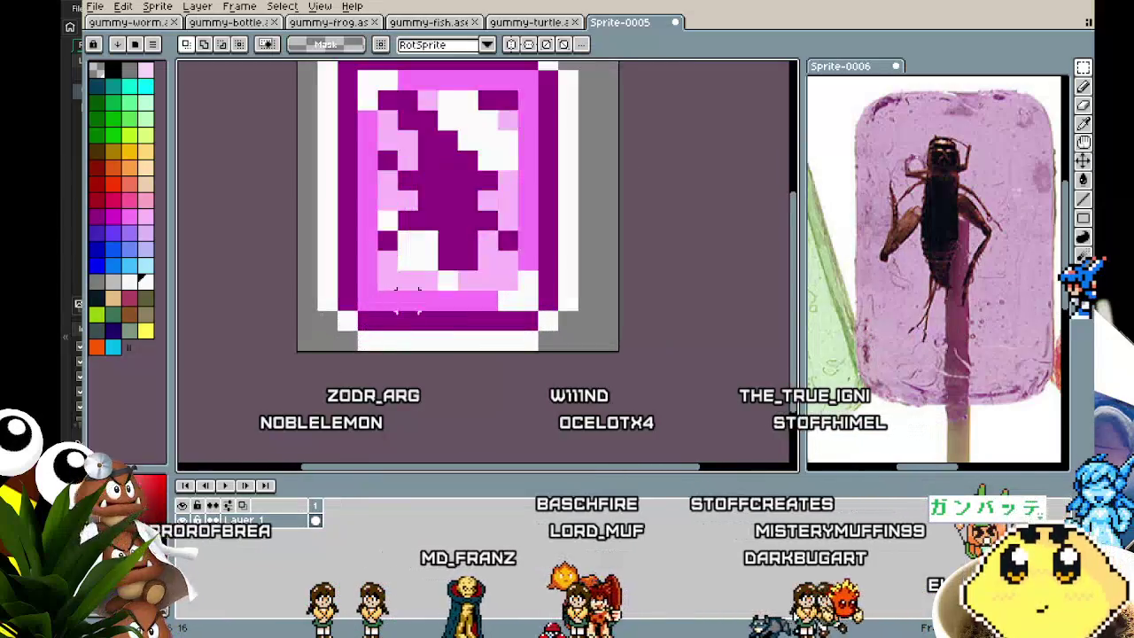
{"action": "key", "text": "i"}
{"action": "key", "text": "b"}
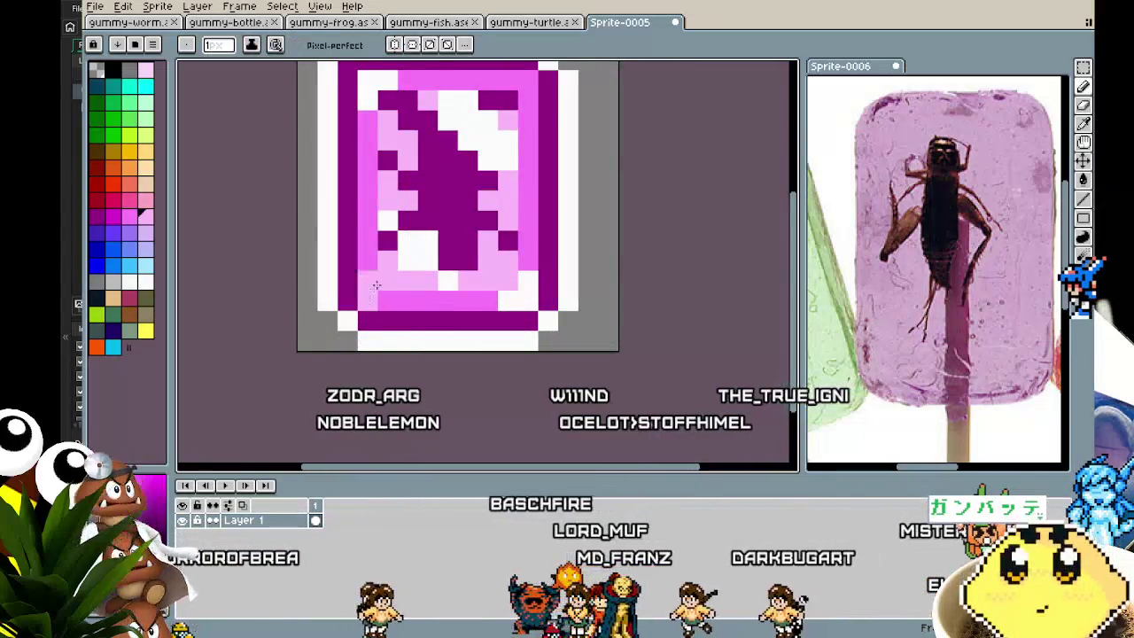
{"action": "scroll", "coordinate": [373, 288], "scroll_direction": "down", "scroll_amount": 1}
{"action": "scroll", "coordinate": [373, 288], "scroll_direction": "down", "scroll_amount": 3}
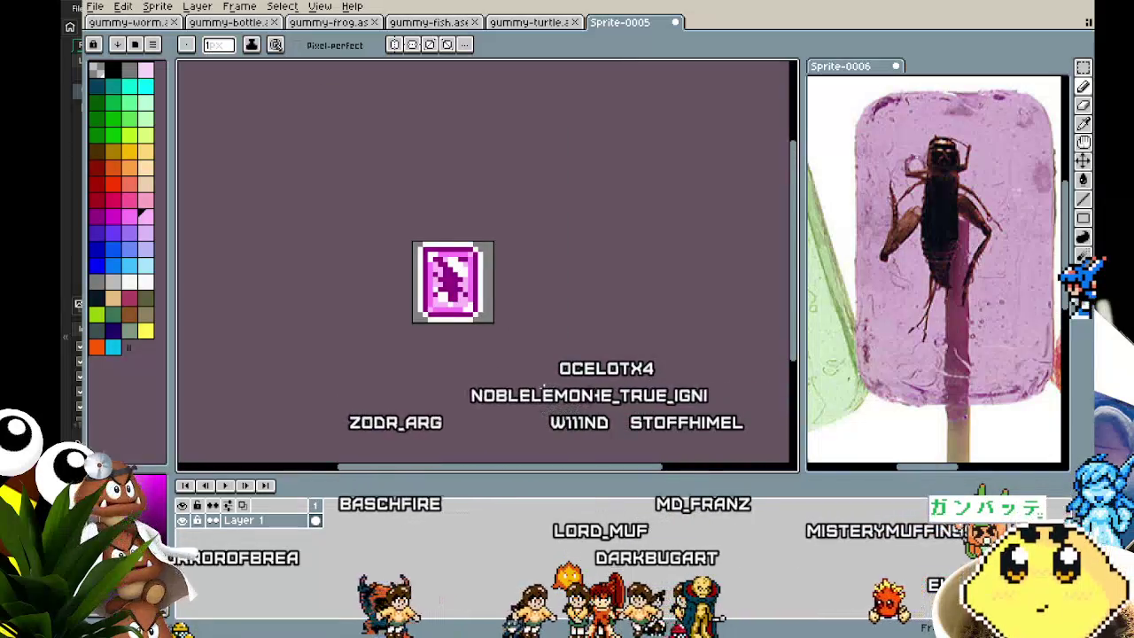
{"action": "scroll", "coordinate": [280, 336], "scroll_direction": "up", "scroll_amount": 1}
{"action": "scroll", "coordinate": [296, 261], "scroll_direction": "up", "scroll_amount": 1}
{"action": "scroll", "coordinate": [246, 270], "scroll_direction": "up", "scroll_amount": 1}
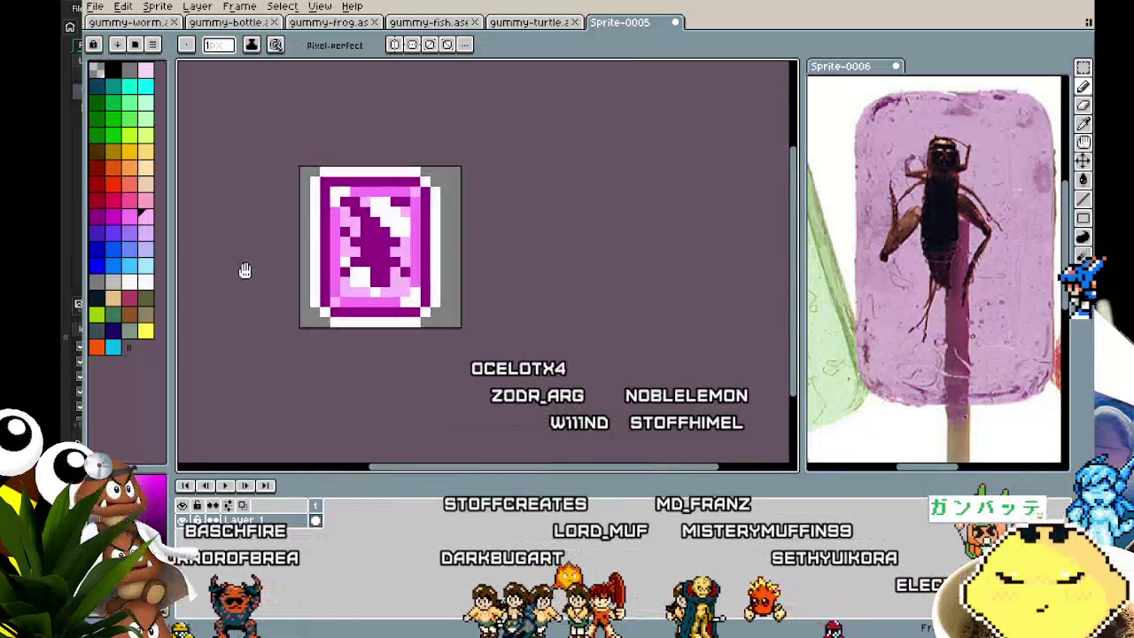
{"action": "scroll", "coordinate": [278, 278], "scroll_direction": "up", "scroll_amount": 1}
{"action": "scroll", "coordinate": [283, 278], "scroll_direction": "down", "scroll_amount": 1}
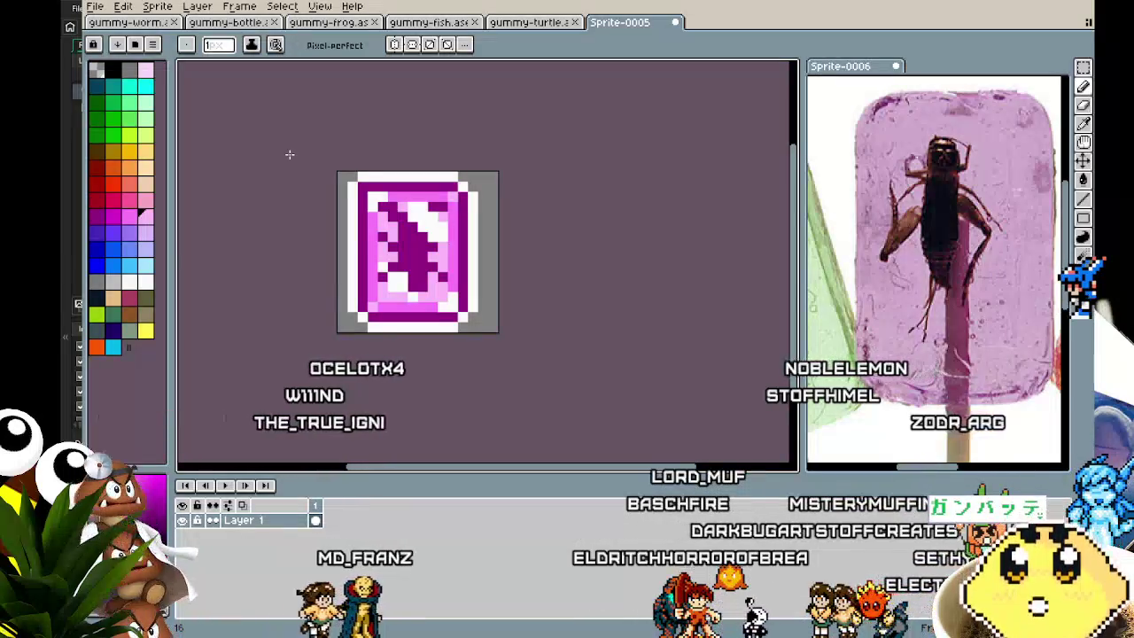
{"action": "key", "text": "ctrl+s"}
Save the card sprite as 'gummy-fossil' and pan the canvas.
{"action": "type", "text": "gummy-"}
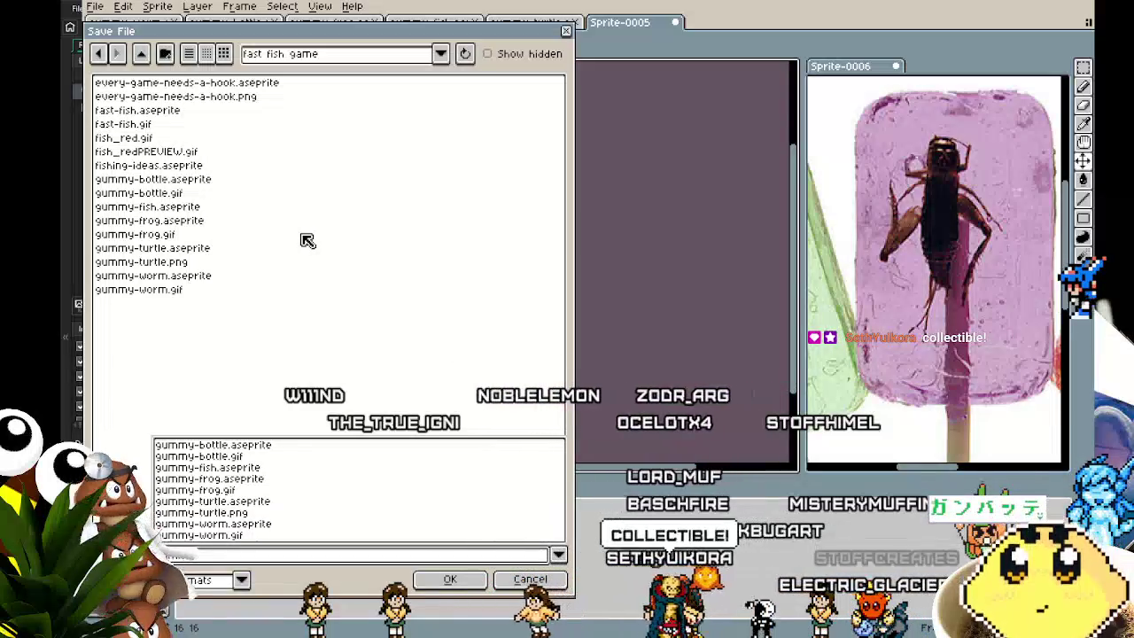
{"action": "type", "text": "-f"}
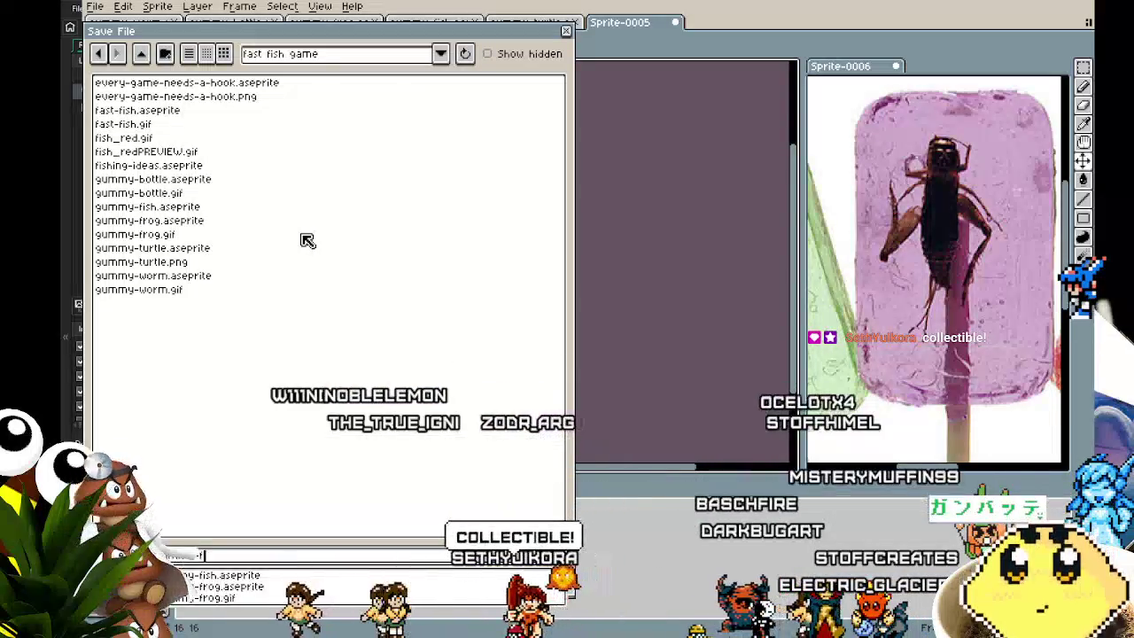
{"action": "type", "text": "ossil"}
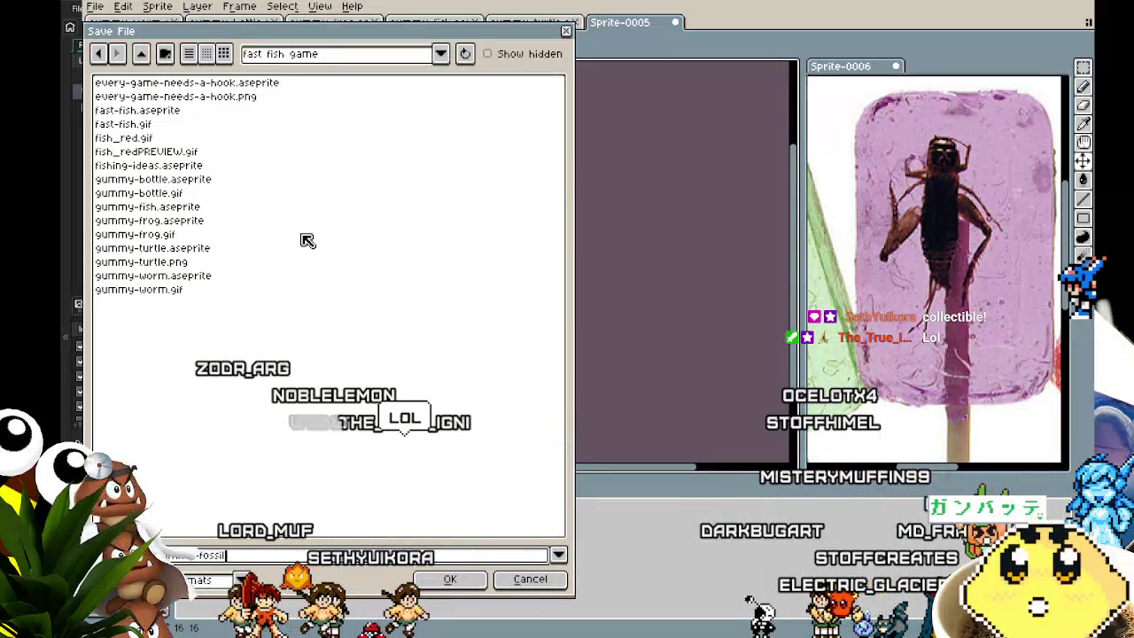
{"action": "key", "text": "Return"}
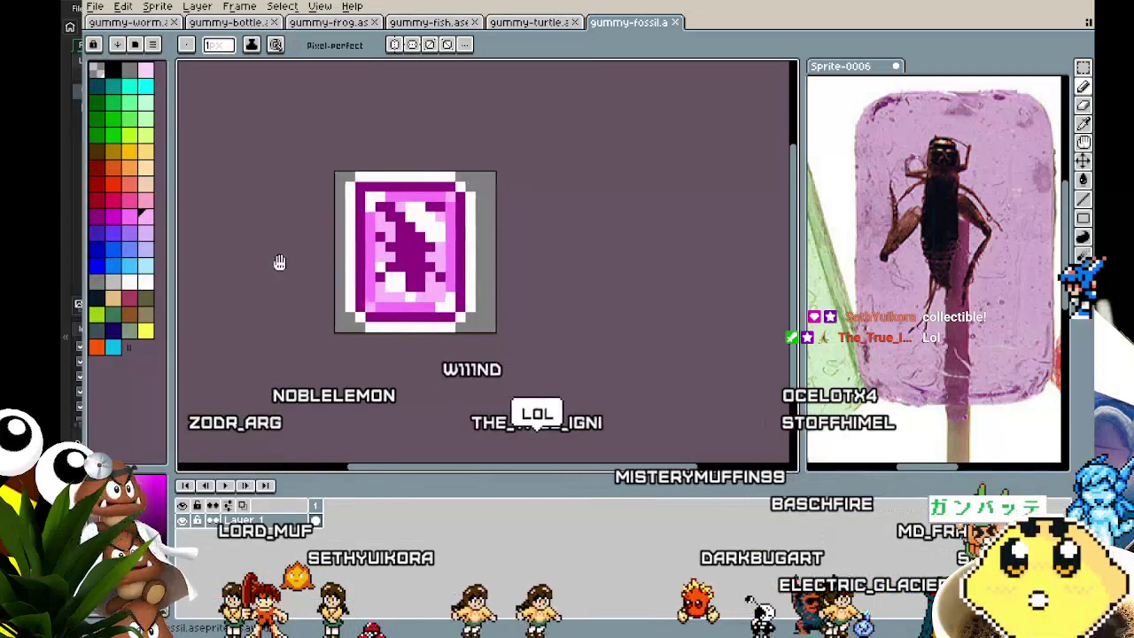
{"action": "left_click_drag", "start_coordinate": [278, 260], "coordinate": [225, 261]}
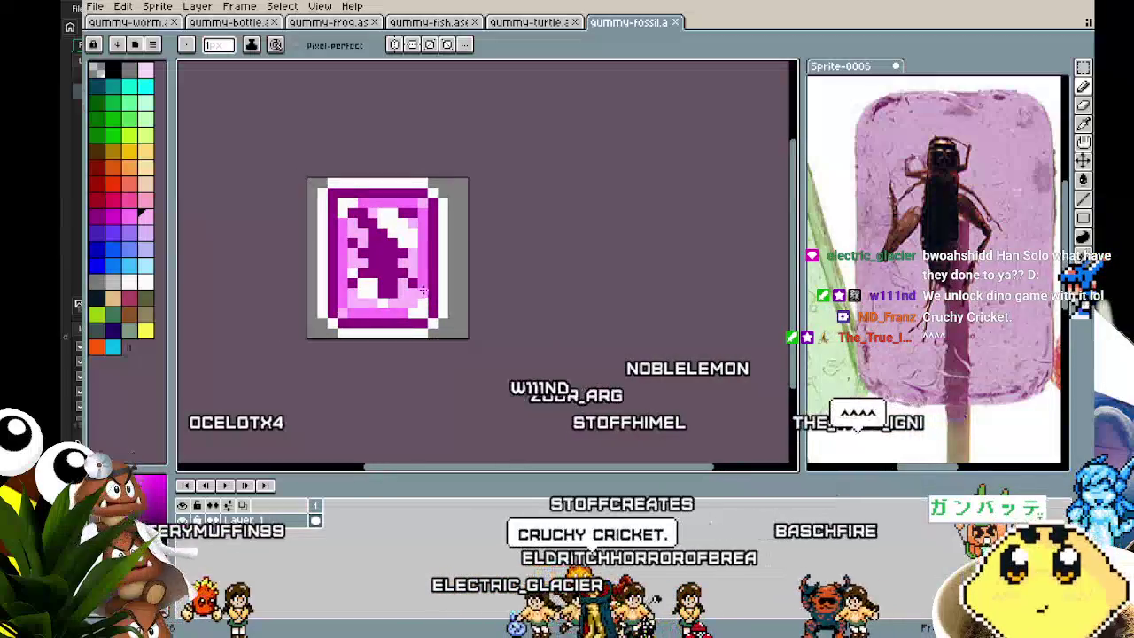
{"action": "scroll", "coordinate": [421, 281], "scroll_direction": "up", "scroll_amount": 1}
{"action": "left_click_drag", "start_coordinate": [421, 281], "coordinate": [474, 310]}
{"action": "key", "text": "i"}
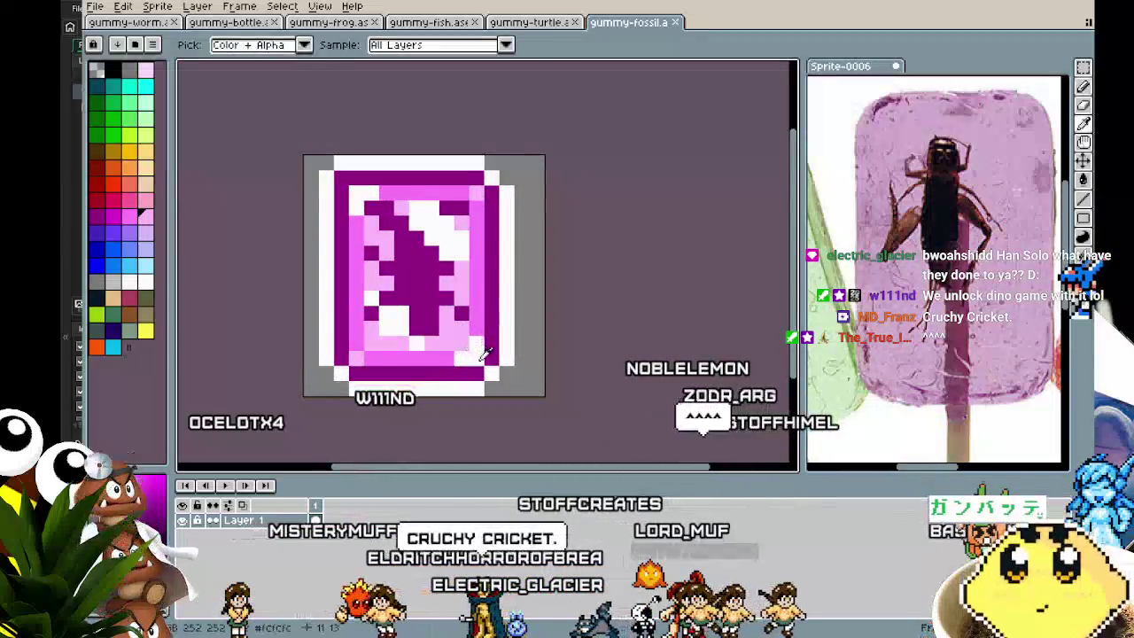
{"action": "key", "text": "b"}
{"action": "scroll", "coordinate": [386, 386], "scroll_direction": "down", "scroll_amount": 1}
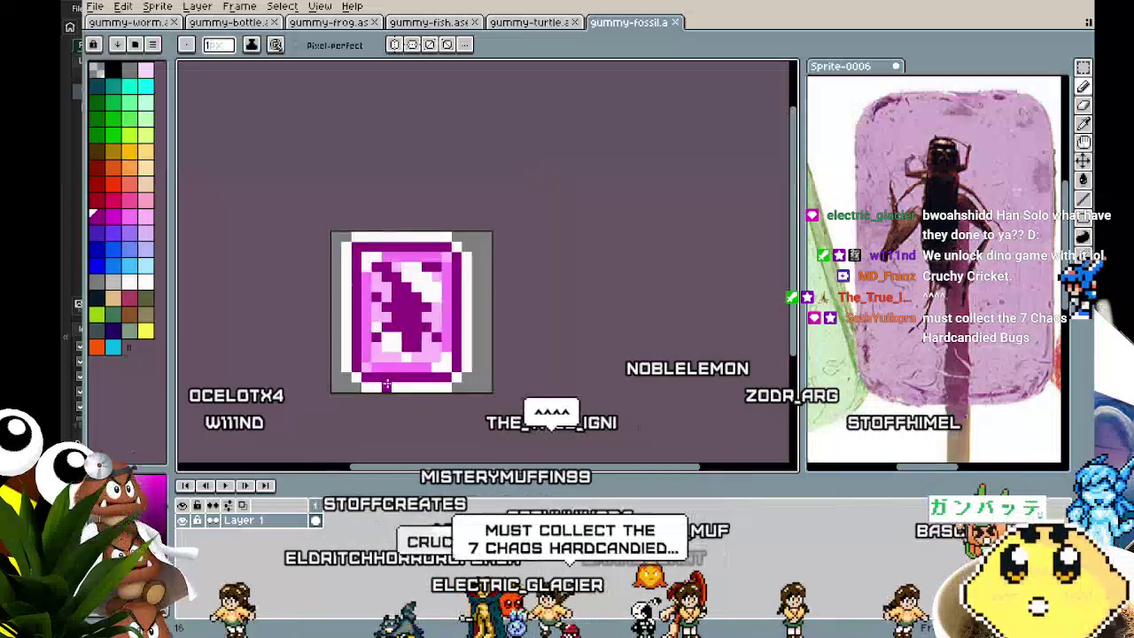
{"action": "scroll", "coordinate": [364, 307], "scroll_direction": "up", "scroll_amount": 1}
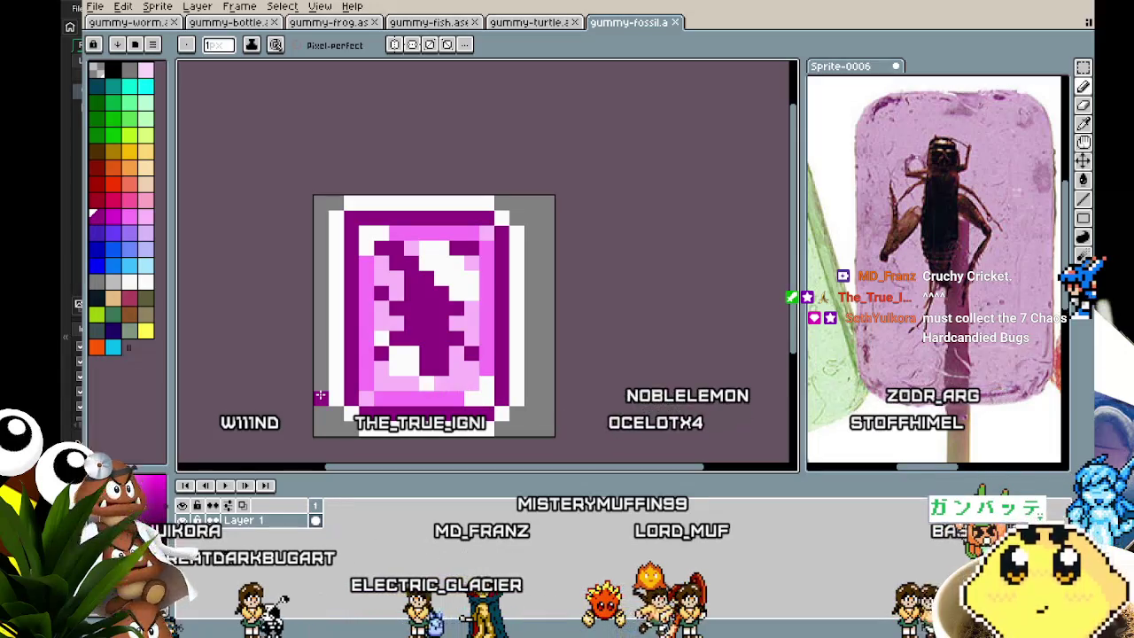
{"action": "scroll", "coordinate": [321, 395], "scroll_direction": "down", "scroll_amount": 1}
{"action": "scroll", "coordinate": [304, 328], "scroll_direction": "down", "scroll_amount": 2}
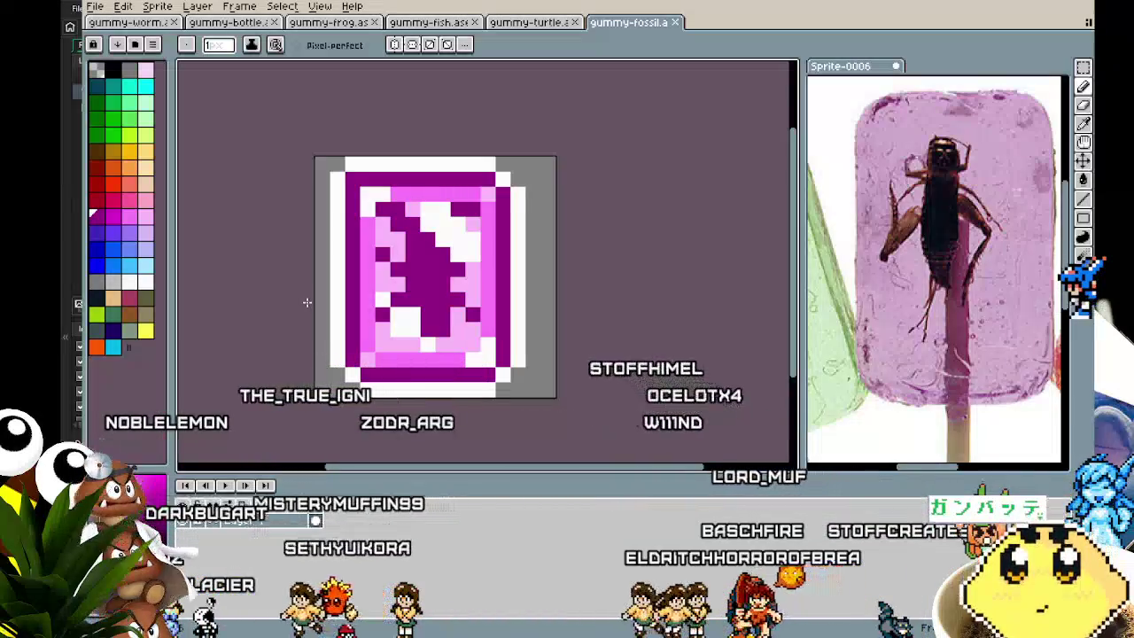
{"action": "left_click_drag", "start_coordinate": [296, 302], "coordinate": [272, 303]}
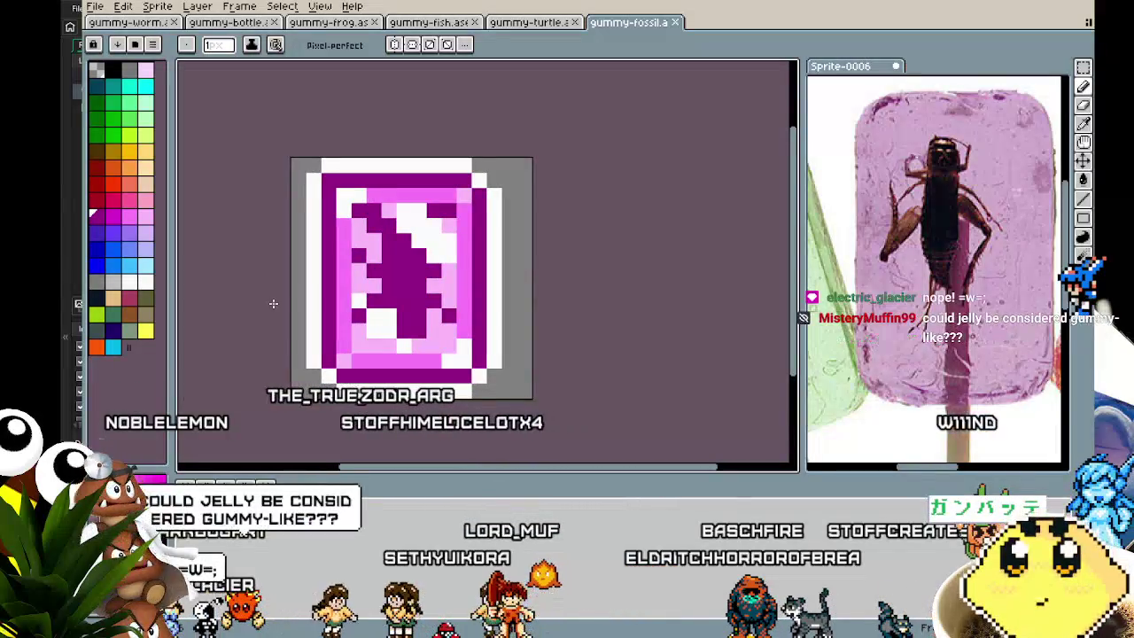
{"action": "left_click_drag", "start_coordinate": [288, 307], "coordinate": [326, 312]}
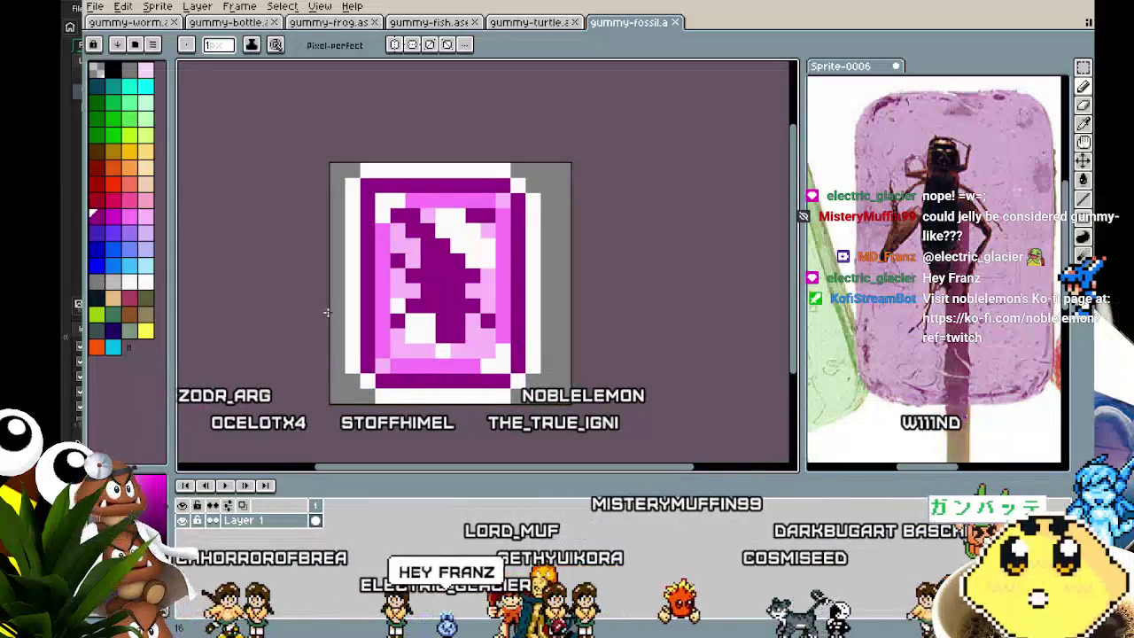
{"action": "left_click", "coordinate": [529, 22]}
{"action": "mouse_move", "coordinate": [533, 281]}
{"action": "left_mouse_down"}
{"action": "mouse_move", "coordinate": [665, 278]}
{"action": "mouse_move", "coordinate": [627, 276]}
{"action": "left_mouse_up"}
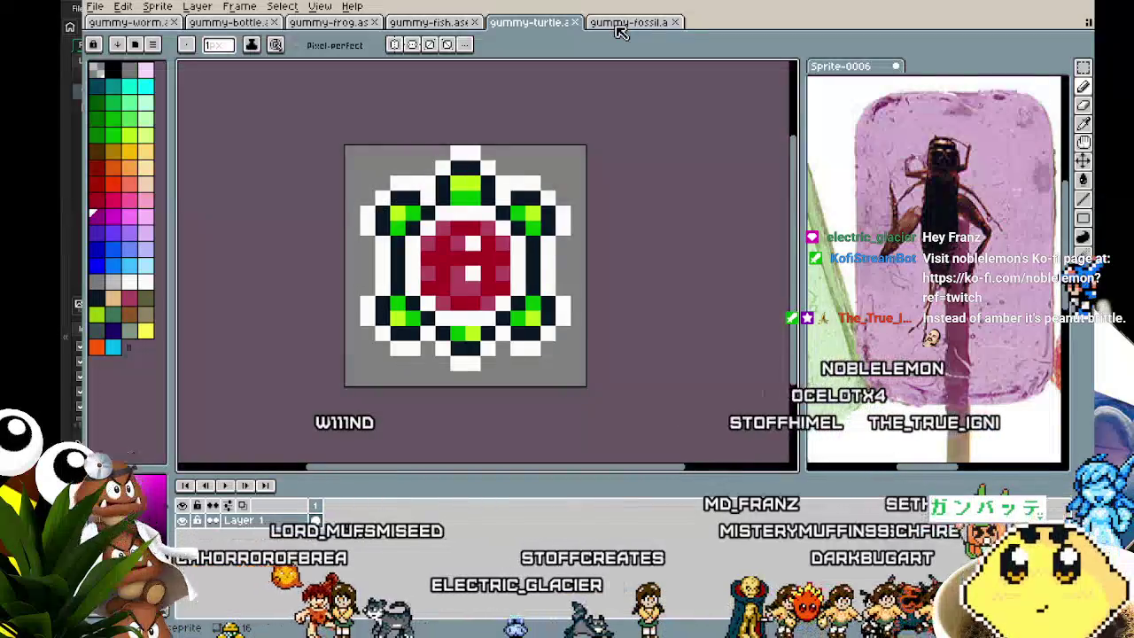
{"action": "left_click", "coordinate": [620, 24]}
{"action": "left_click_drag", "start_coordinate": [597, 384], "coordinate": [537, 385]}
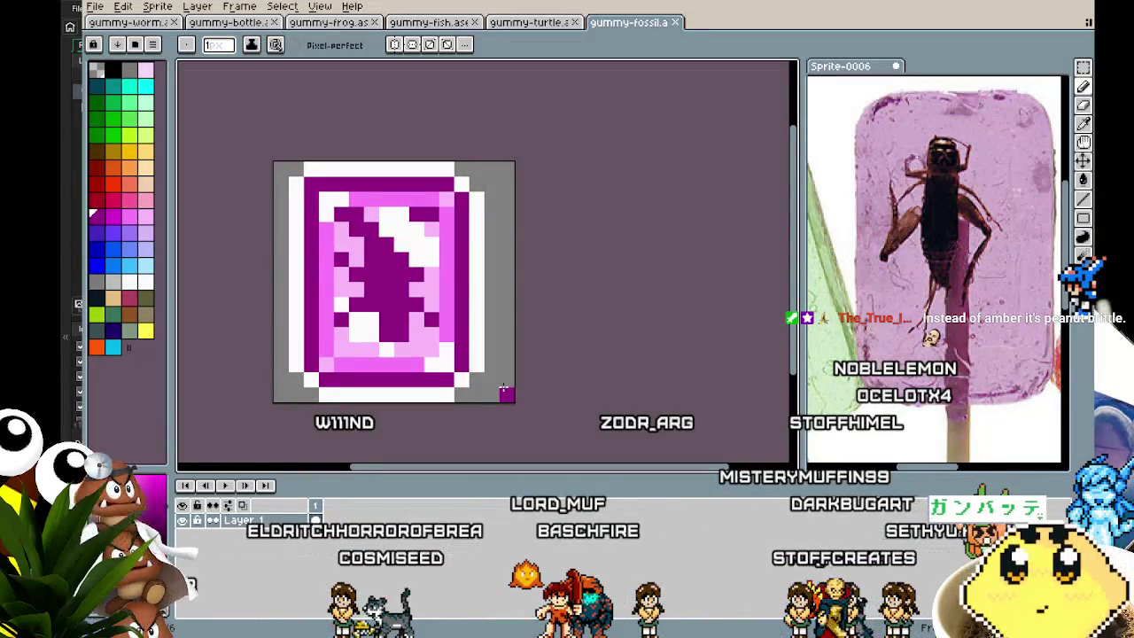
{"action": "left_click_drag", "start_coordinate": [451, 396], "coordinate": [485, 396]}
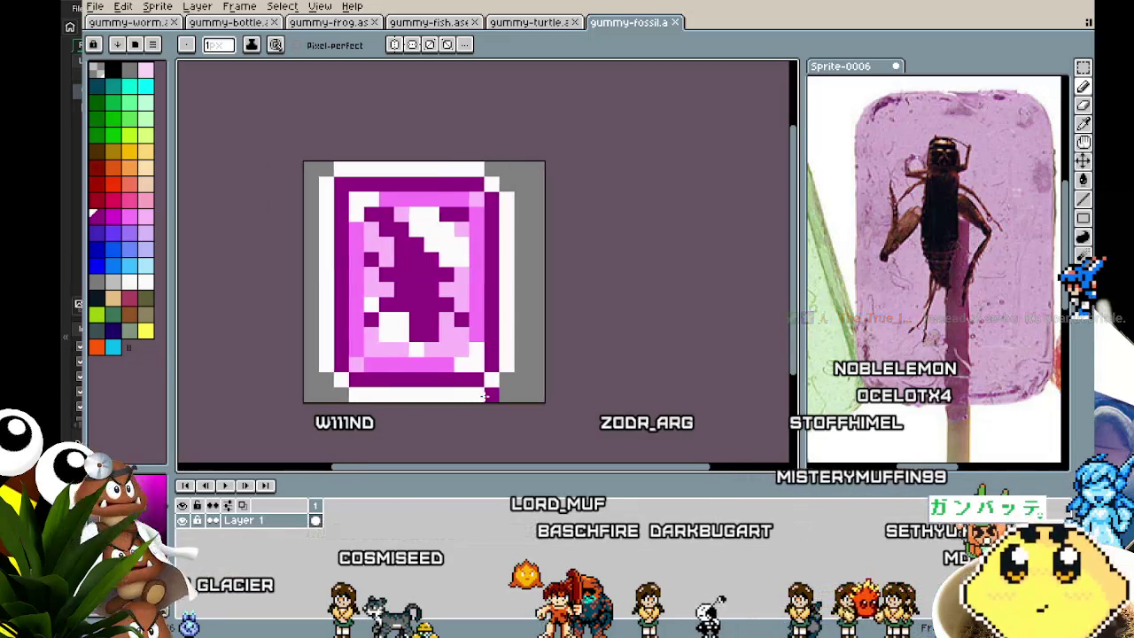
Save the sprite under the new name gummy-cricket.aseprite.
{"action": "left_click", "coordinate": [94, 9]}
{"action": "left_click", "coordinate": [133, 94]}
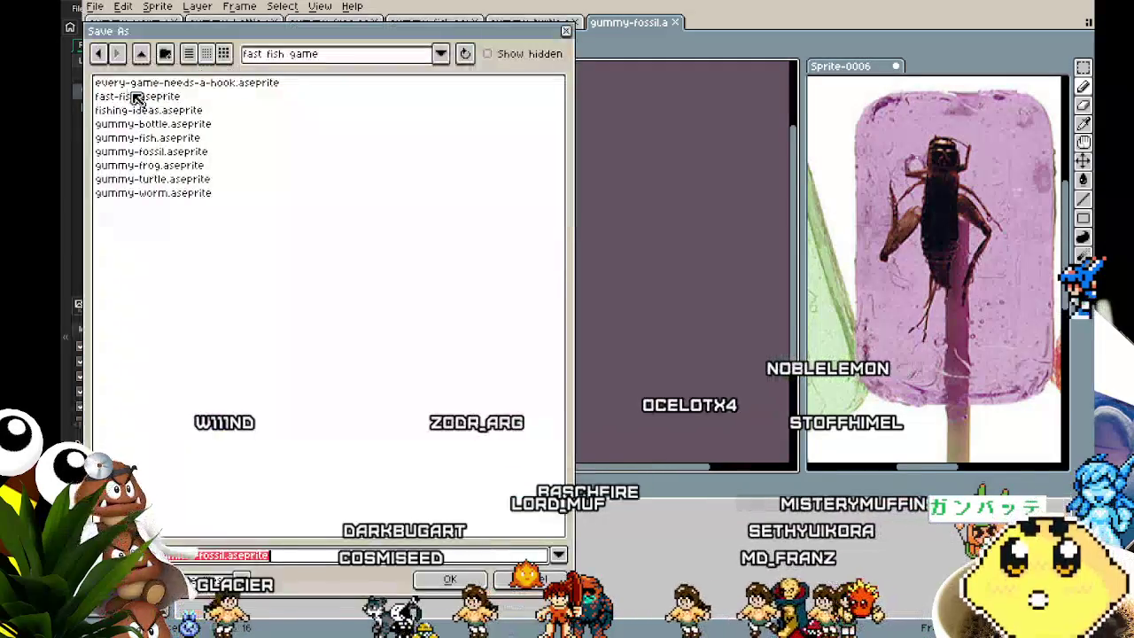
{"action": "left_click", "coordinate": [286, 565]}
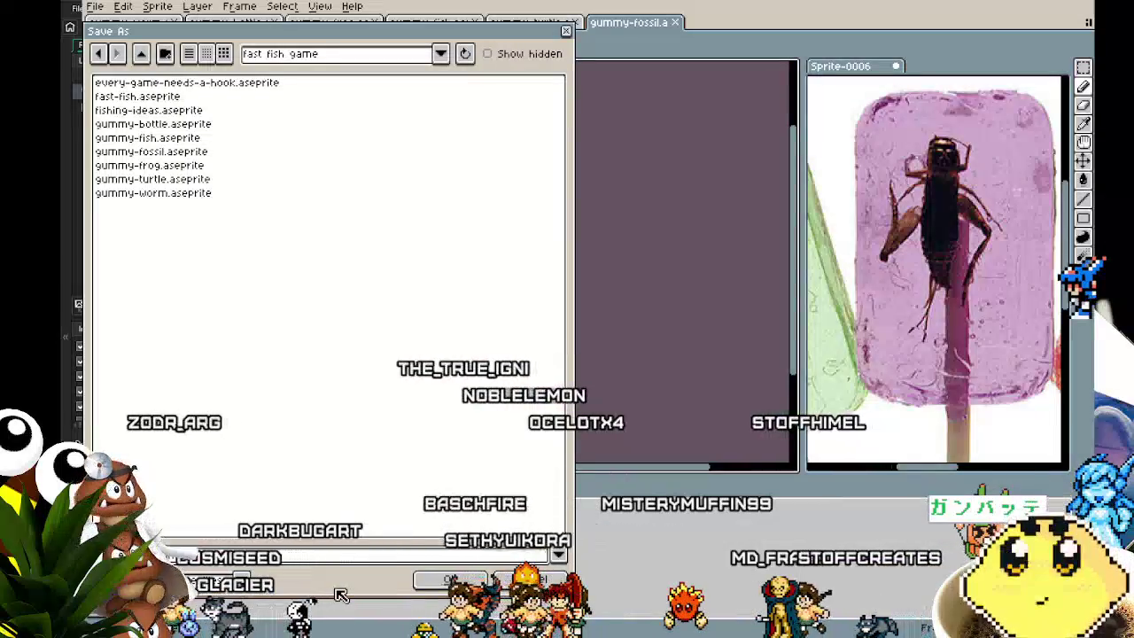
{"action": "type", "text": "gummy-crick"}
{"action": "left_click", "coordinate": [450, 580]}
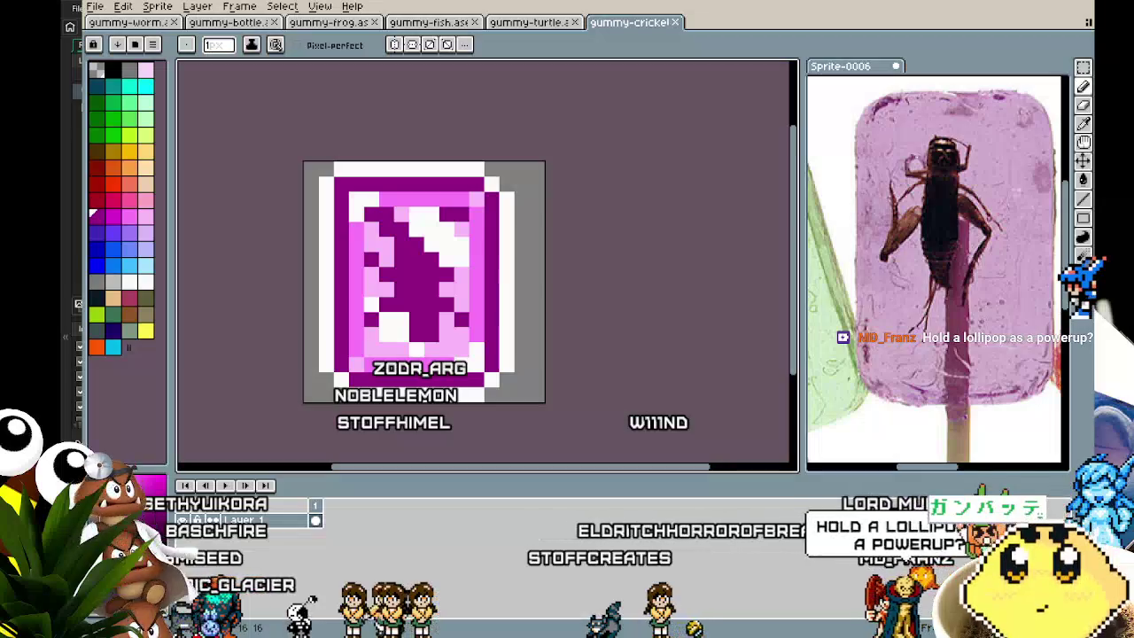
Re-save gummy-cricket with Ctrl+S, recentre the view and close the Sprite-0006 tab.
{"action": "left_click_drag", "start_coordinate": [287, 393], "coordinate": [256, 413]}
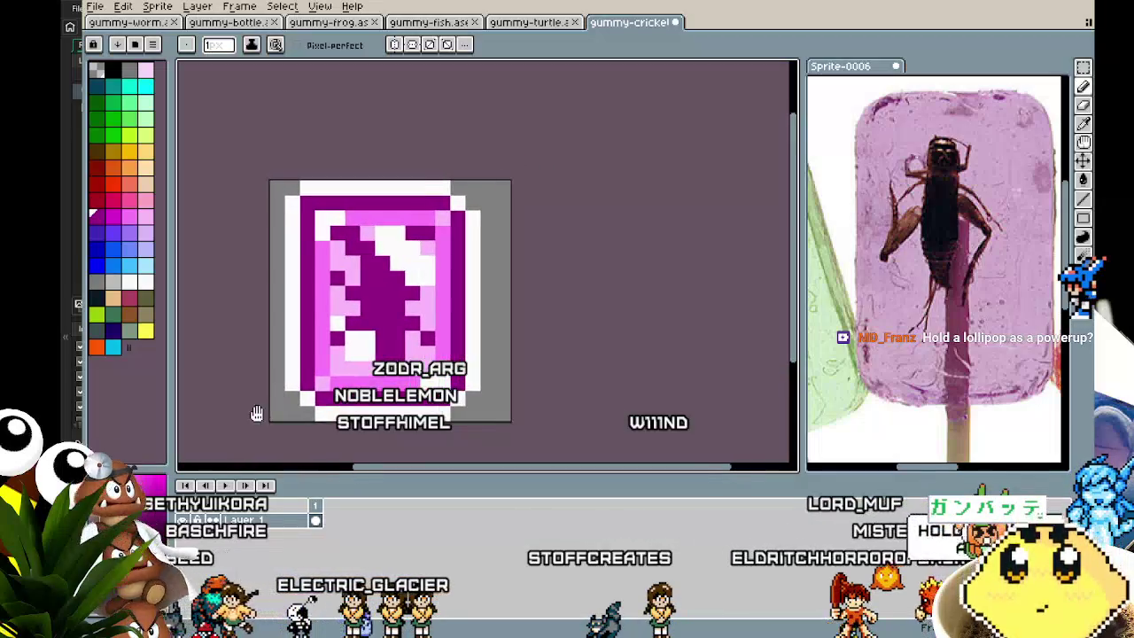
{"action": "key", "text": "ctrl+s"}
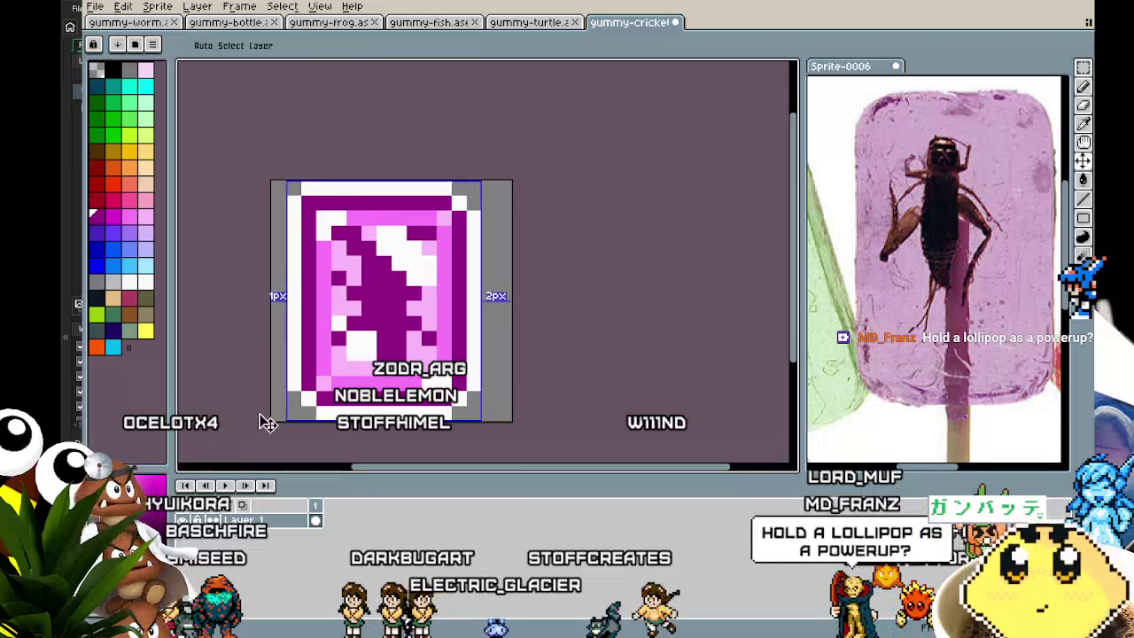
{"action": "left_click_drag", "start_coordinate": [259, 413], "coordinate": [295, 423]}
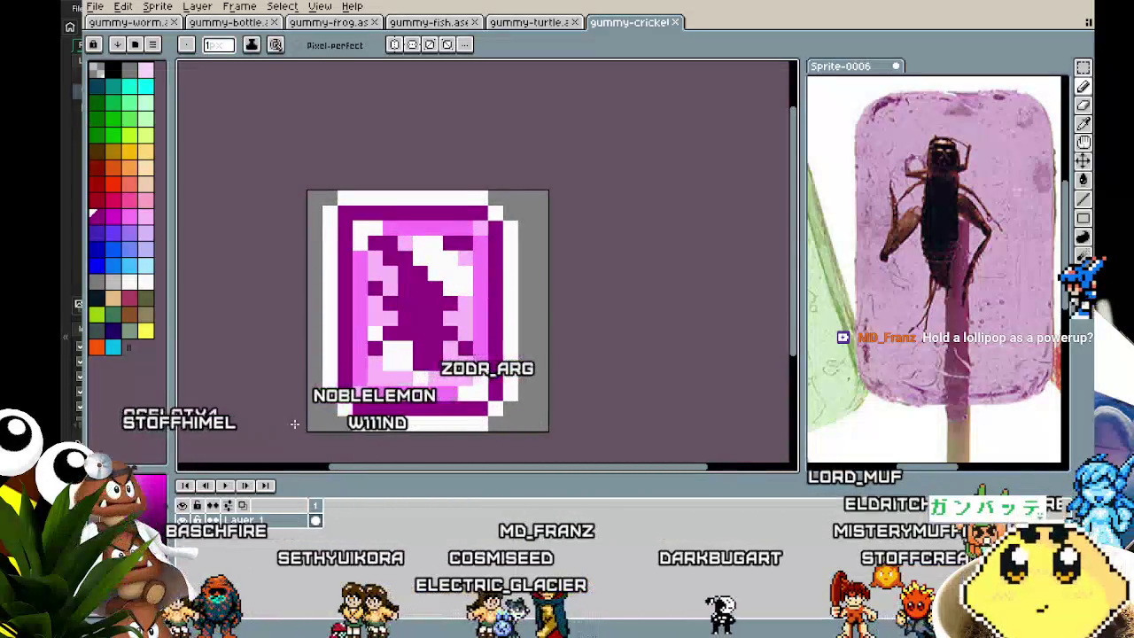
{"action": "mouse_move", "coordinate": [375, 401]}
{"action": "left_mouse_down"}
{"action": "mouse_move", "coordinate": [489, 364]}
{"action": "mouse_move", "coordinate": [316, 379]}
{"action": "left_mouse_up"}
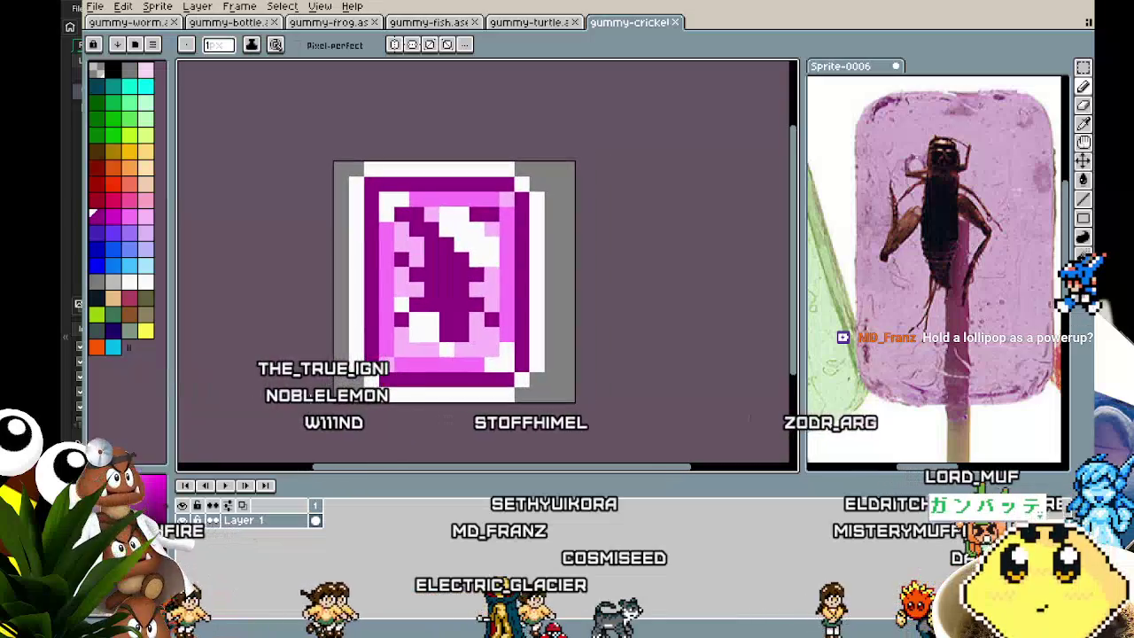
{"action": "left_click", "coordinate": [897, 66]}
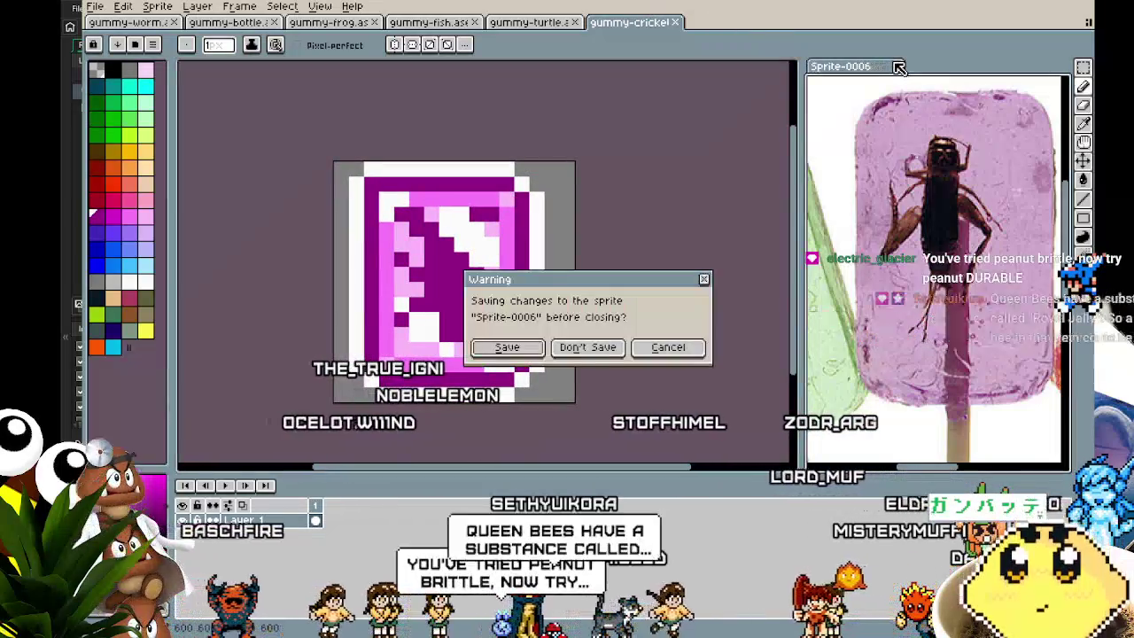
Choose Don't Save to discard the Sprite-0006 reference photo's changes.
{"action": "left_click", "coordinate": [587, 348]}
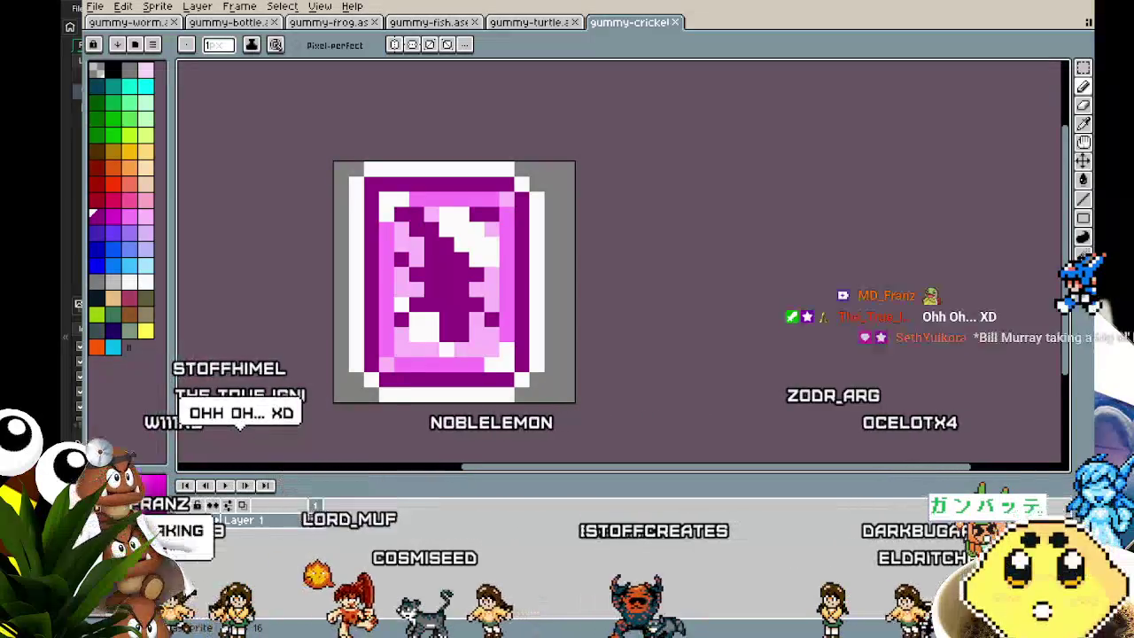
Create a new 16×16 sprite and zoom into its empty canvas.
{"action": "mouse_move", "coordinate": [445, 350]}
{"action": "left_mouse_down"}
{"action": "mouse_move", "coordinate": [402, 353]}
{"action": "mouse_move", "coordinate": [401, 325]}
{"action": "left_mouse_up"}
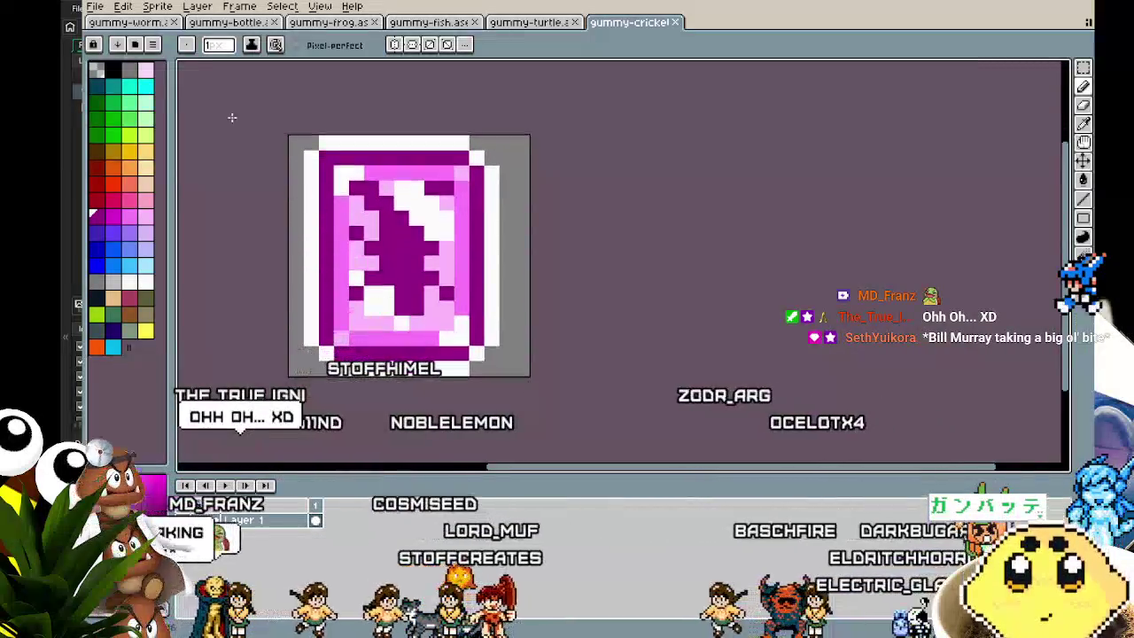
{"action": "left_click", "coordinate": [97, 23]}
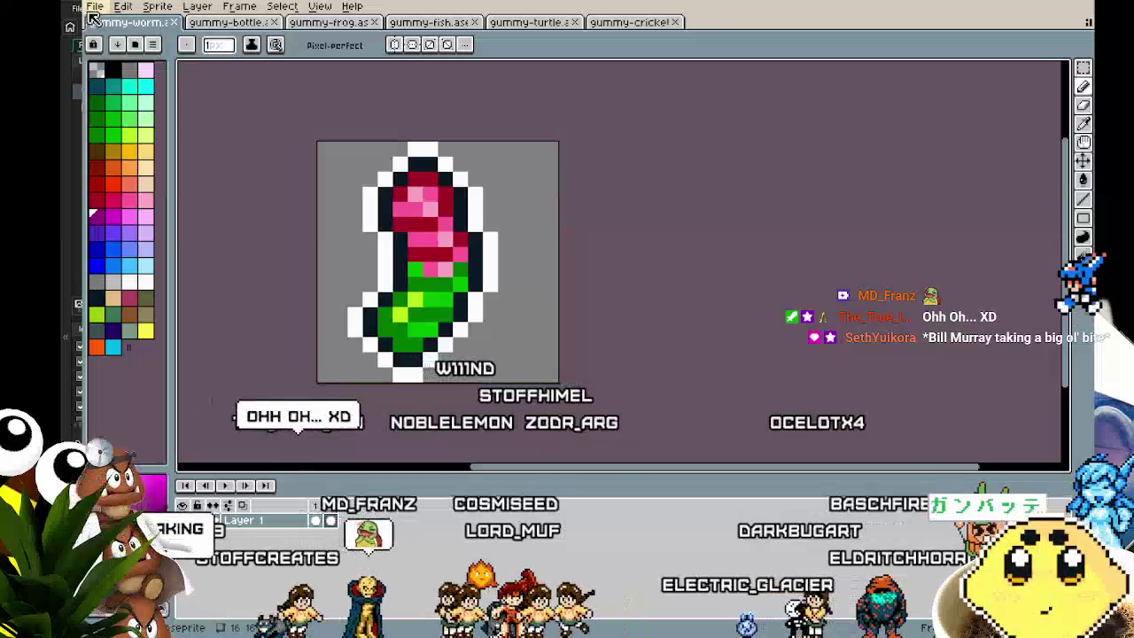
{"action": "left_click", "coordinate": [94, 6]}
{"action": "left_click", "coordinate": [106, 33]}
{"action": "type", "text": "16"}
{"action": "key", "text": "Tab"}
{"action": "type", "text": "16"}
{"action": "key", "text": "Return"}
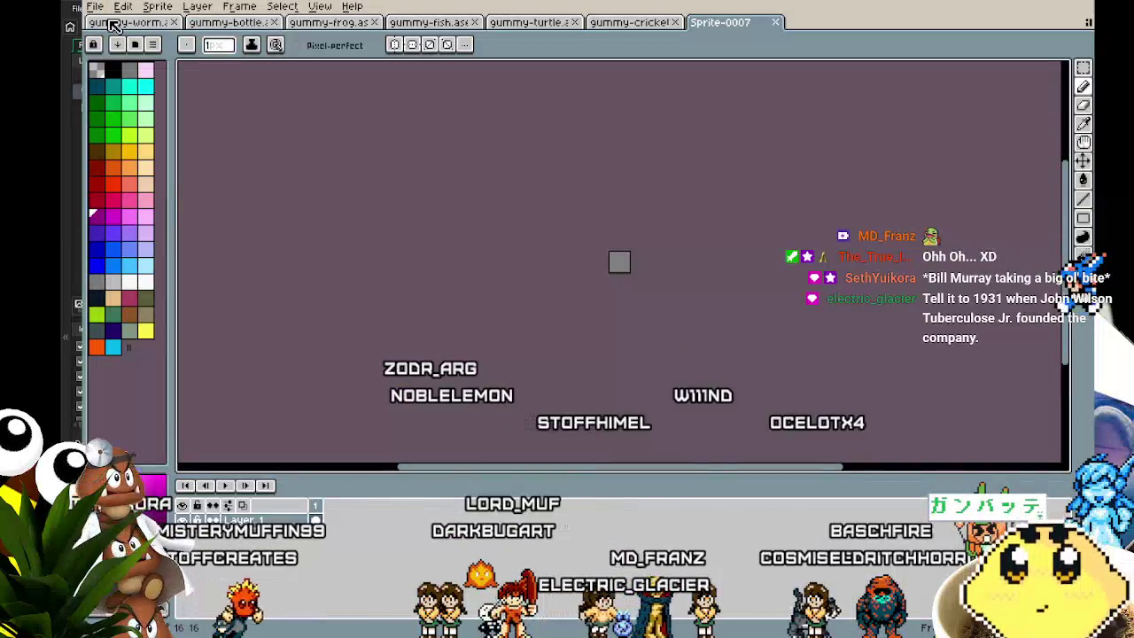
{"action": "scroll", "coordinate": [619, 261], "scroll_direction": "up", "scroll_amount": 3}
{"action": "scroll", "coordinate": [488, 334], "scroll_direction": "up", "scroll_amount": 2}
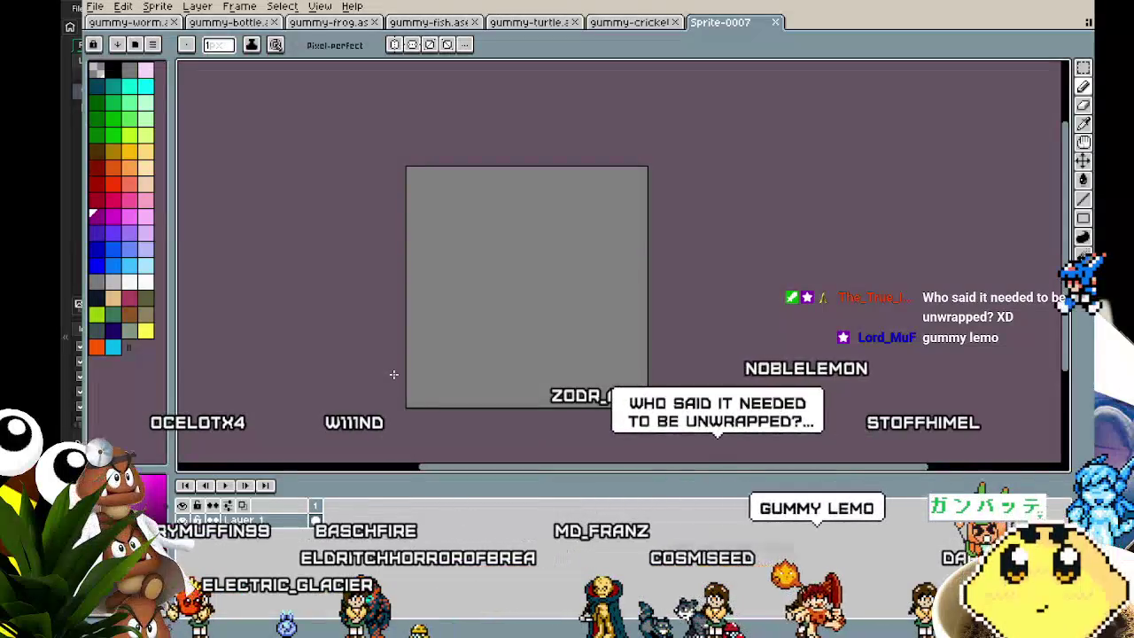
Draw a yellow ellipse outline on the canvas and pencil a dark left eye.
{"action": "scroll", "coordinate": [395, 372], "scroll_direction": "up", "scroll_amount": 1}
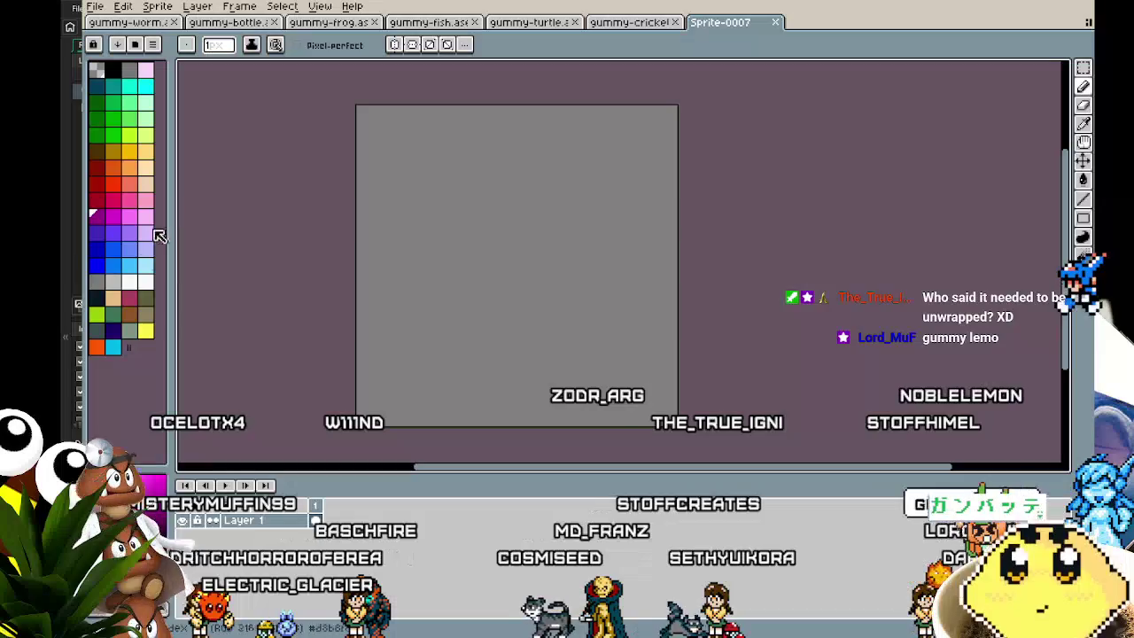
{"action": "left_click", "coordinate": [145, 335]}
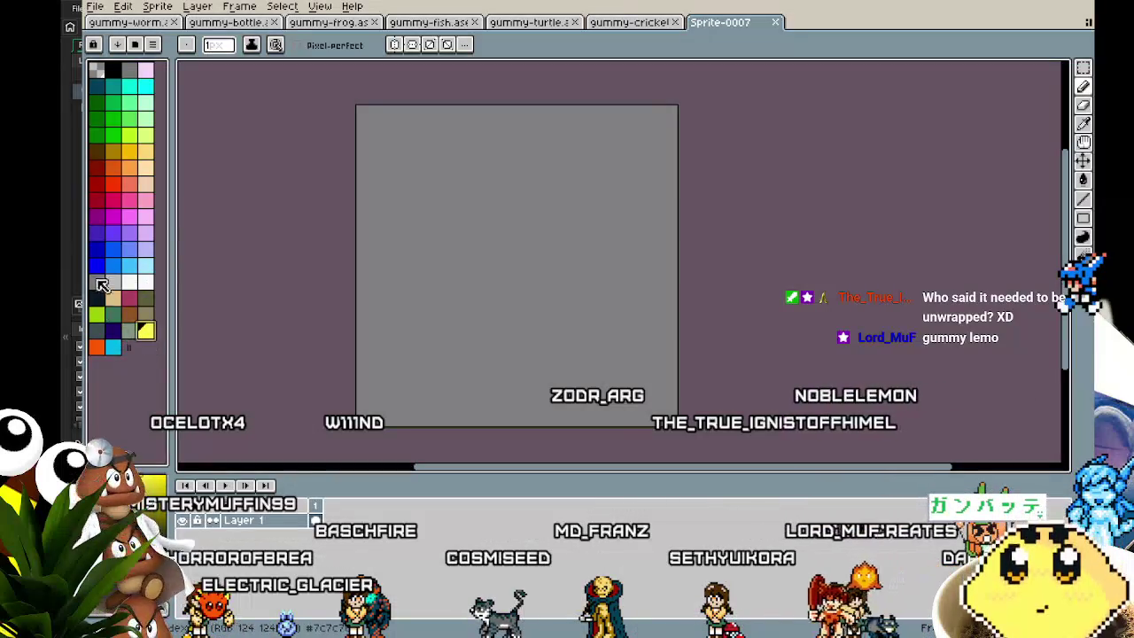
{"action": "key", "text": "u"}
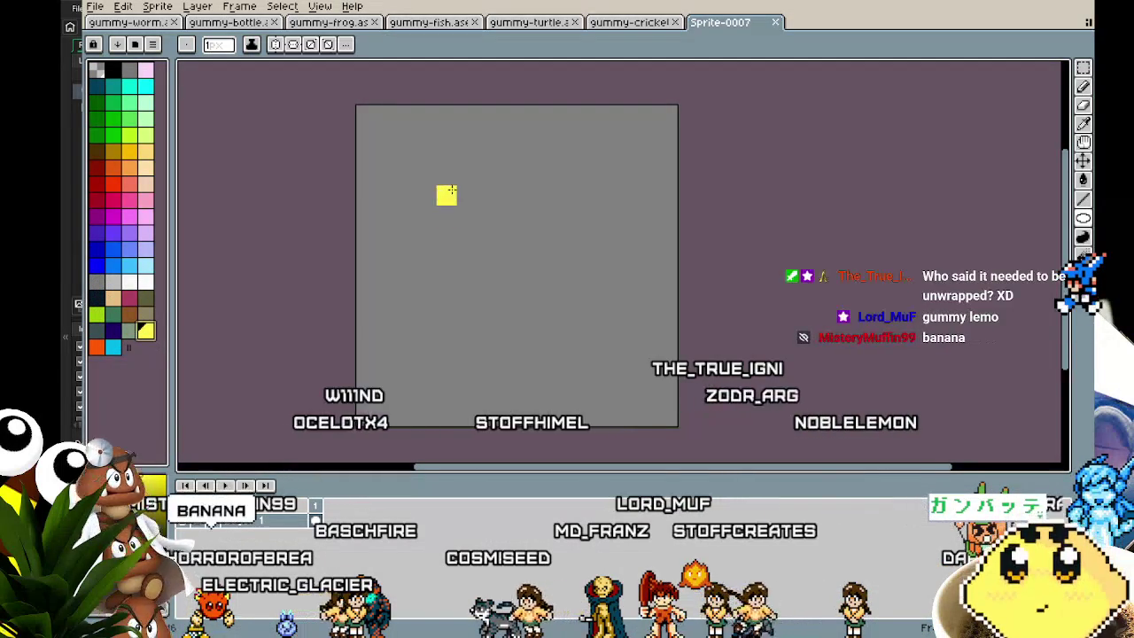
{"action": "left_click_drag", "start_coordinate": [406, 194], "coordinate": [606, 341]}
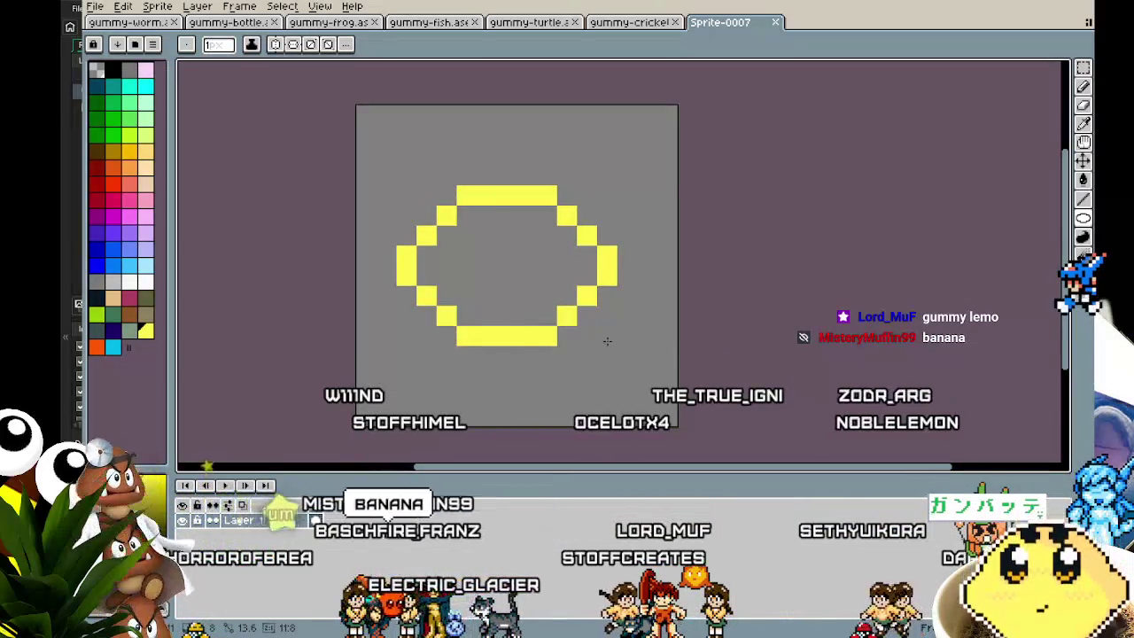
{"action": "left_click", "coordinate": [132, 330]}
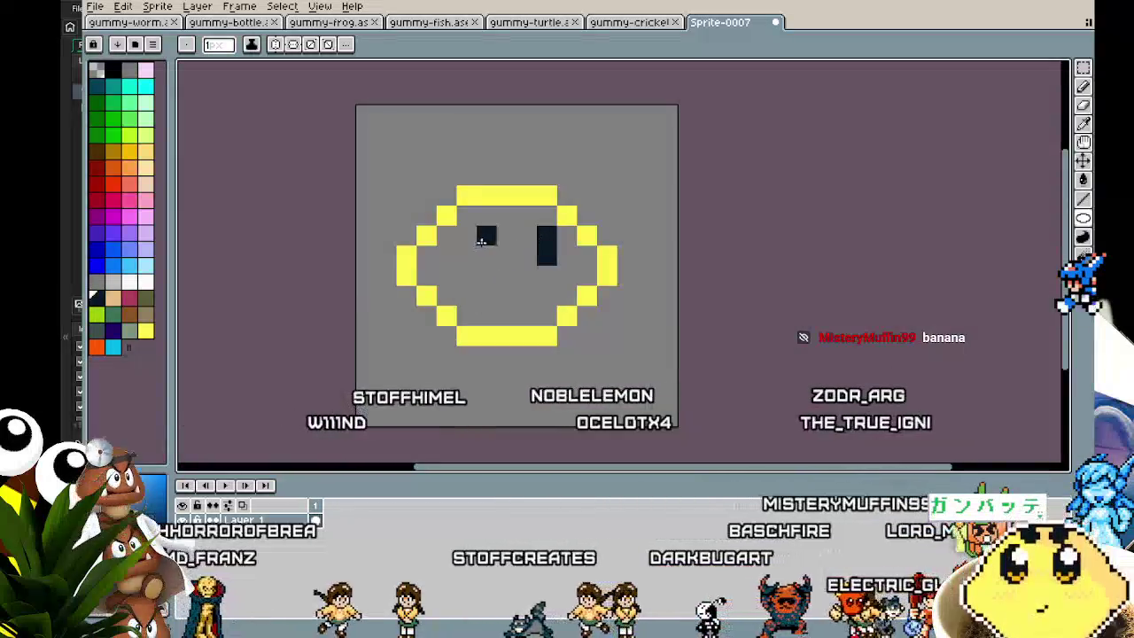
{"action": "left_click_drag", "start_coordinate": [470, 237], "coordinate": [469, 256]}
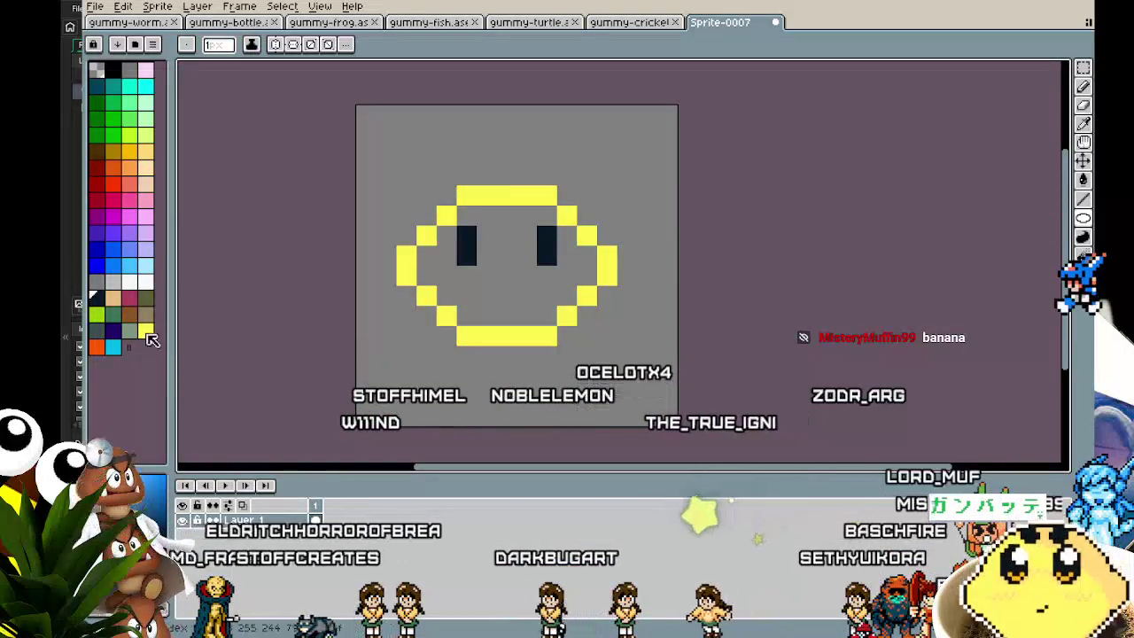
Try a peach bucket fill of the face interior, then undo it.
{"action": "left_click", "coordinate": [146, 330]}
{"action": "key", "text": "g"}
{"action": "left_click", "coordinate": [145, 151]}
{"action": "left_click", "coordinate": [475, 299]}
{"action": "scroll", "coordinate": [455, 392], "scroll_direction": "down", "scroll_amount": 3}
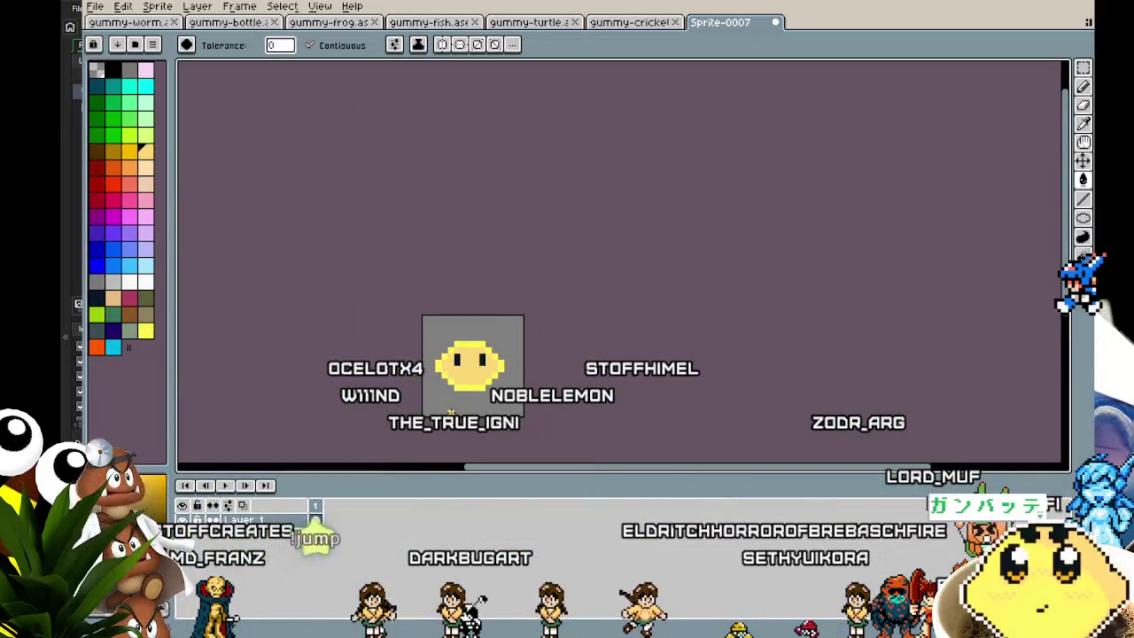
{"action": "key", "text": "ctrl+z"}
{"action": "scroll", "coordinate": [451, 412], "scroll_direction": "up", "scroll_amount": 5}
{"action": "scroll", "coordinate": [447, 410], "scroll_direction": "down", "scroll_amount": 2}
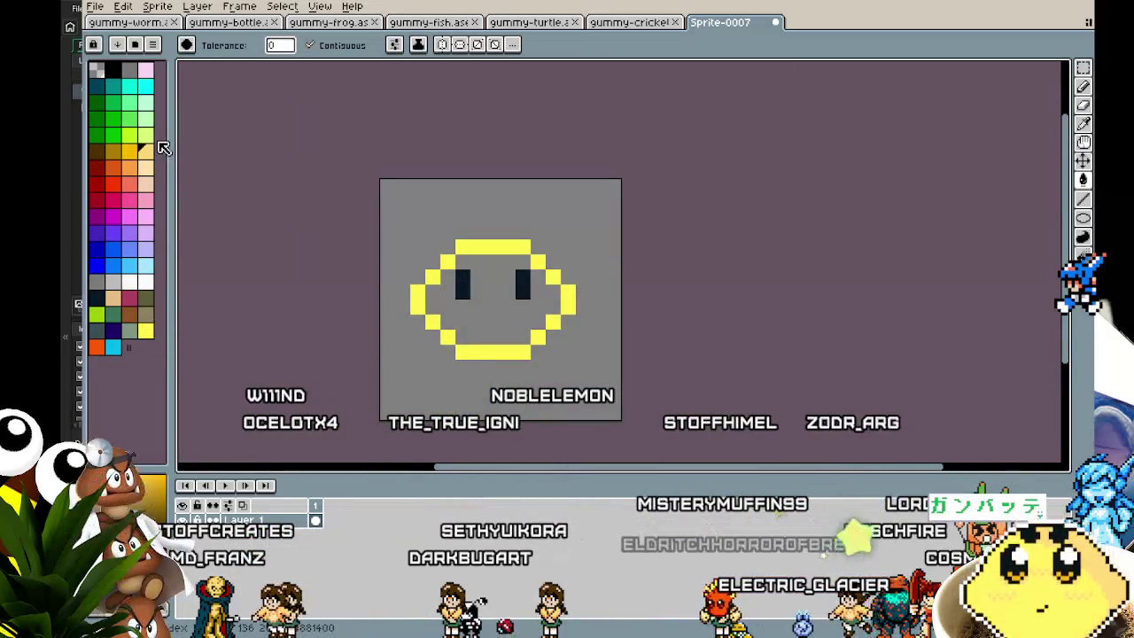
Recolour the face outline orange on the top, sides and bottom.
{"action": "left_click", "coordinate": [131, 153]}
{"action": "left_click", "coordinate": [417, 299]}
{"action": "left_click", "coordinate": [432, 276]}
{"action": "left_click", "coordinate": [447, 261]}
{"action": "left_click", "coordinate": [492, 247]}
{"action": "left_click", "coordinate": [553, 276]}
{"action": "left_click", "coordinate": [568, 299]}
{"action": "left_click", "coordinate": [538, 335]}
{"action": "left_click", "coordinate": [492, 351]}
{"action": "left_click", "coordinate": [432, 320]}
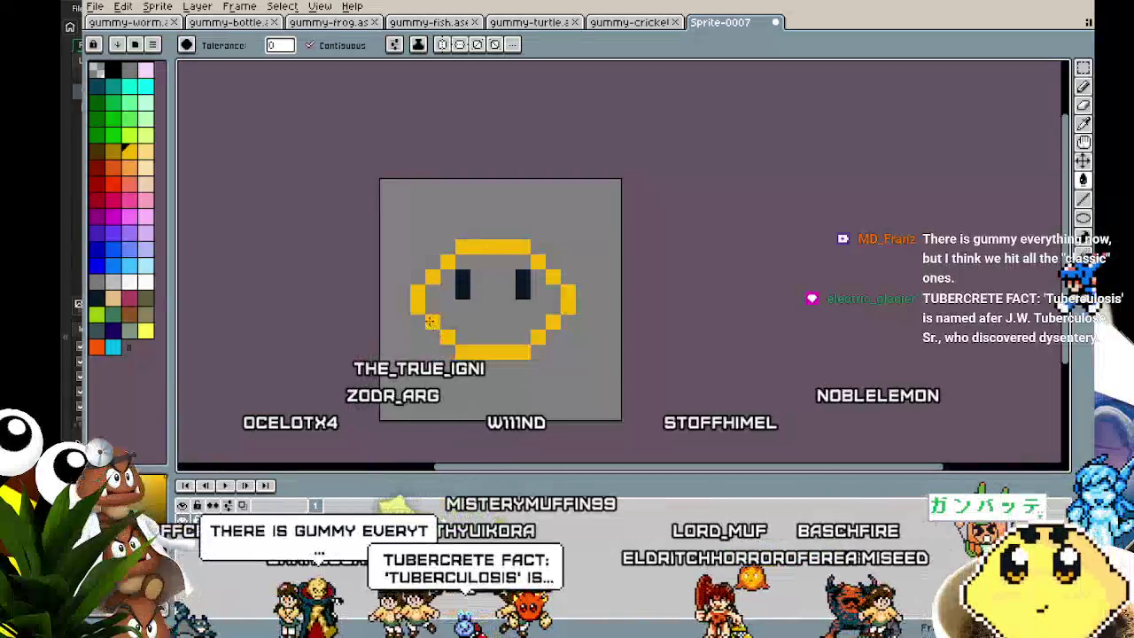
Bucket-fill the face interior yellow.
{"action": "left_click", "coordinate": [146, 329]}
{"action": "left_click", "coordinate": [523, 320]}
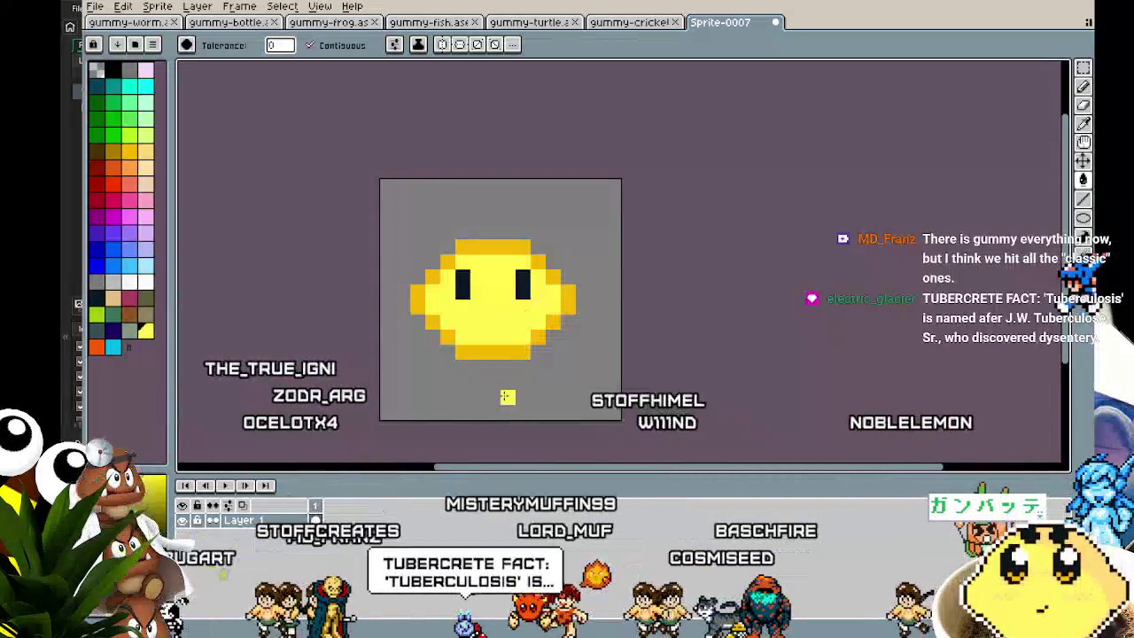
{"action": "scroll", "coordinate": [501, 412], "scroll_direction": "down", "scroll_amount": 2}
{"action": "scroll", "coordinate": [501, 409], "scroll_direction": "up", "scroll_amount": 1}
{"action": "scroll", "coordinate": [502, 408], "scroll_direction": "up", "scroll_amount": 1}
Pencil two white highlight pixels near the top of the face.
{"action": "left_click", "coordinate": [145, 282]}
{"action": "key", "text": "b"}
{"action": "left_click", "coordinate": [481, 200]}
{"action": "left_click", "coordinate": [461, 199]}
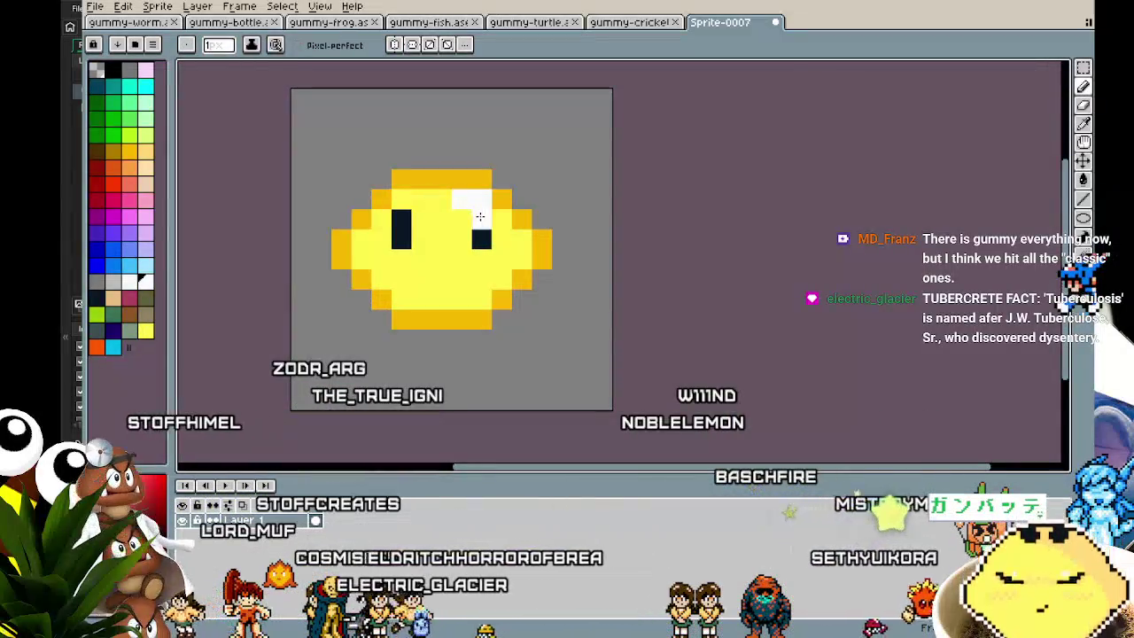
Paint an orange row across the cheeks and lower face.
{"action": "scroll", "coordinate": [390, 415], "scroll_direction": "down", "scroll_amount": 4}
{"action": "key", "text": "v"}
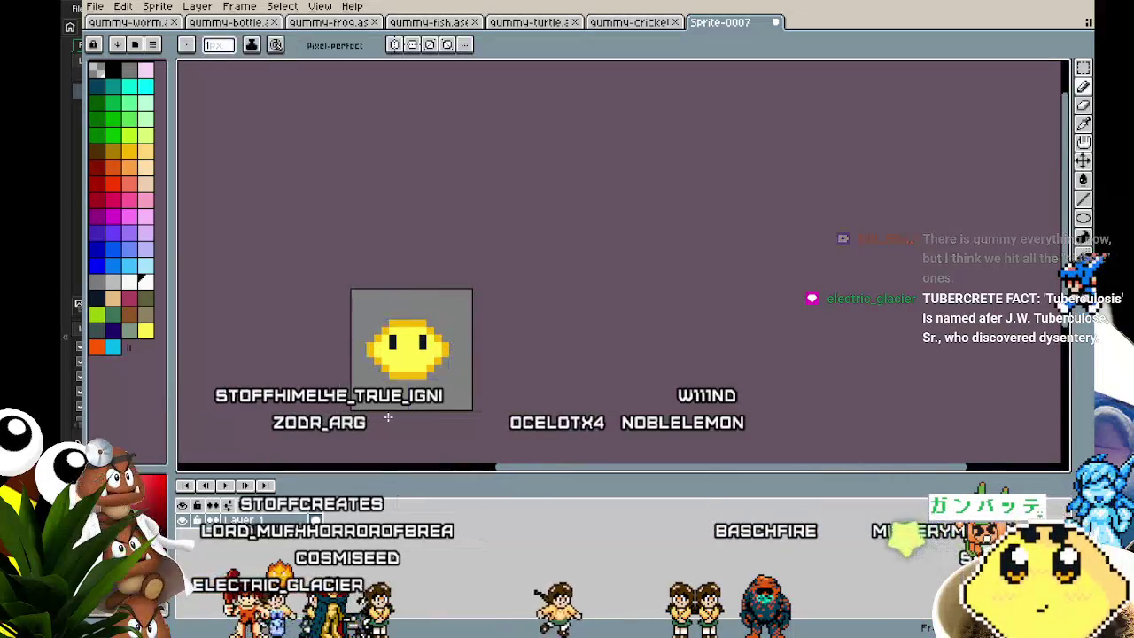
{"action": "scroll", "coordinate": [390, 412], "scroll_direction": "up", "scroll_amount": 3}
{"action": "key", "text": "b"}
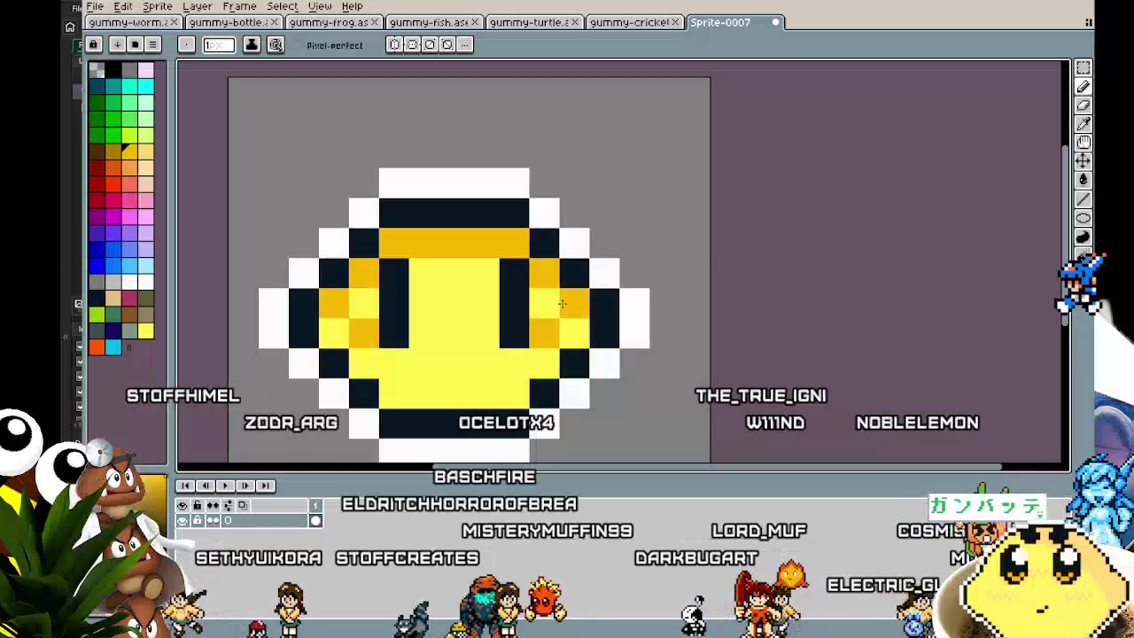
{"action": "scroll", "coordinate": [495, 402], "scroll_direction": "down", "scroll_amount": 2}
{"action": "scroll", "coordinate": [494, 402], "scroll_direction": "up", "scroll_amount": 1}
{"action": "scroll", "coordinate": [494, 402], "scroll_direction": "up", "scroll_amount": 2}
{"action": "left_click_drag", "start_coordinate": [321, 212], "coordinate": [602, 212]}
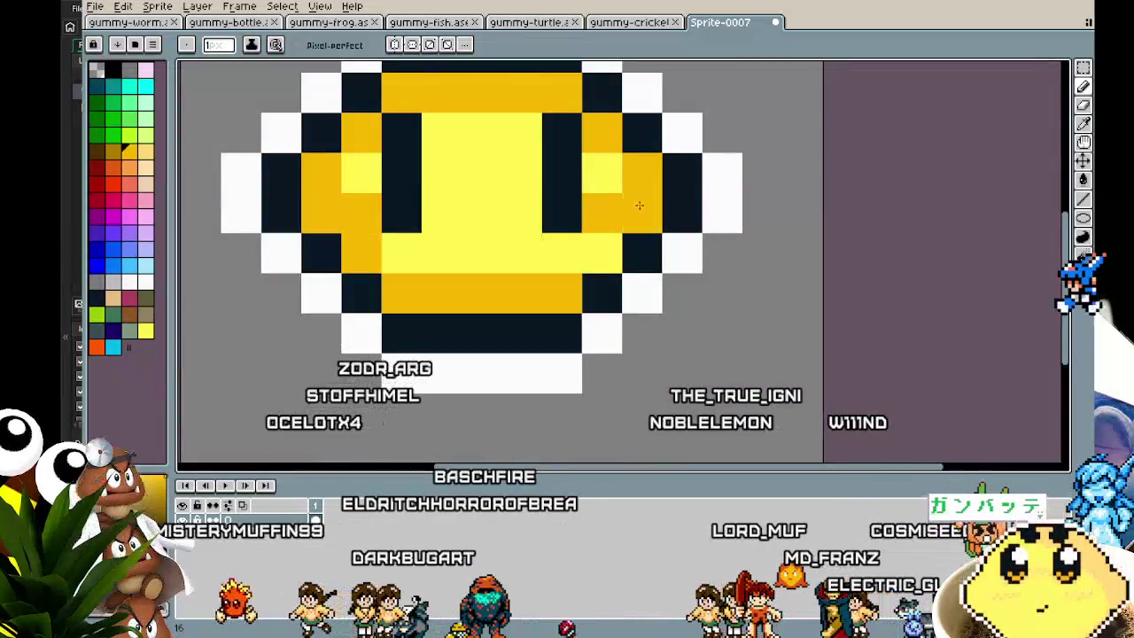
Undo a stray pixel, then add an orange shading row near the top and right edge.
{"action": "key", "text": "i"}
{"action": "key", "text": "b"}
{"action": "scroll", "coordinate": [443, 266], "scroll_direction": "down", "scroll_amount": 5}
{"action": "scroll", "coordinate": [390, 337], "scroll_direction": "up", "scroll_amount": 3}
{"action": "scroll", "coordinate": [378, 348], "scroll_direction": "down", "scroll_amount": 3}
{"action": "key", "text": "v"}
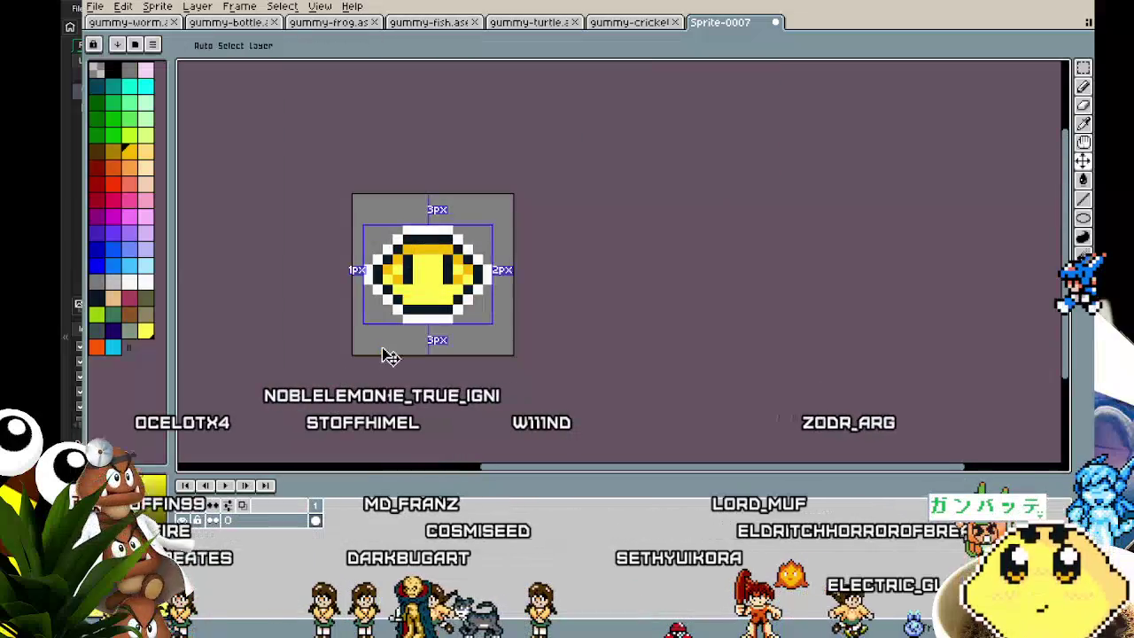
{"action": "key", "text": "b"}
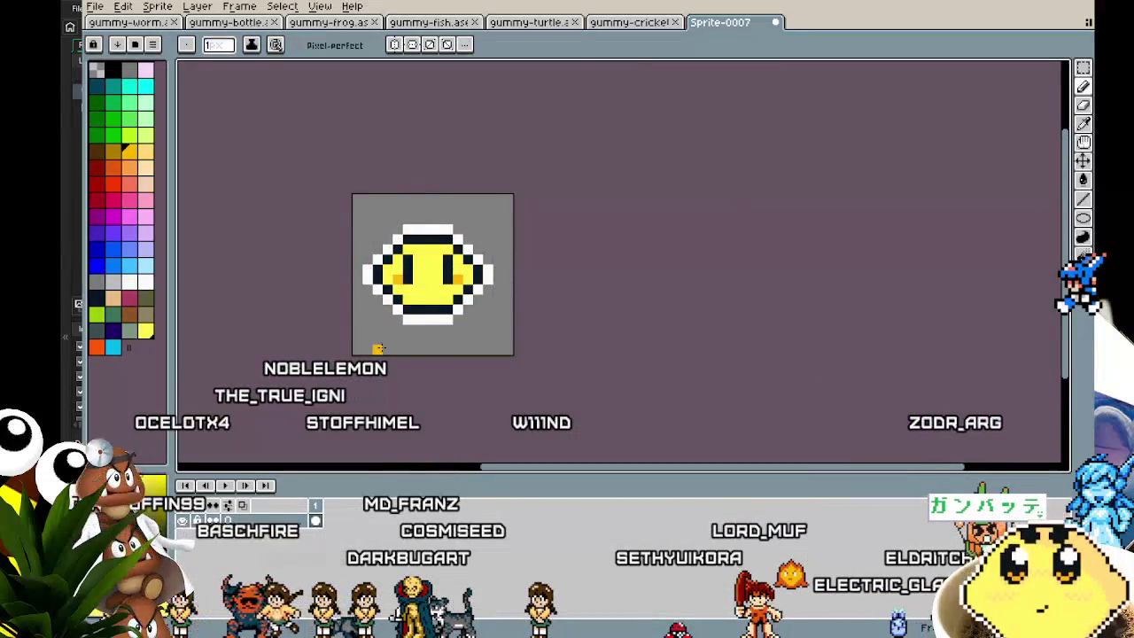
{"action": "scroll", "coordinate": [372, 350], "scroll_direction": "up", "scroll_amount": 1}
{"action": "scroll", "coordinate": [354, 332], "scroll_direction": "up", "scroll_amount": 1}
{"action": "key", "text": "ctrl+z"}
{"action": "mouse_move", "coordinate": [469, 165]}
{"action": "left_mouse_down"}
{"action": "mouse_move", "coordinate": [384, 164]}
{"action": "mouse_move", "coordinate": [348, 205]}
{"action": "left_mouse_up"}
{"action": "left_click", "coordinate": [490, 184]}
Paint light pixels into the orange row, then undo them.
{"action": "scroll", "coordinate": [425, 408], "scroll_direction": "down", "scroll_amount": 3}
{"action": "scroll", "coordinate": [425, 408], "scroll_direction": "up", "scroll_amount": 2}
{"action": "scroll", "coordinate": [425, 407], "scroll_direction": "up", "scroll_amount": 1}
{"action": "mouse_move", "coordinate": [416, 412]}
{"action": "left_mouse_down"}
{"action": "mouse_move", "coordinate": [365, 409]}
{"action": "mouse_move", "coordinate": [423, 411]}
{"action": "left_mouse_up"}
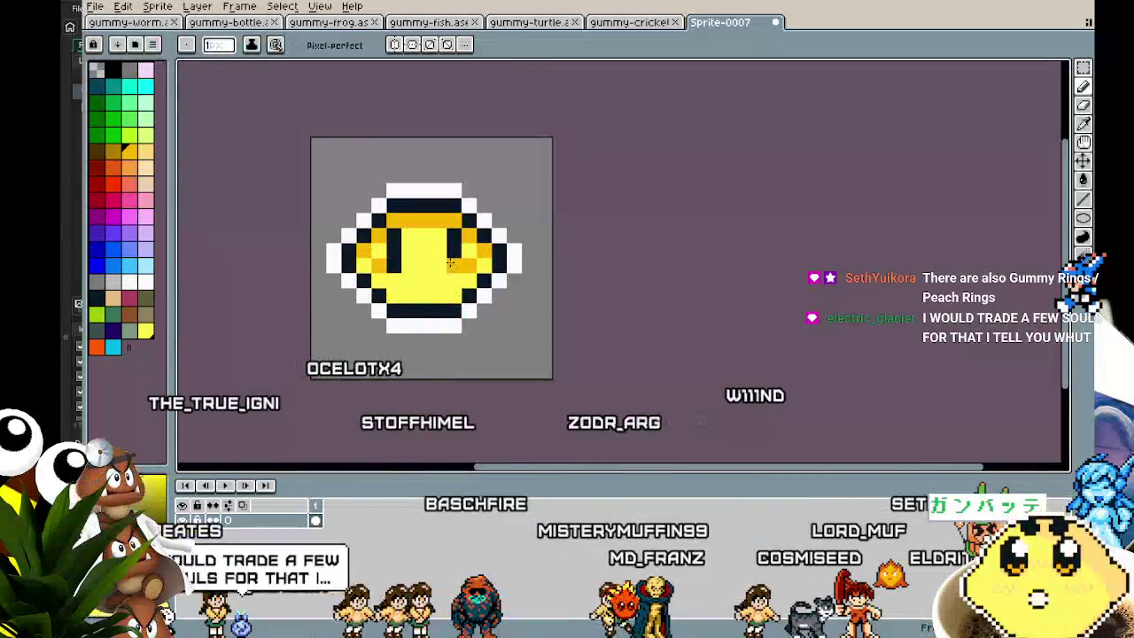
{"action": "left_click_drag", "start_coordinate": [434, 220], "coordinate": [459, 218]}
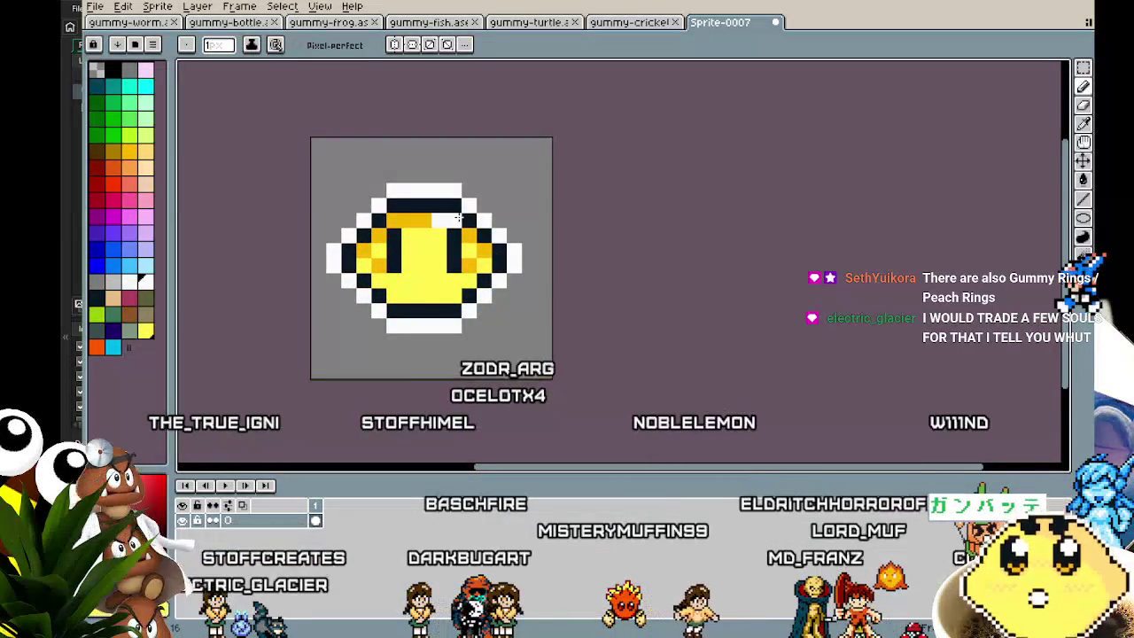
{"action": "key", "text": "ctrl+z"}
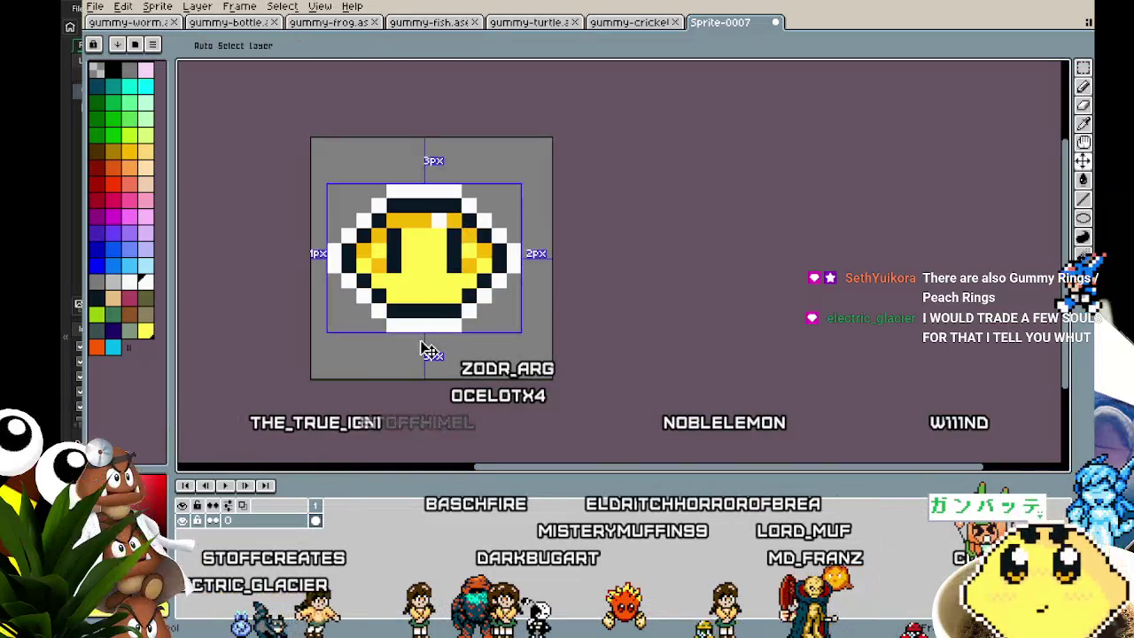
{"action": "scroll", "coordinate": [422, 346], "scroll_direction": "down", "scroll_amount": 3}
{"action": "scroll", "coordinate": [421, 326], "scroll_direction": "up", "scroll_amount": 2}
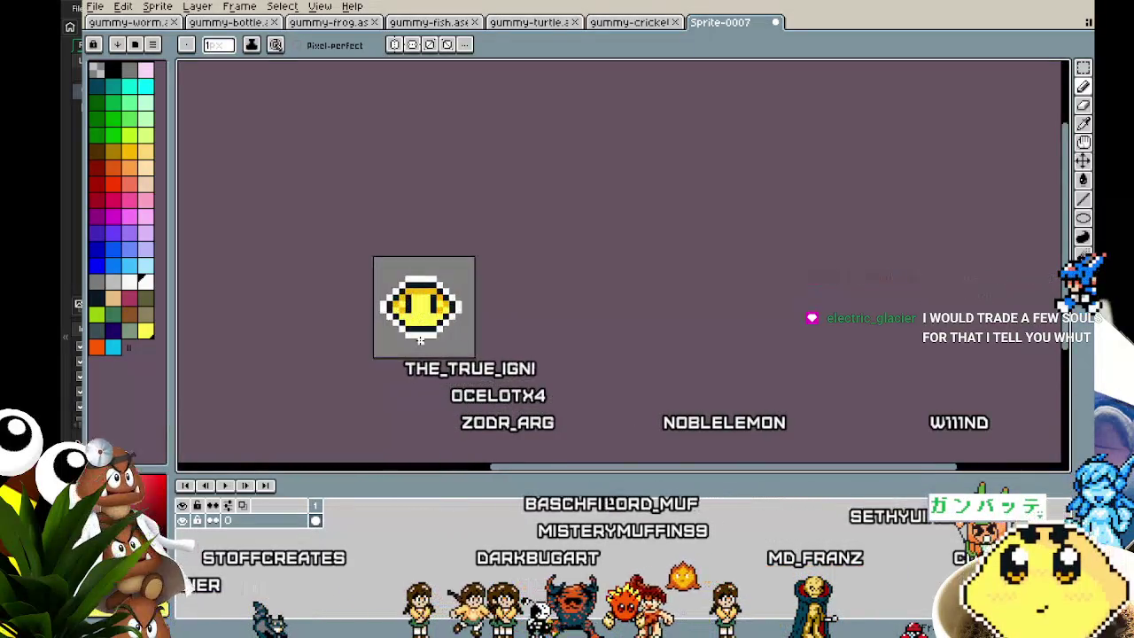
Paint the orange top row and cheeks yellow and reshape the left eye black.
{"action": "scroll", "coordinate": [421, 327], "scroll_direction": "up", "scroll_amount": 2}
{"action": "scroll", "coordinate": [430, 226], "scroll_direction": "up", "scroll_amount": 1}
{"action": "left_click", "coordinate": [430, 226]}
{"action": "left_click_drag", "start_coordinate": [376, 182], "coordinate": [464, 184]}
{"action": "left_click_drag", "start_coordinate": [349, 203], "coordinate": [489, 222]}
{"action": "left_click", "coordinate": [380, 213], "text": "alt"}
{"action": "left_click_drag", "start_coordinate": [380, 204], "coordinate": [410, 242]}
{"action": "left_click", "coordinate": [361, 238], "text": "alt"}
Zoom and pan around the lemon face to inspect the shading.
{"action": "scroll", "coordinate": [383, 345], "scroll_direction": "down", "scroll_amount": 3}
{"action": "scroll", "coordinate": [383, 346], "scroll_direction": "up", "scroll_amount": 3}
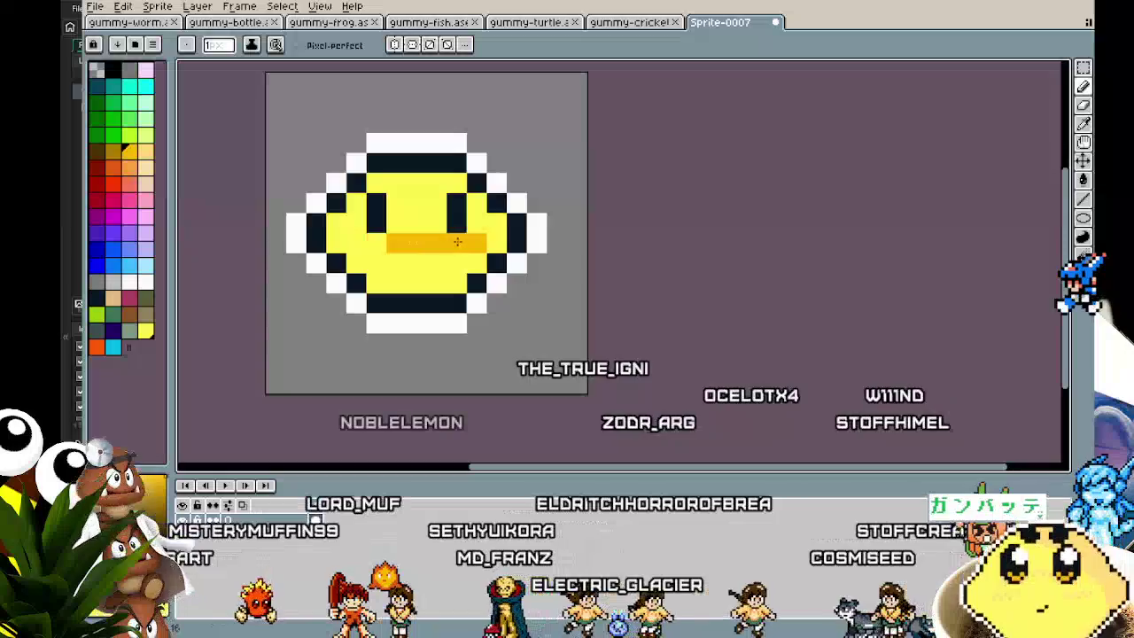
{"action": "scroll", "coordinate": [364, 305], "scroll_direction": "down", "scroll_amount": 3}
{"action": "scroll", "coordinate": [369, 337], "scroll_direction": "down", "scroll_amount": 1}
{"action": "scroll", "coordinate": [373, 371], "scroll_direction": "up", "scroll_amount": 2}
{"action": "scroll", "coordinate": [374, 370], "scroll_direction": "up", "scroll_amount": 2}
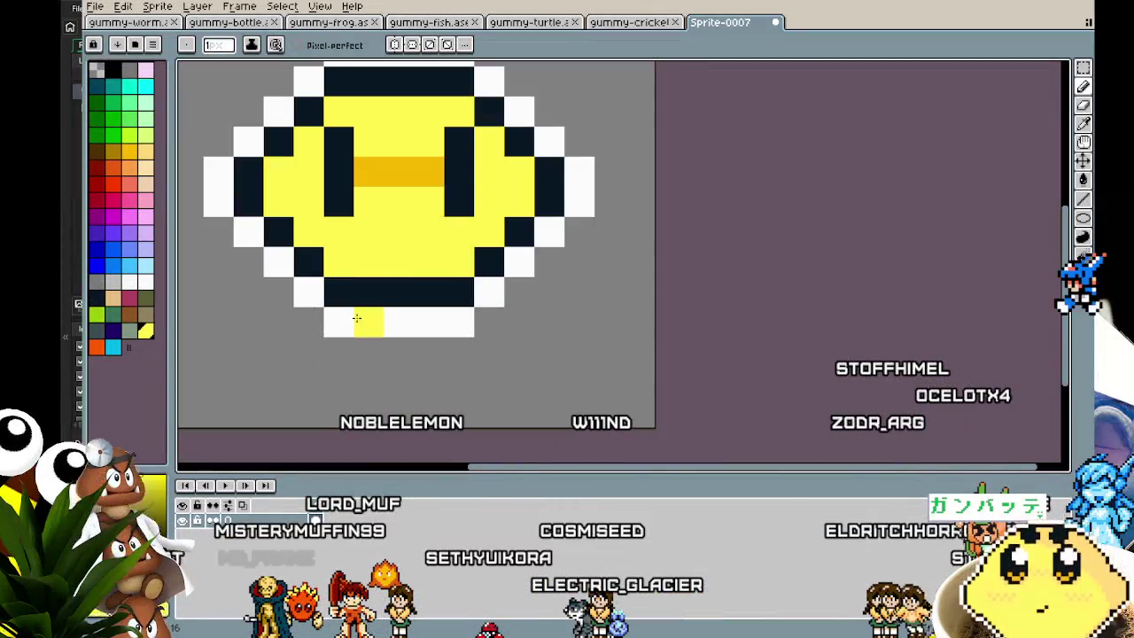
{"action": "scroll", "coordinate": [363, 327], "scroll_direction": "down", "scroll_amount": 4}
{"action": "key", "text": "ctrl"}
{"action": "scroll", "coordinate": [365, 347], "scroll_direction": "up", "scroll_amount": 2}
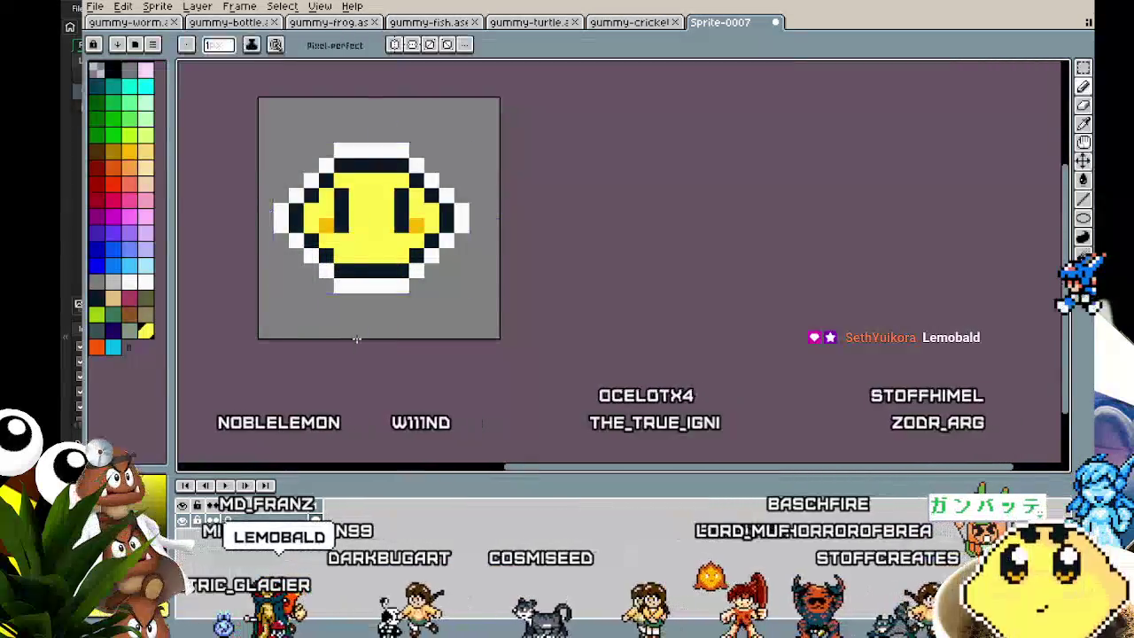
{"action": "scroll", "coordinate": [359, 341], "scroll_direction": "down", "scroll_amount": 2}
{"action": "scroll", "coordinate": [357, 340], "scroll_direction": "down", "scroll_amount": 1}
{"action": "scroll", "coordinate": [356, 338], "scroll_direction": "up", "scroll_amount": 2}
{"action": "scroll", "coordinate": [356, 338], "scroll_direction": "up", "scroll_amount": 1}
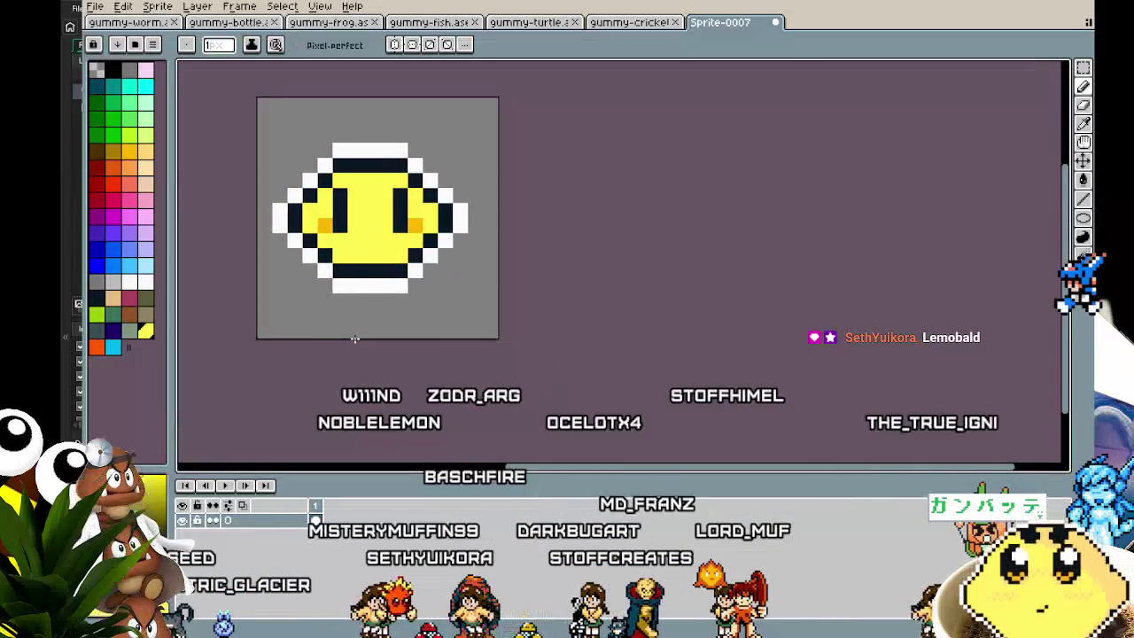
{"action": "left_click_drag", "start_coordinate": [354, 338], "coordinate": [433, 376]}
{"action": "scroll", "coordinate": [457, 200], "scroll_direction": "down", "scroll_amount": 3}
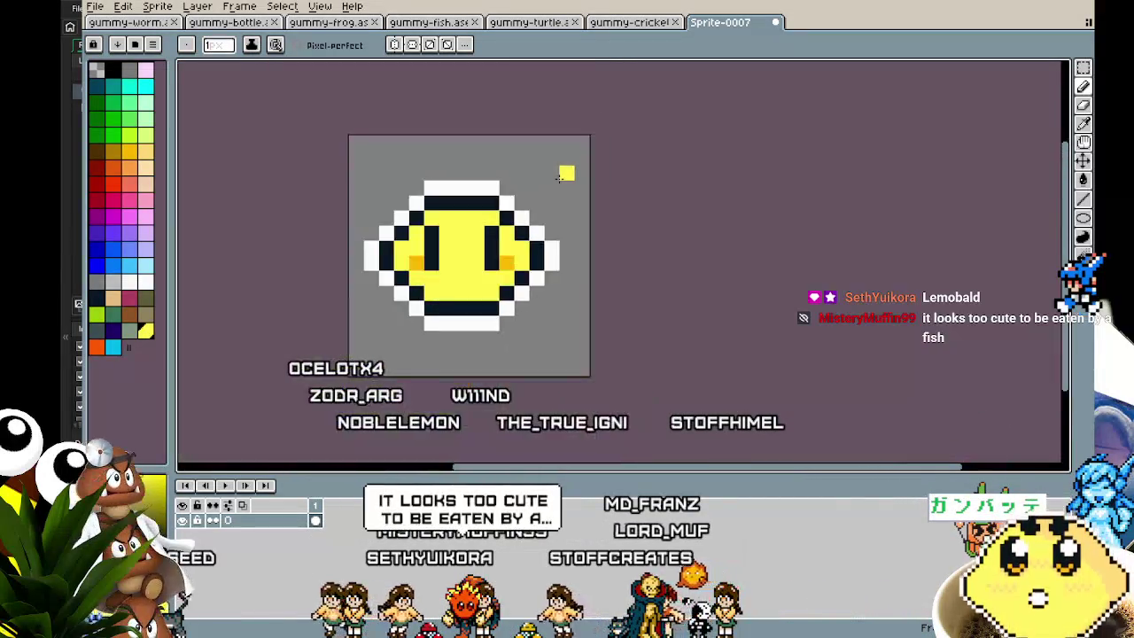
{"action": "left_click_drag", "start_coordinate": [485, 299], "coordinate": [478, 302]}
{"action": "scroll", "coordinate": [492, 195], "scroll_direction": "up", "scroll_amount": 3}
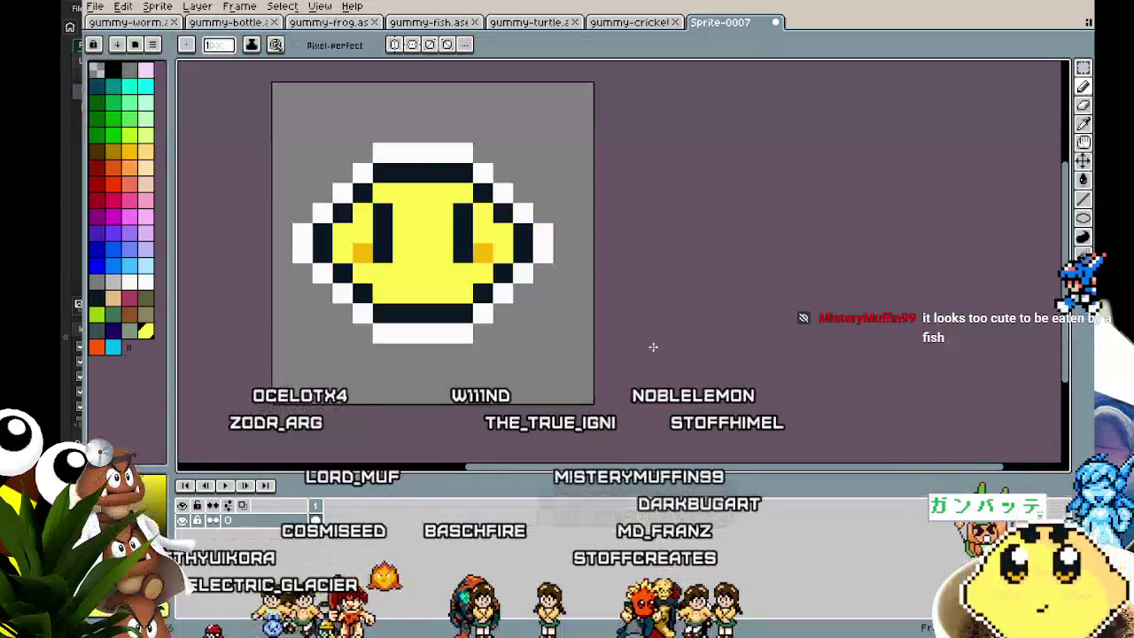
Sample orange and paint orange shading along the face's top and left edge.
{"action": "left_click", "coordinate": [481, 252], "text": "alt"}
{"action": "scroll", "coordinate": [445, 182], "scroll_direction": "down", "scroll_amount": 2}
{"action": "scroll", "coordinate": [446, 195], "scroll_direction": "up", "scroll_amount": 2}
{"action": "key", "text": "x"}
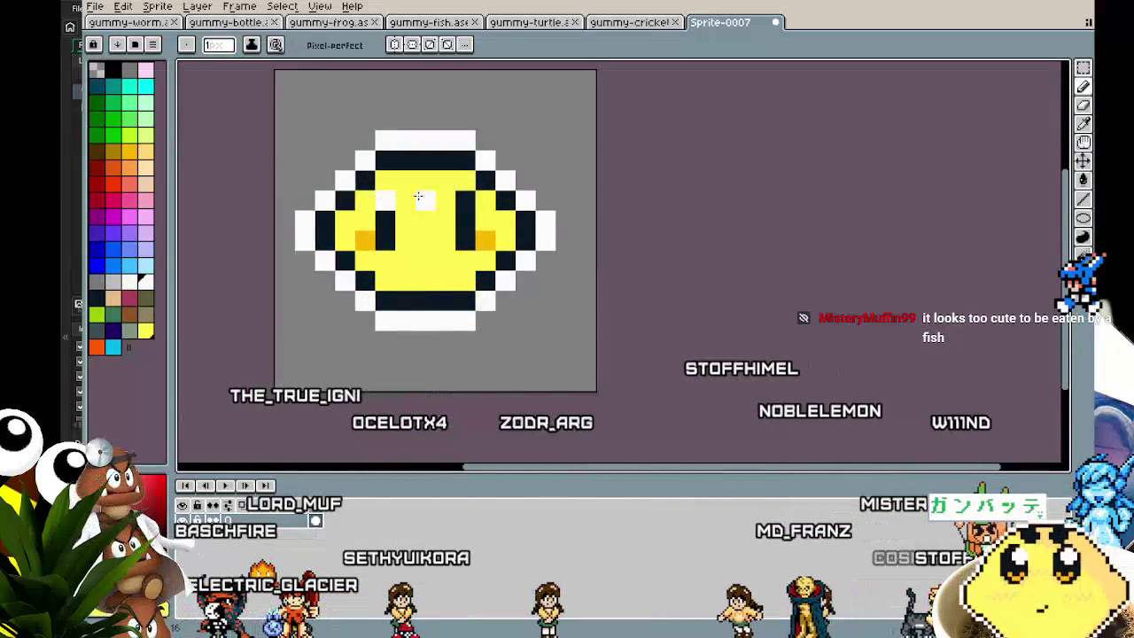
{"action": "scroll", "coordinate": [371, 392], "scroll_direction": "down", "scroll_amount": 5}
{"action": "scroll", "coordinate": [370, 392], "scroll_direction": "up", "scroll_amount": 1}
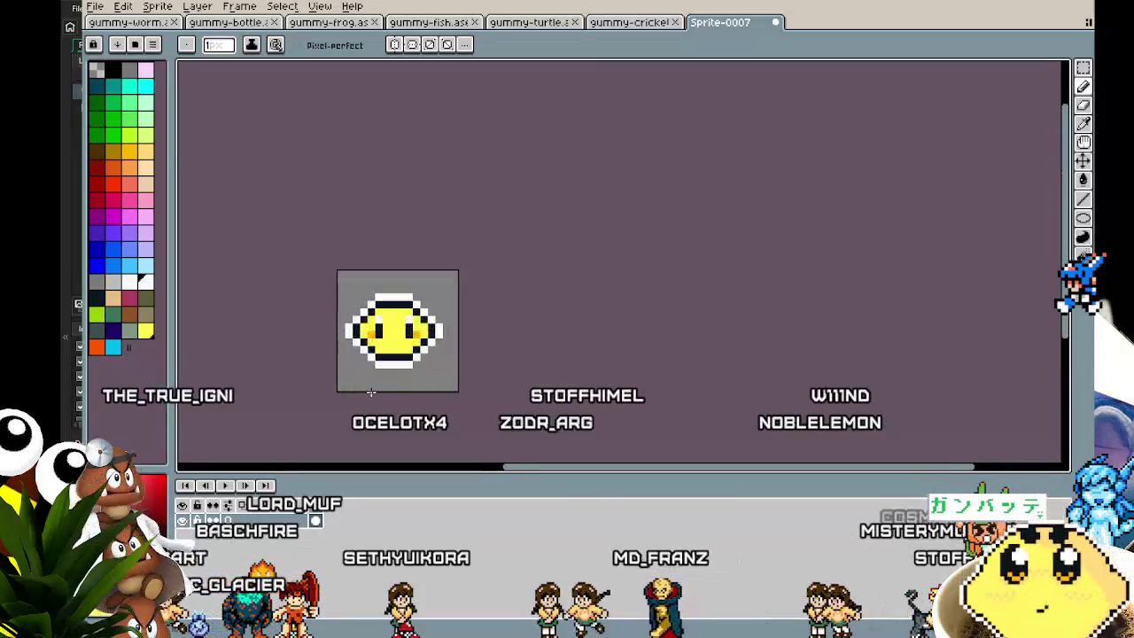
{"action": "scroll", "coordinate": [370, 392], "scroll_direction": "up", "scroll_amount": 2}
{"action": "scroll", "coordinate": [371, 380], "scroll_direction": "up", "scroll_amount": 1}
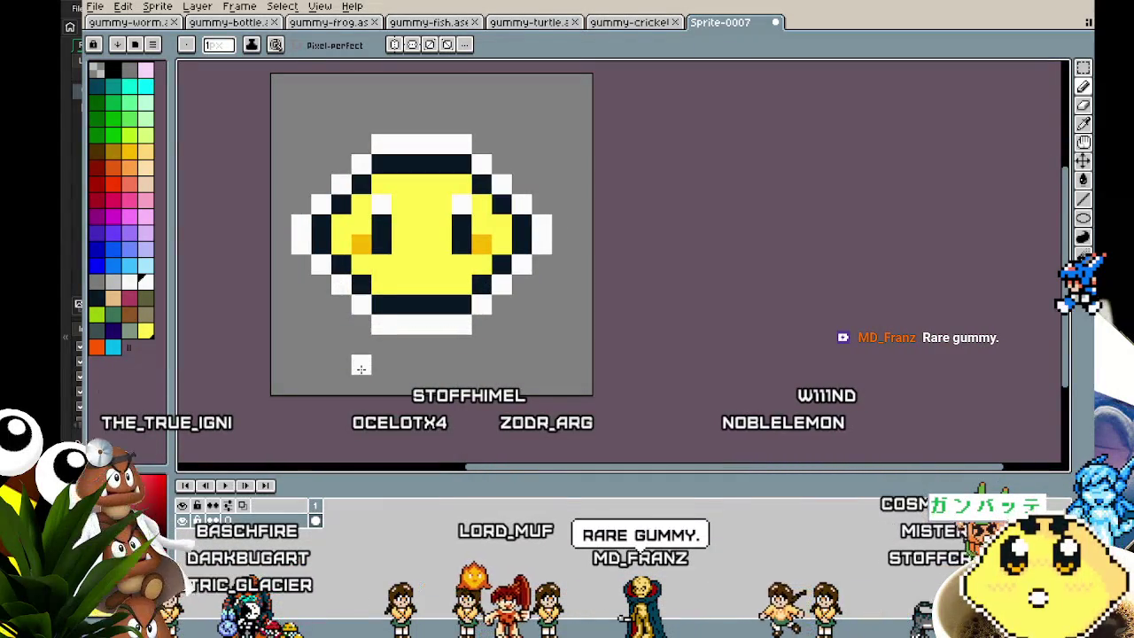
{"action": "key", "text": "i"}
{"action": "left_click", "coordinate": [362, 244]}
{"action": "key", "text": "b"}
{"action": "mouse_move", "coordinate": [342, 252]}
{"action": "left_mouse_down"}
{"action": "mouse_move", "coordinate": [460, 183]}
{"action": "mouse_move", "coordinate": [386, 283]}
{"action": "left_mouse_up"}
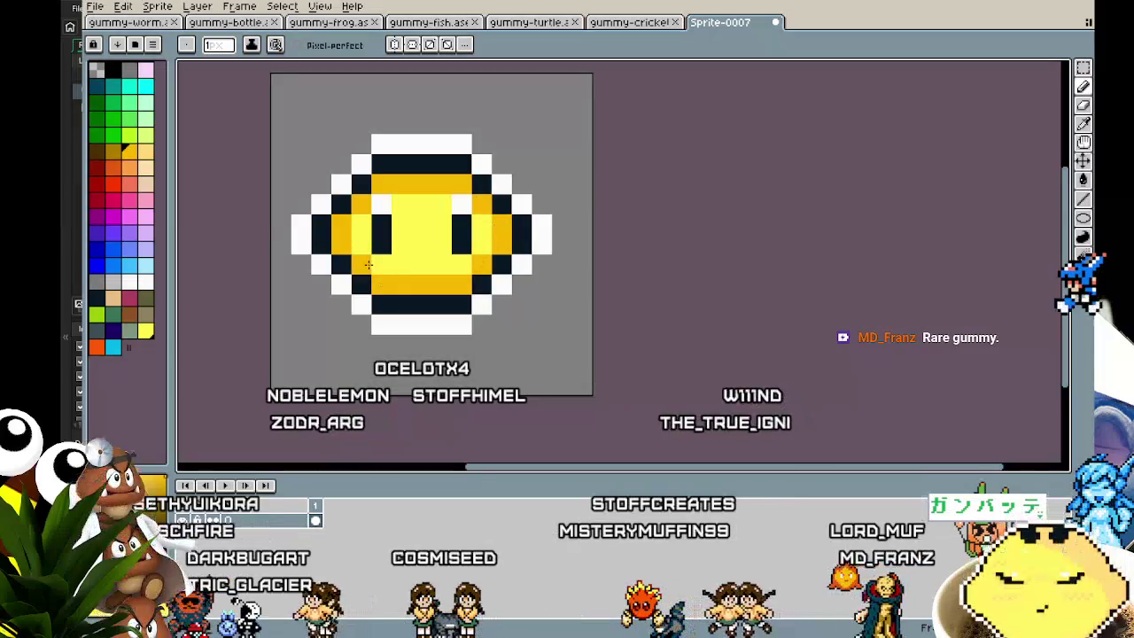
Undo the orange left-edge shading and redo to keep the orange cheek pixels.
{"action": "scroll", "coordinate": [387, 283], "scroll_direction": "down", "scroll_amount": 4}
{"action": "scroll", "coordinate": [372, 336], "scroll_direction": "down", "scroll_amount": 1}
{"action": "scroll", "coordinate": [366, 356], "scroll_direction": "up", "scroll_amount": 2}
{"action": "scroll", "coordinate": [366, 357], "scroll_direction": "up", "scroll_amount": 3}
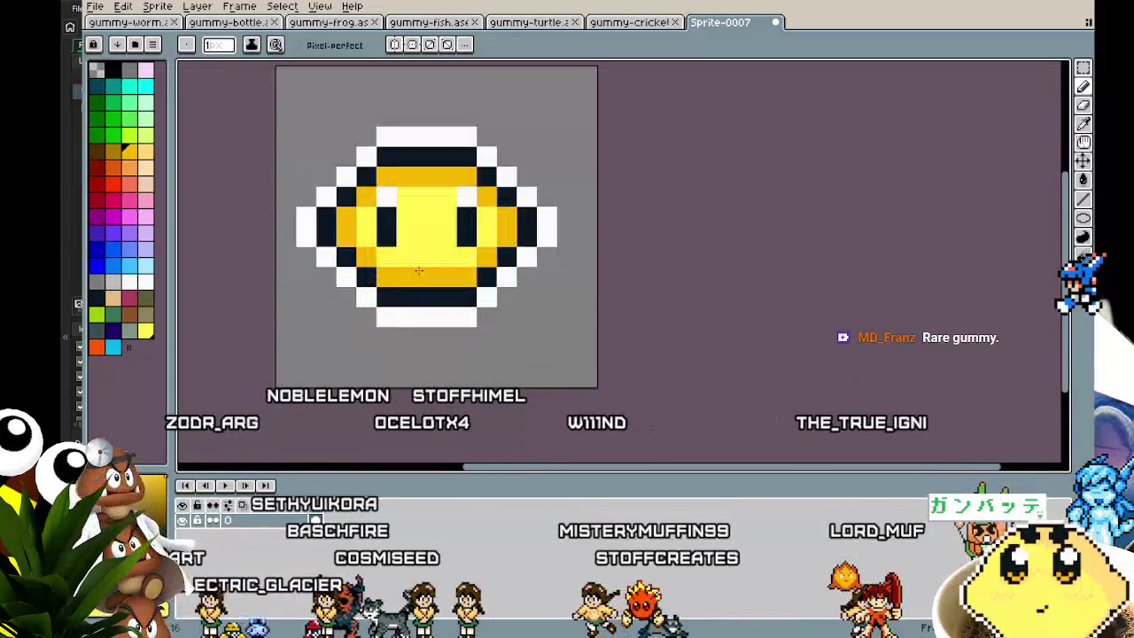
{"action": "key", "text": "v"}
{"action": "key", "text": "ctrl+z"}
{"action": "scroll", "coordinate": [425, 292], "scroll_direction": "down", "scroll_amount": 2}
{"action": "key", "text": "b"}
{"action": "scroll", "coordinate": [416, 355], "scroll_direction": "up", "scroll_amount": 1}
{"action": "scroll", "coordinate": [416, 363], "scroll_direction": "up", "scroll_amount": 1}
{"action": "key", "text": "ctrl+y"}
{"action": "scroll", "coordinate": [414, 380], "scroll_direction": "down", "scroll_amount": 1}
{"action": "left_click_drag", "start_coordinate": [414, 380], "coordinate": [444, 382]}
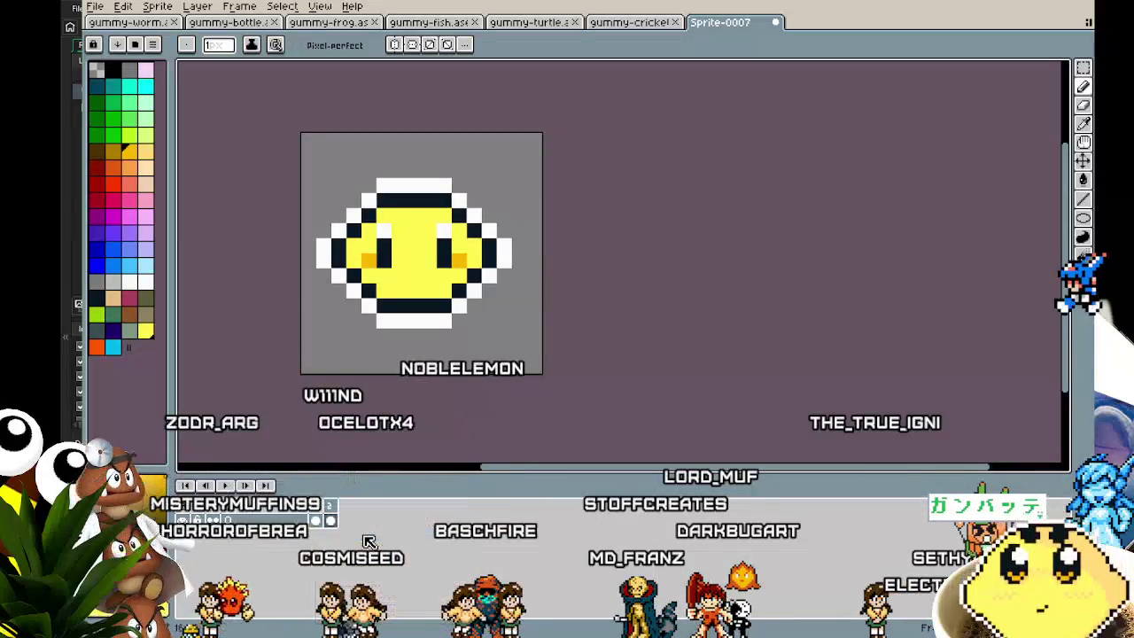
Resize the whole lemon sprite one pixel wider and one pixel shorter.
{"action": "key", "text": "m"}
{"action": "key", "text": "ctrl+a"}
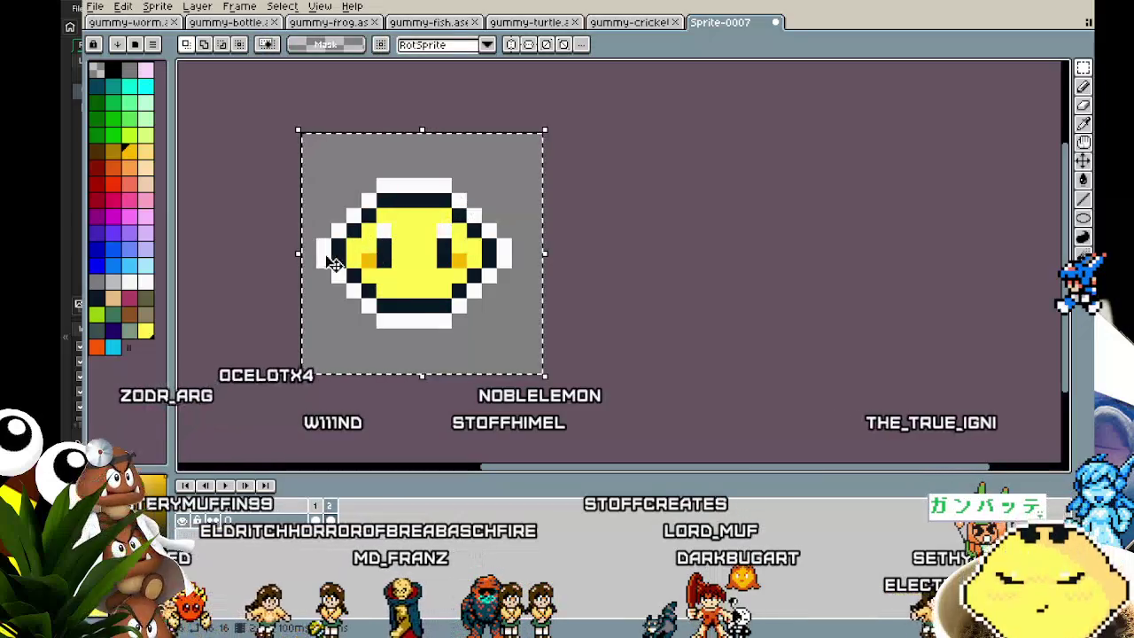
{"action": "left_click", "coordinate": [450, 305]}
{"action": "key", "text": "Return"}
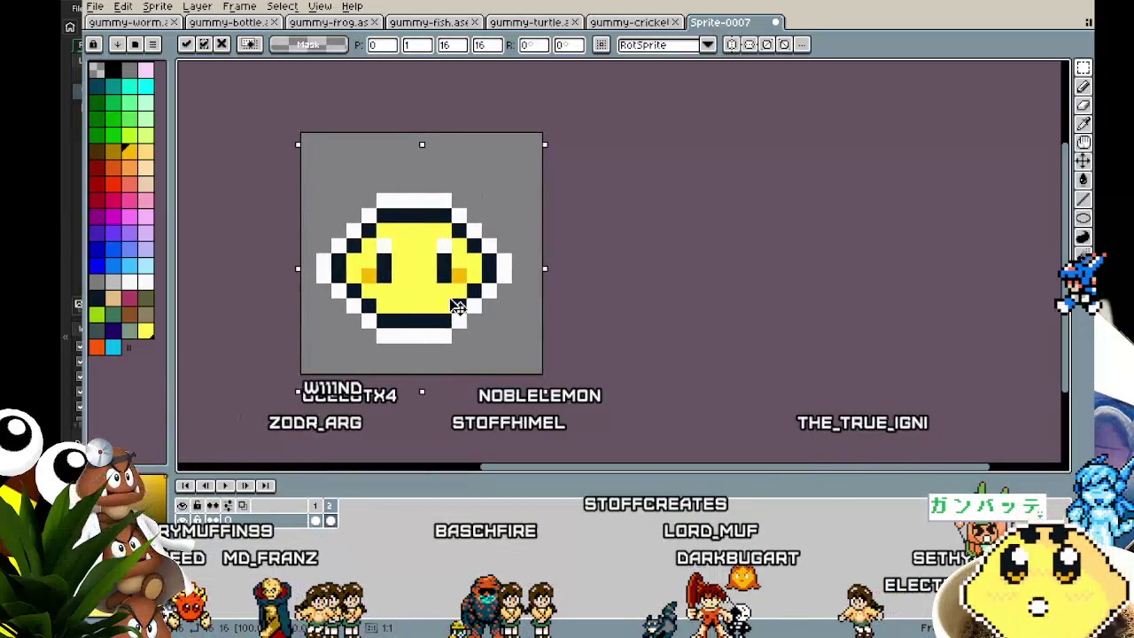
{"action": "left_click_drag", "start_coordinate": [545, 254], "coordinate": [560, 254]}
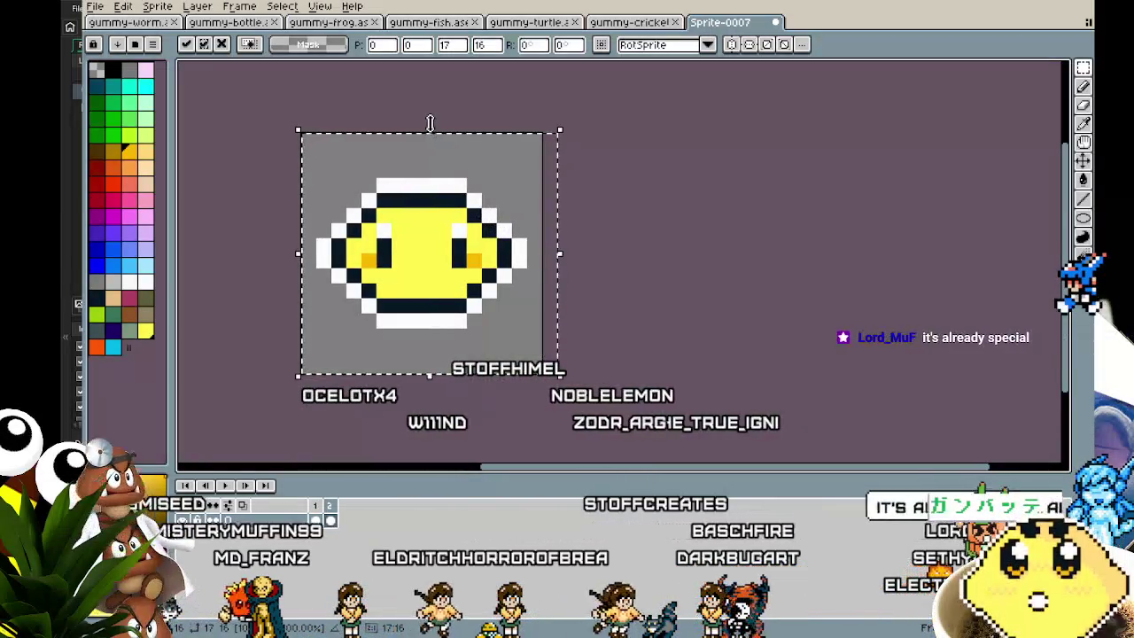
{"action": "left_click_drag", "start_coordinate": [431, 131], "coordinate": [431, 146]}
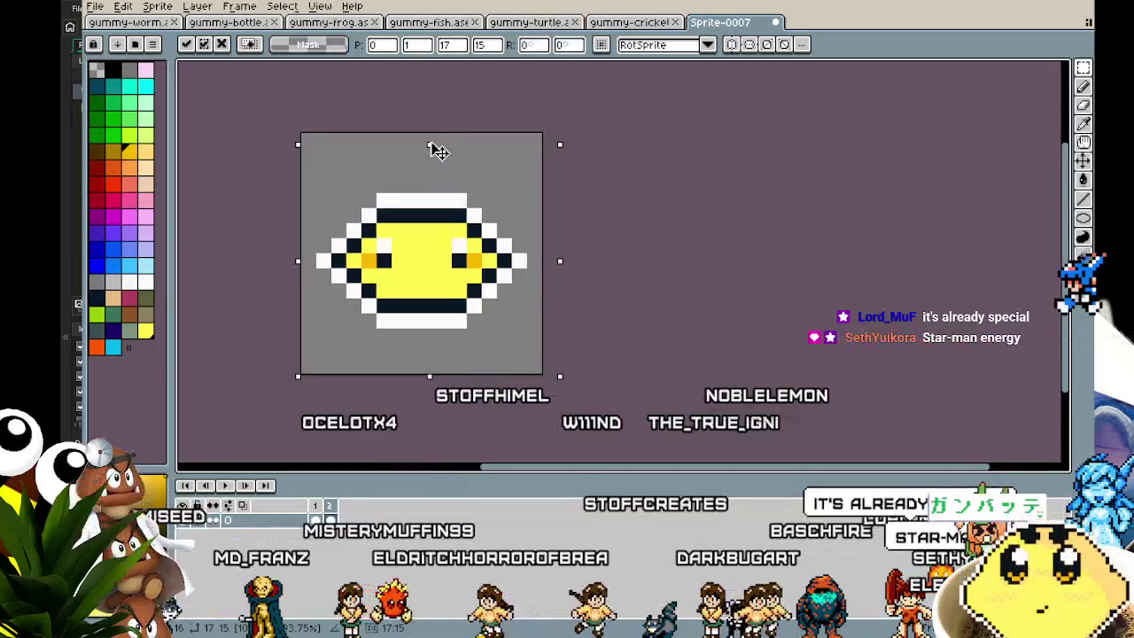
{"action": "key", "text": "Return"}
Redraw the top outline row dark with white end pixels and a white row above.
{"action": "key", "text": "b"}
{"action": "scroll", "coordinate": [405, 184], "scroll_direction": "up", "scroll_amount": 1}
{"action": "scroll", "coordinate": [405, 185], "scroll_direction": "up", "scroll_amount": 1}
{"action": "left_click_drag", "start_coordinate": [405, 184], "coordinate": [623, 177]}
{"action": "right_click", "coordinate": [642, 171]}
{"action": "right_click", "coordinate": [398, 179]}
{"action": "left_click", "coordinate": [398, 178]}
{"action": "right_click", "coordinate": [381, 160]}
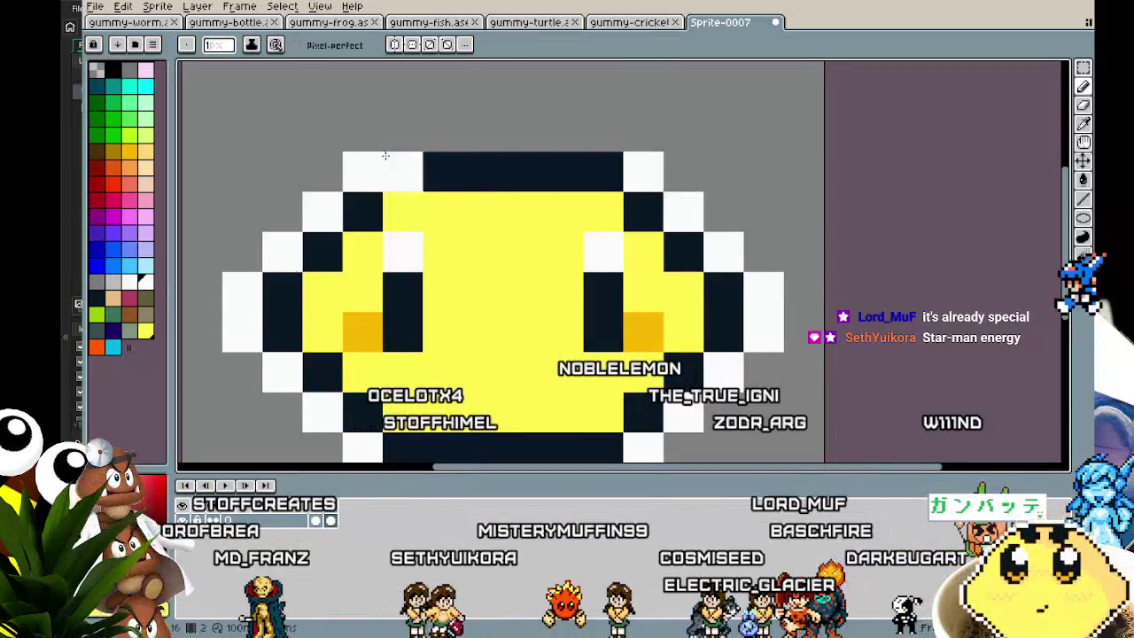
{"action": "left_click_drag", "start_coordinate": [399, 143], "coordinate": [612, 133]}
Undo the last stroke and select the whole canvas.
{"action": "scroll", "coordinate": [611, 133], "scroll_direction": "down", "scroll_amount": 1}
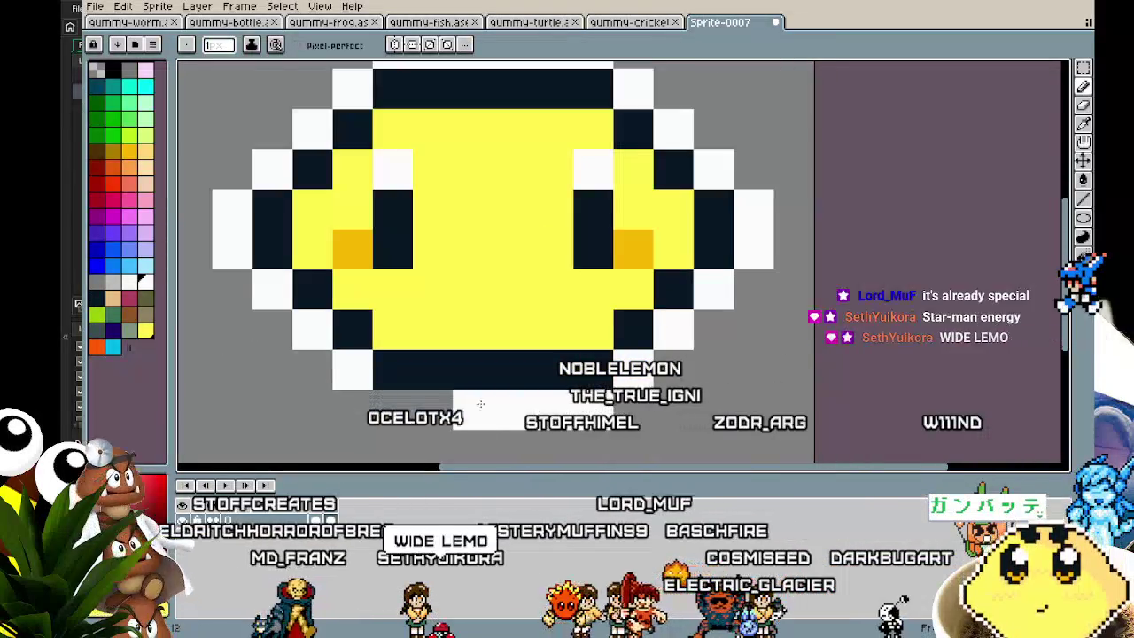
{"action": "scroll", "coordinate": [818, 422], "scroll_direction": "down", "scroll_amount": 2}
{"action": "key", "text": "ctrl+z"}
{"action": "key", "text": "ctrl+a"}
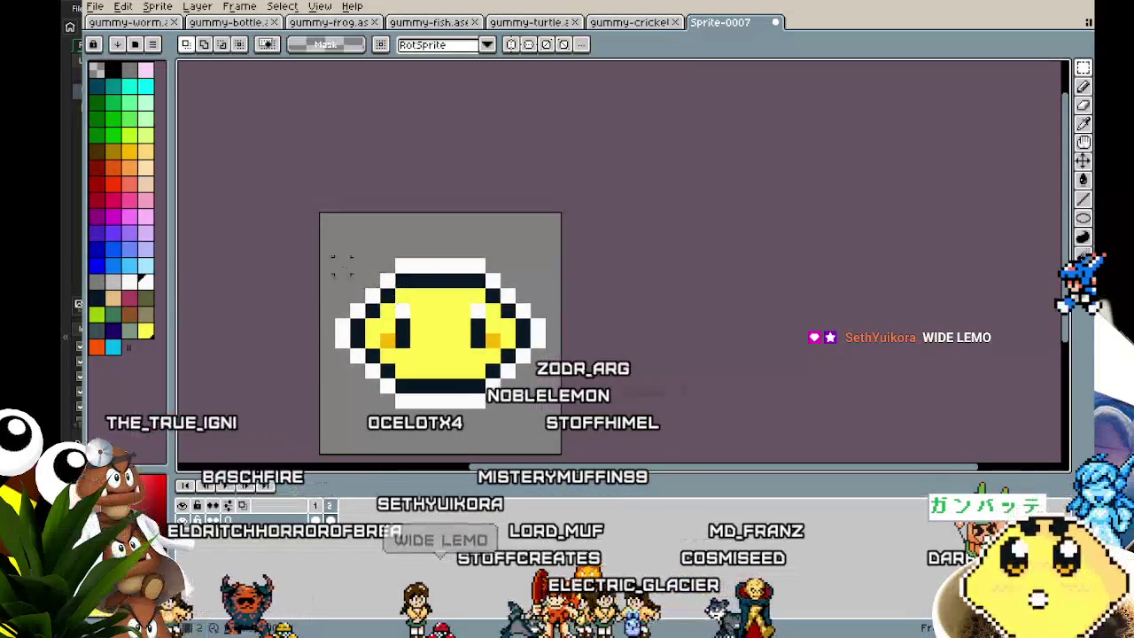
Squash the lemon by resizing it from its top and bottom edges.
{"action": "left_click_drag", "start_coordinate": [445, 205], "coordinate": [445, 238]}
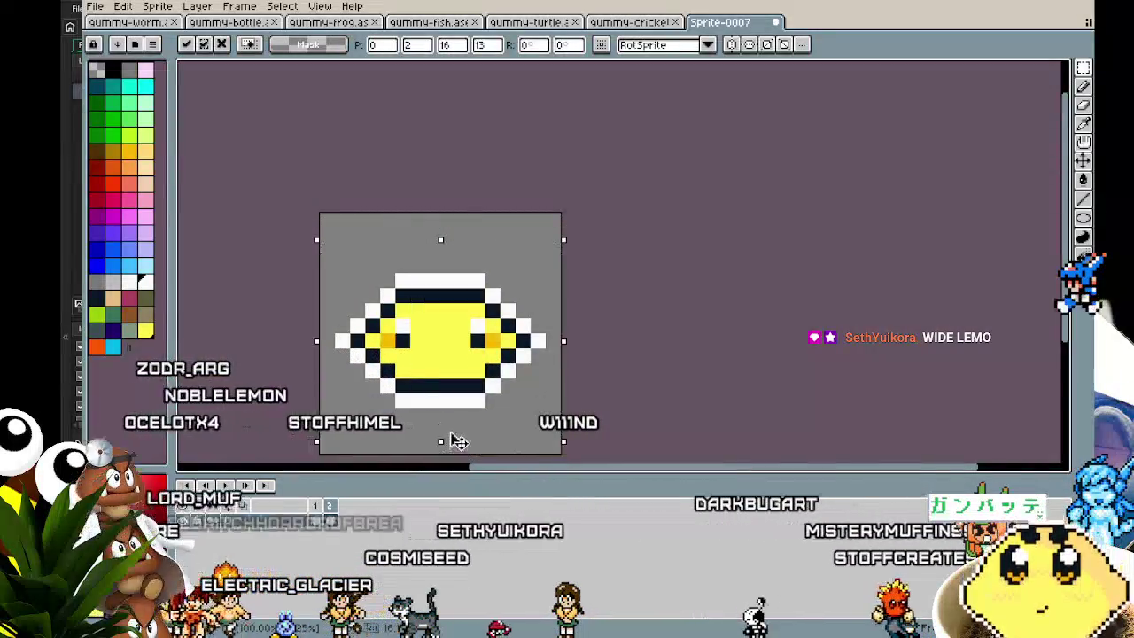
{"action": "left_click_drag", "start_coordinate": [443, 457], "coordinate": [456, 435]}
{"action": "key", "text": "Return"}
{"action": "scroll", "coordinate": [410, 388], "scroll_direction": "up", "scroll_amount": 1}
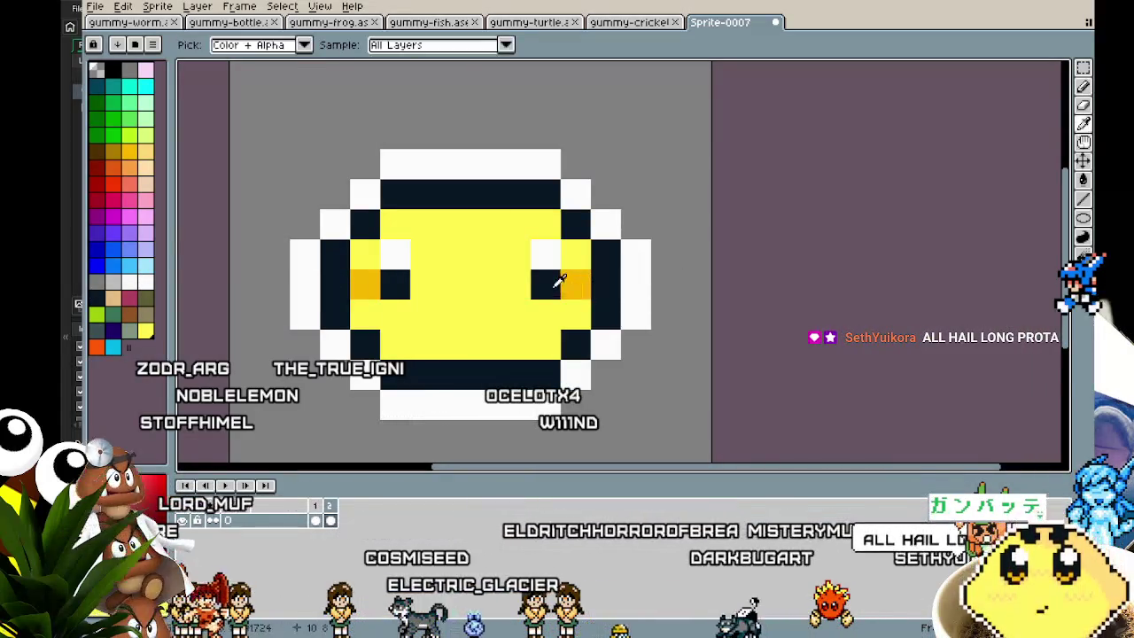
{"action": "scroll", "coordinate": [408, 315], "scroll_direction": "down", "scroll_amount": 3}
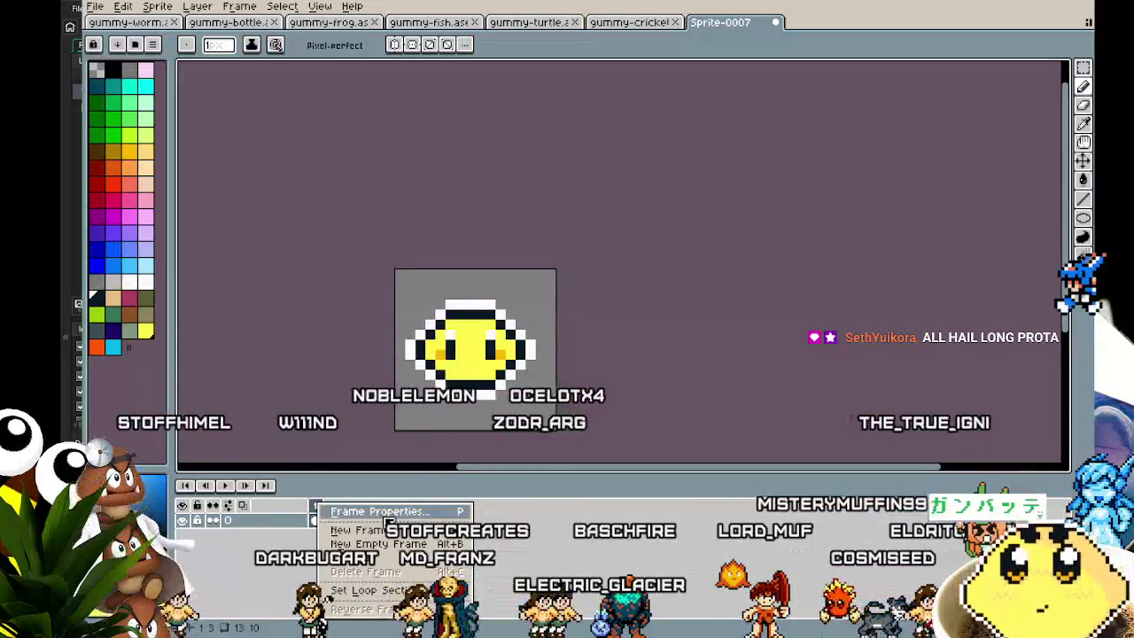
Add a second frame with the lemon moved down and stretched to about 20 px wide.
{"action": "left_click", "coordinate": [395, 532]}
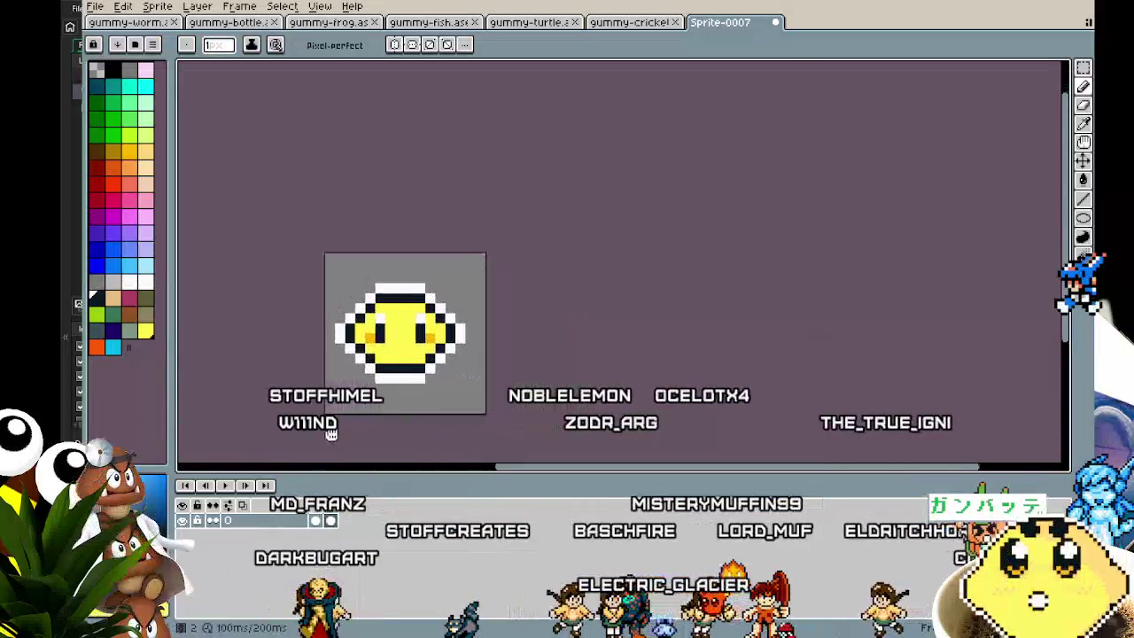
{"action": "key", "text": "ctrl+a"}
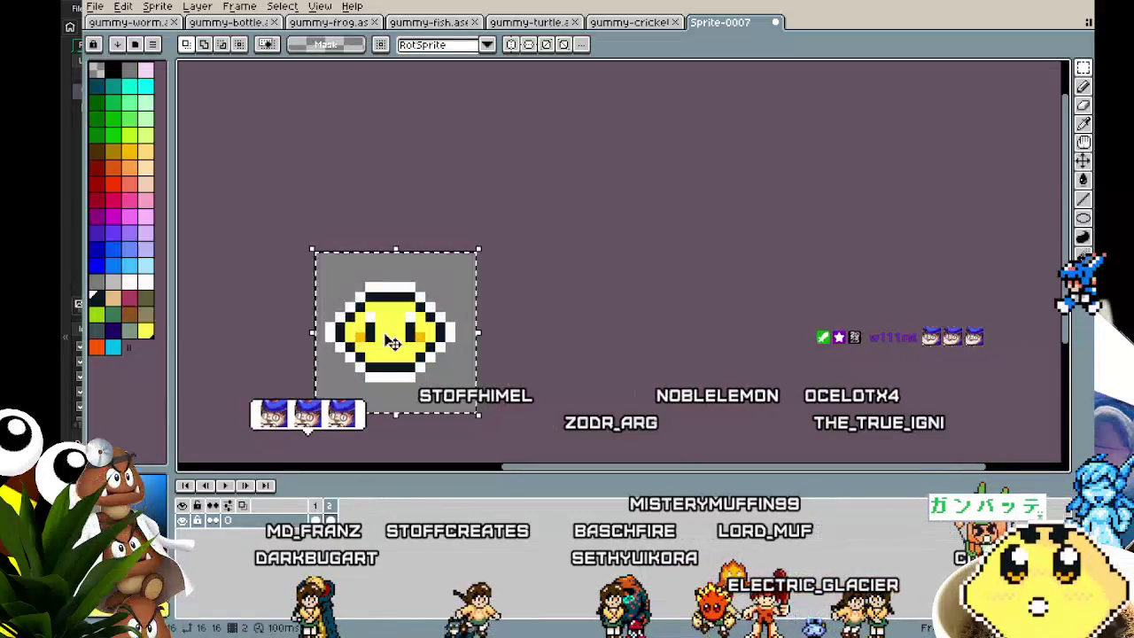
{"action": "left_click_drag", "start_coordinate": [403, 262], "coordinate": [400, 292]}
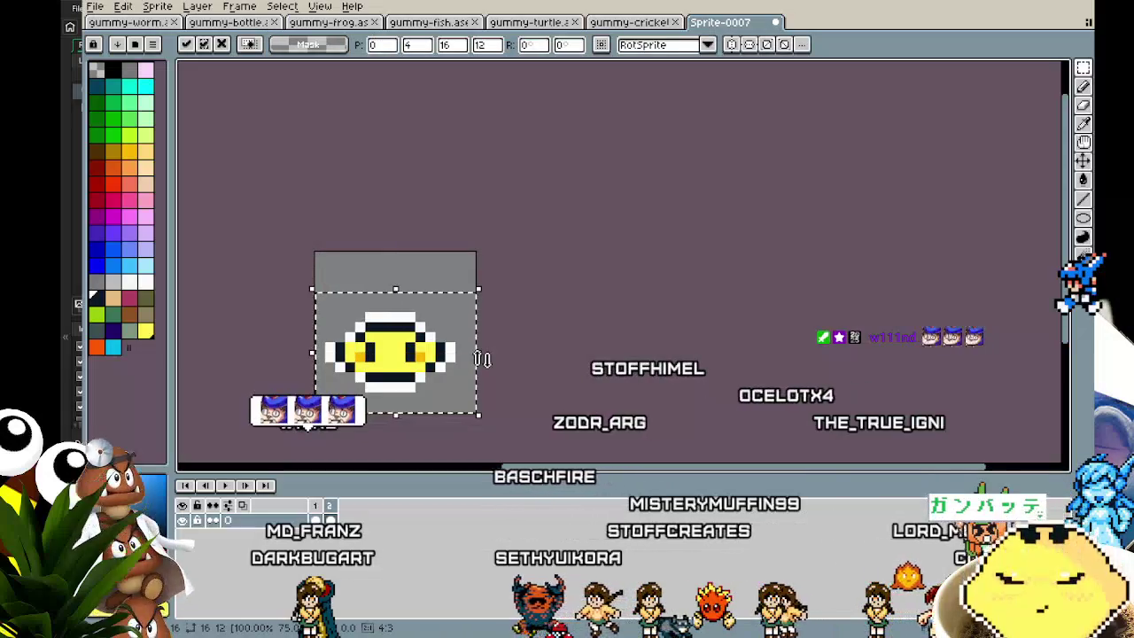
{"action": "left_click_drag", "start_coordinate": [481, 355], "coordinate": [514, 366]}
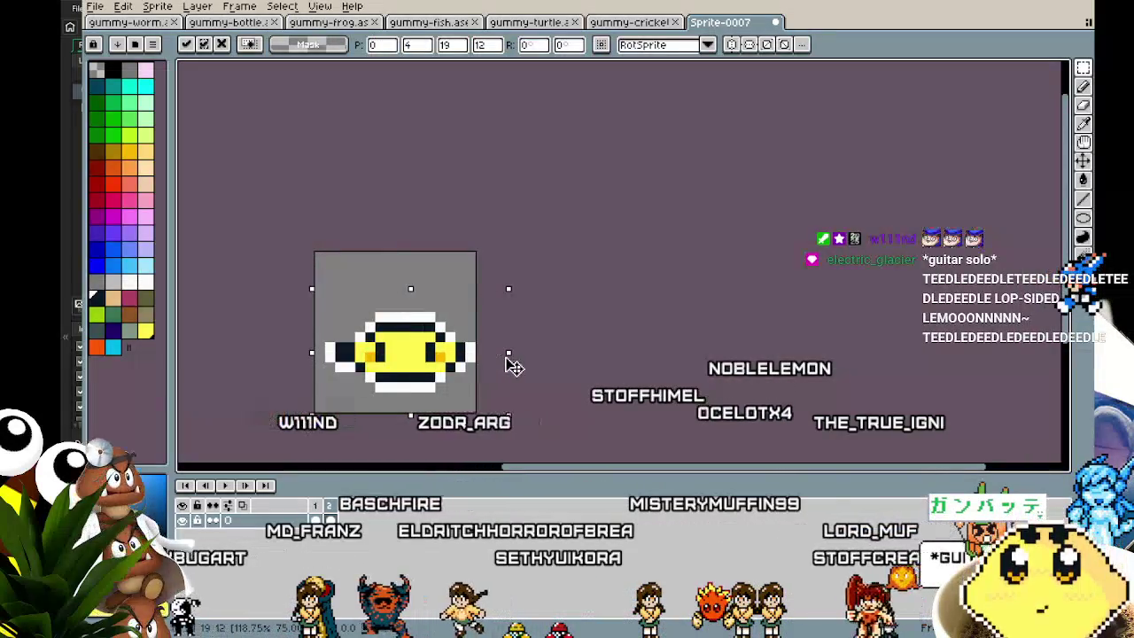
{"action": "left_click_drag", "start_coordinate": [311, 361], "coordinate": [300, 361]}
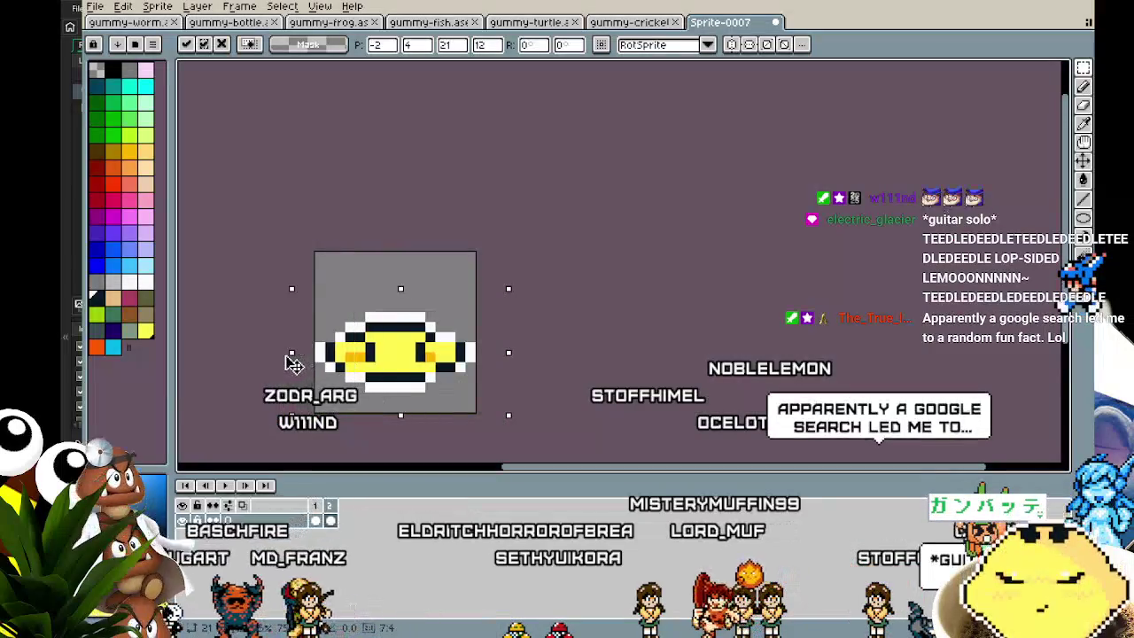
{"action": "key", "text": "b"}
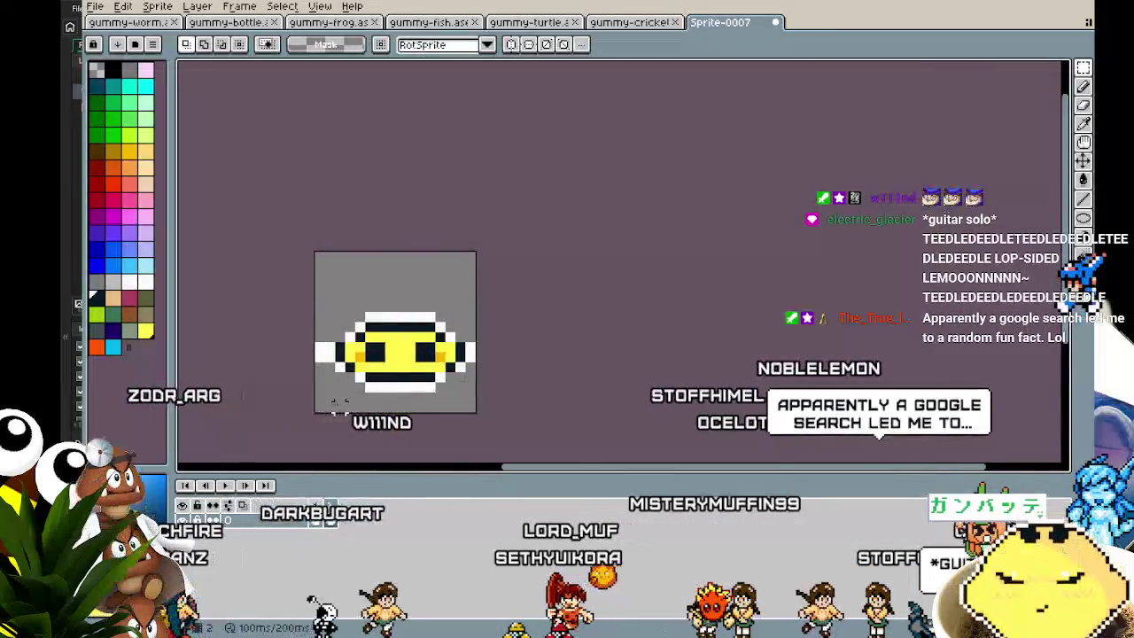
{"action": "scroll", "coordinate": [331, 257], "scroll_direction": "up", "scroll_amount": 1}
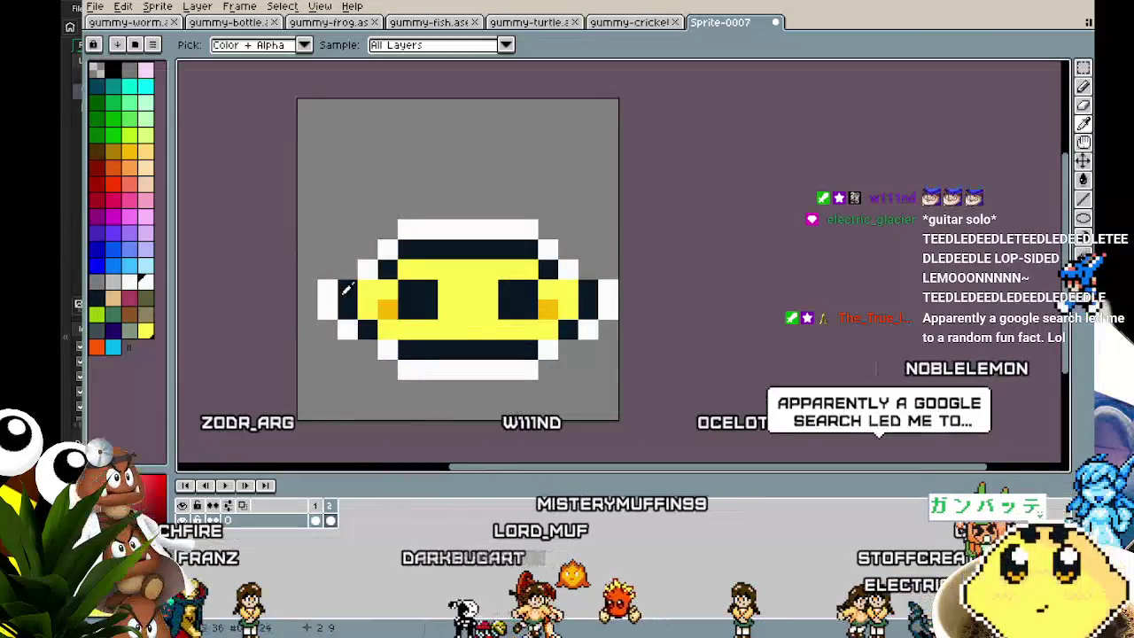
Darken the upper-left and upper-right outline corner pixels and add a white outline pixel.
{"action": "left_click", "coordinate": [387, 249]}
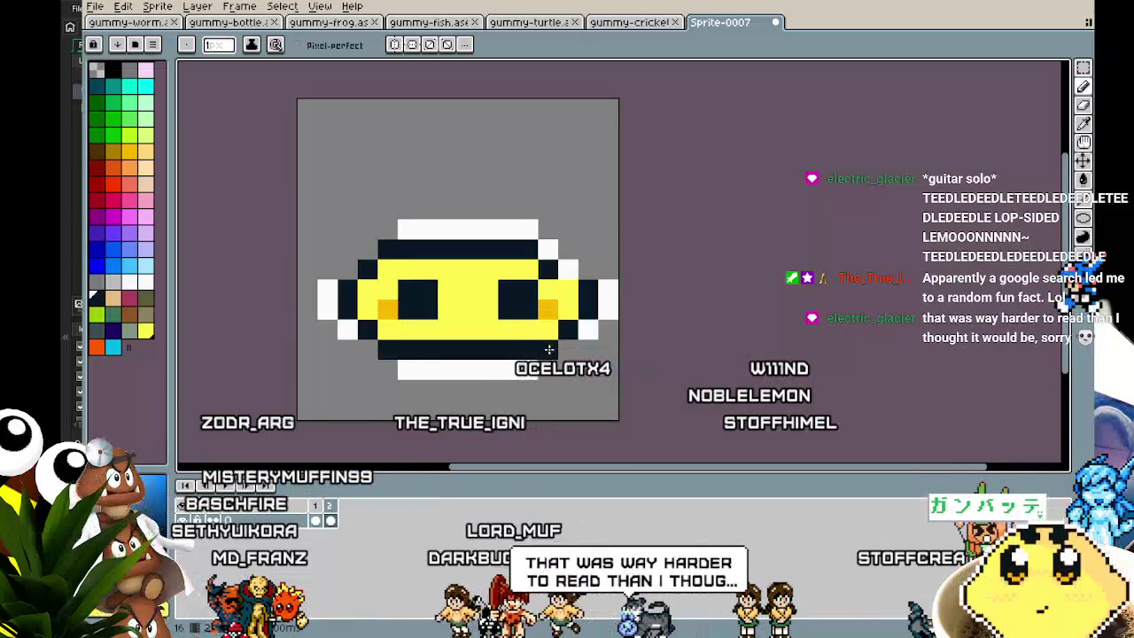
{"action": "left_click", "coordinate": [571, 274]}
{"action": "left_click", "coordinate": [549, 251]}
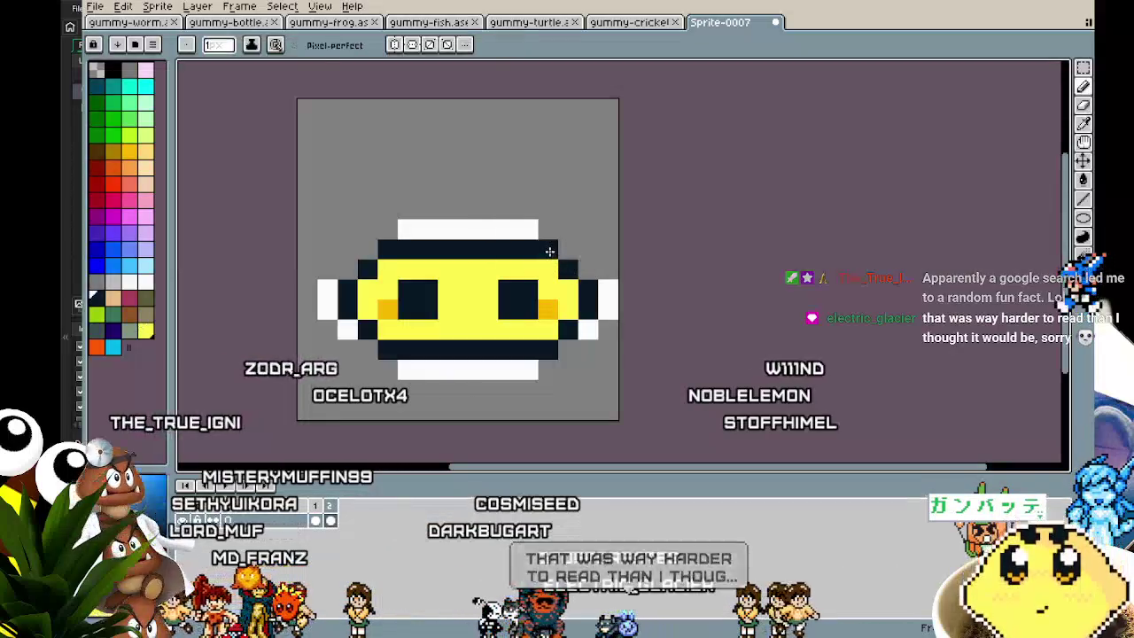
{"action": "left_click", "coordinate": [604, 282], "text": "alt"}
{"action": "left_click", "coordinate": [589, 275]}
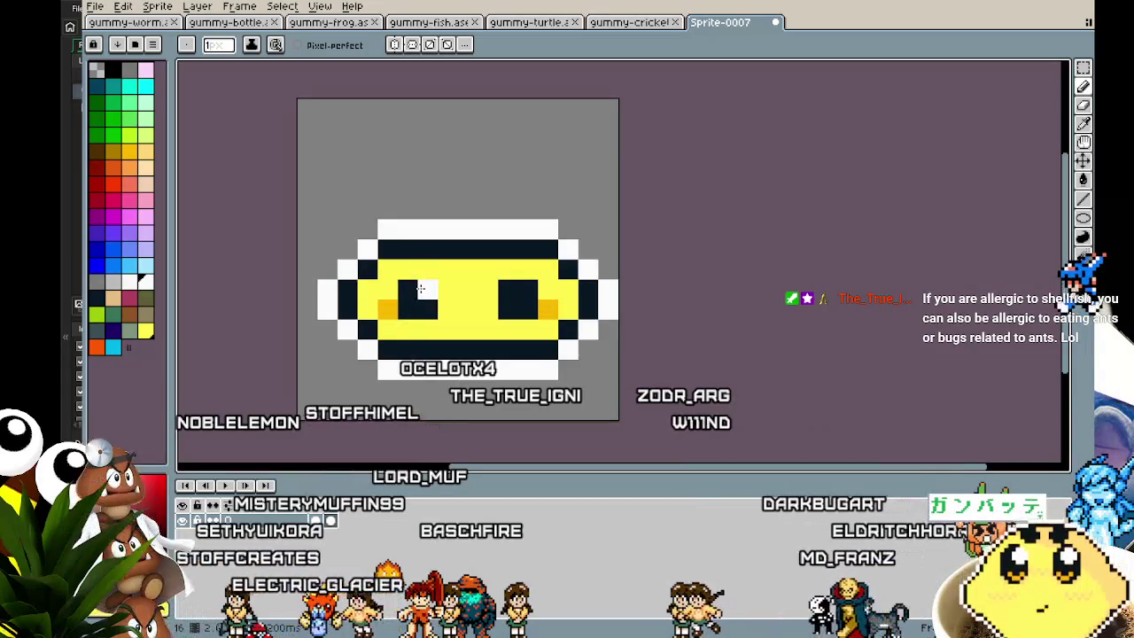
{"action": "scroll", "coordinate": [453, 409], "scroll_direction": "down", "scroll_amount": 5}
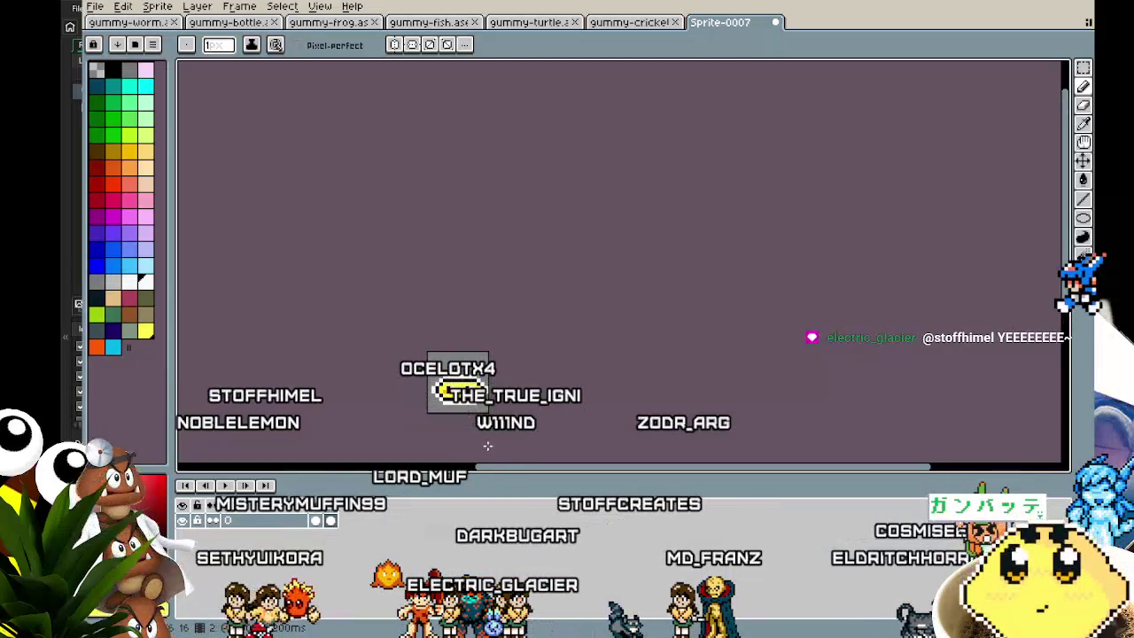
Flip the squashed lemon horizontally and raise it one pixel.
{"action": "scroll", "coordinate": [488, 437], "scroll_direction": "up", "scroll_amount": 1}
{"action": "key", "text": "m"}
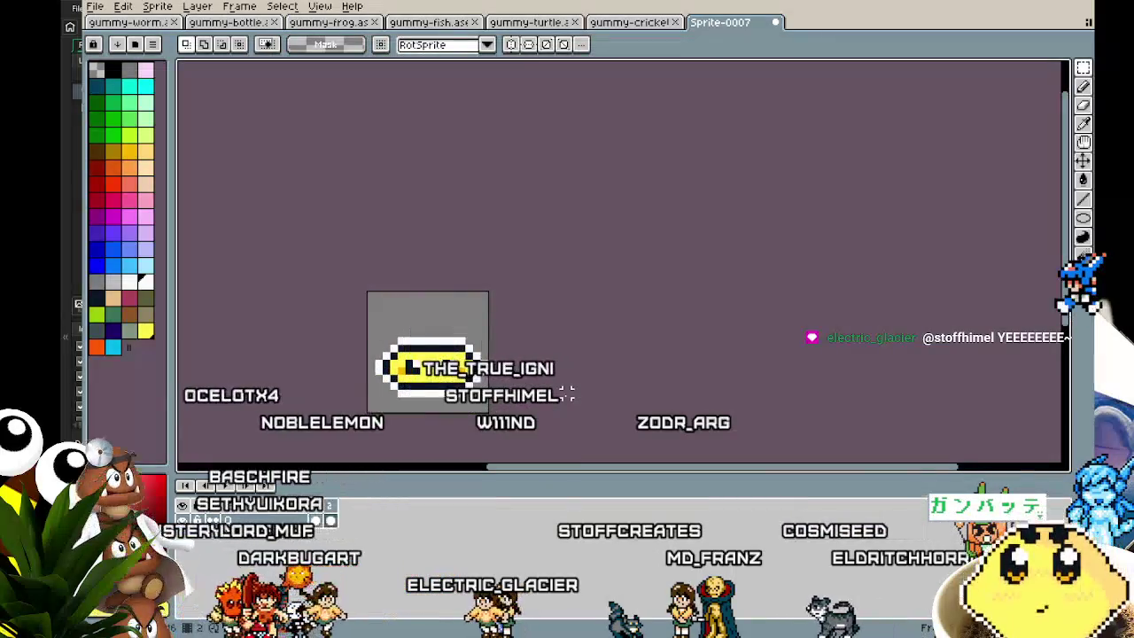
{"action": "key", "text": "ctrl+a"}
{"action": "key", "text": "shift+h"}
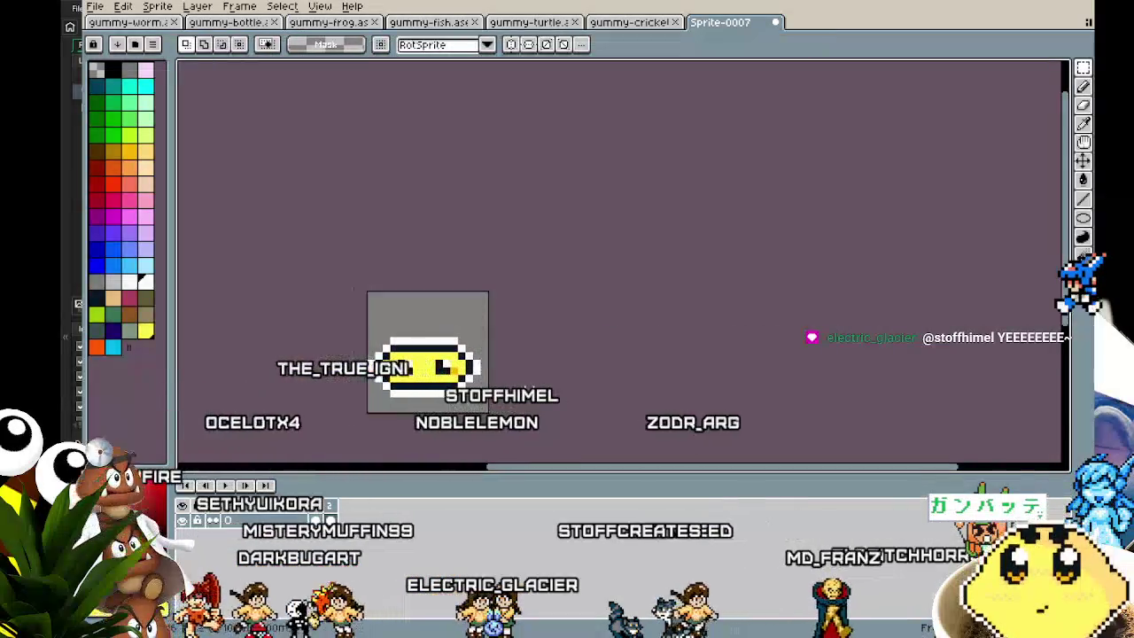
{"action": "key", "text": "Up"}
{"action": "key", "text": "ctrl+d"}
{"action": "key", "text": "ctrl+a"}
{"action": "key", "text": "shift+h"}
Compare the animation frames, recentre the view, and switch to GameMaker Studio 2.
{"action": "key", "text": "Right"}
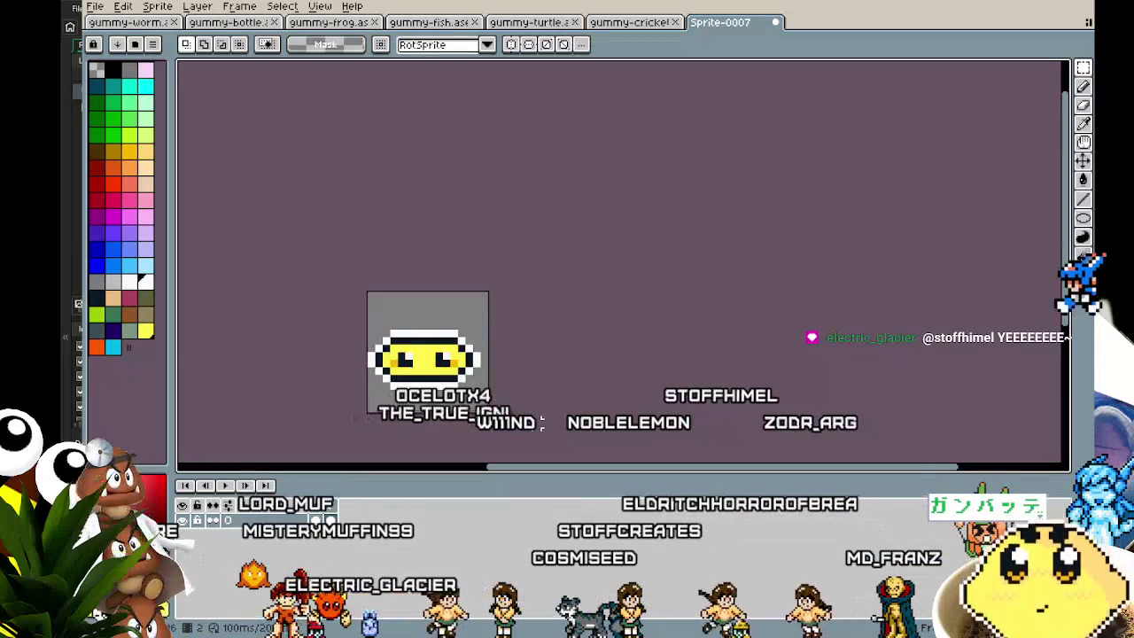
{"action": "key", "text": "Right"}
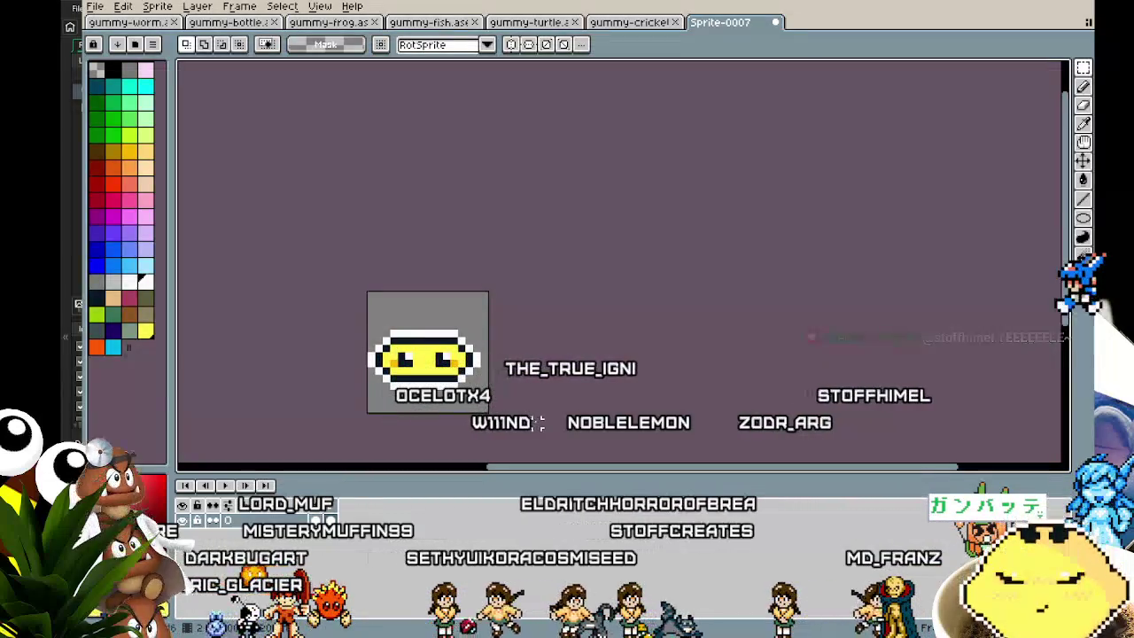
{"action": "left_click_drag", "start_coordinate": [422, 406], "coordinate": [450, 380]}
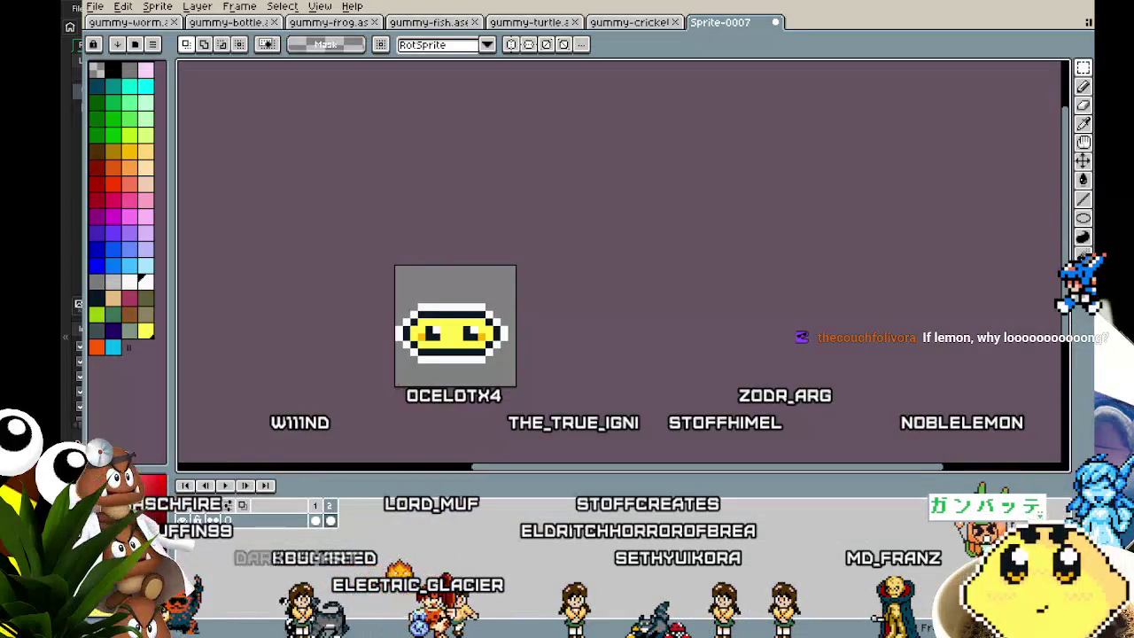
{"action": "key", "text": "alt+Tab"}
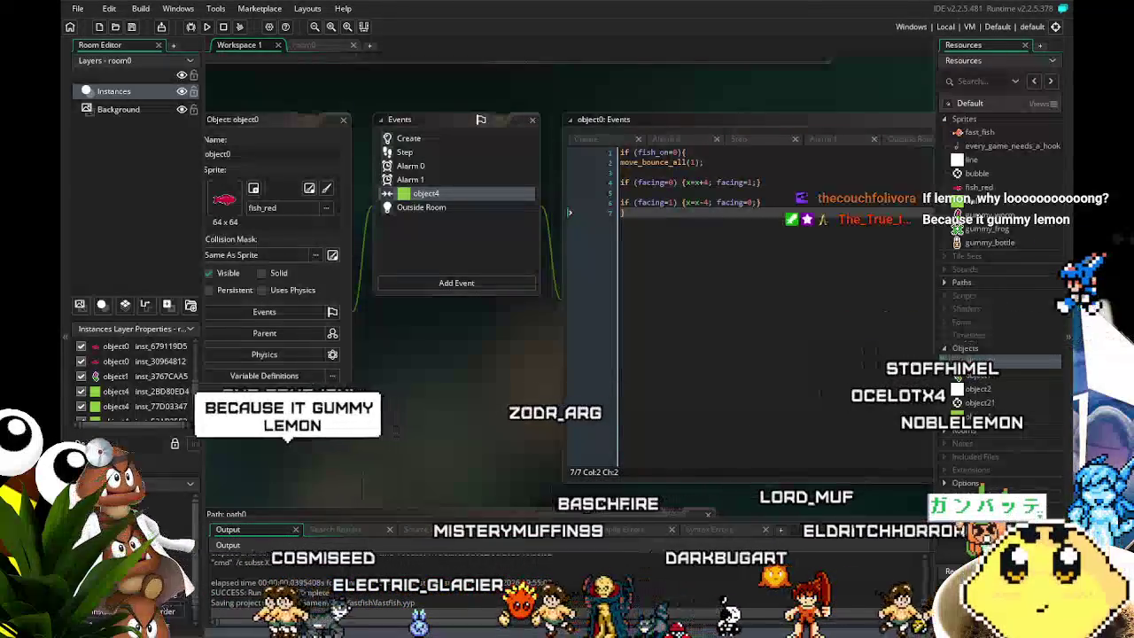
Switch from GameMaker Studio 2 back to the Aseprite window.
{"action": "key", "text": "alt+Tab"}
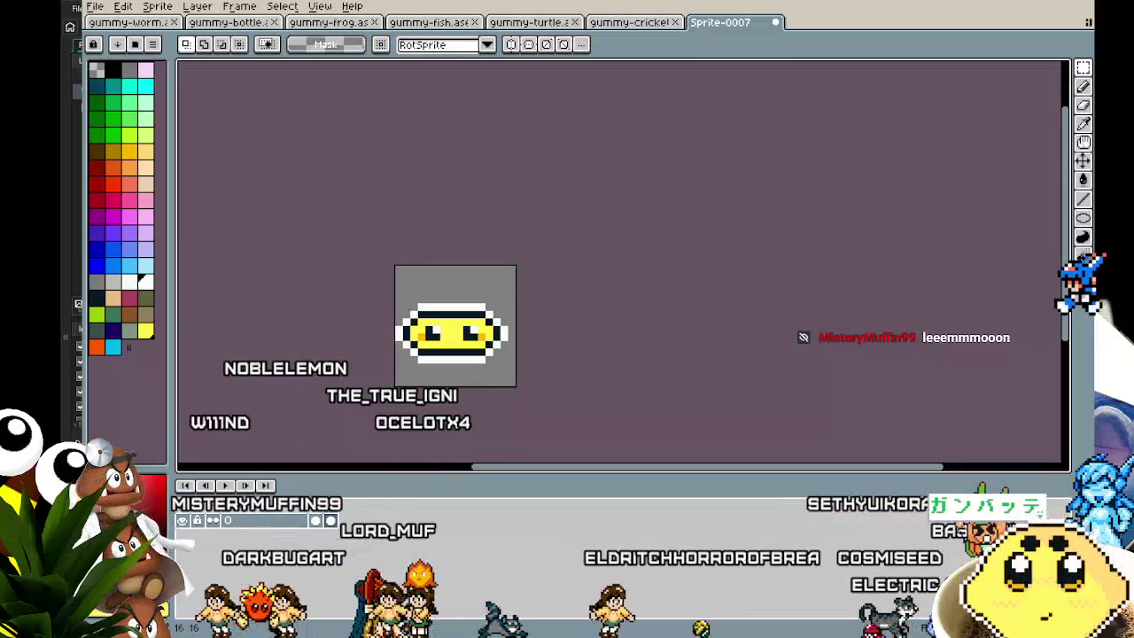
Stretch the round lemon taller from both its top and bottom edges.
{"action": "key", "text": "Right"}
{"action": "key", "text": "Left"}
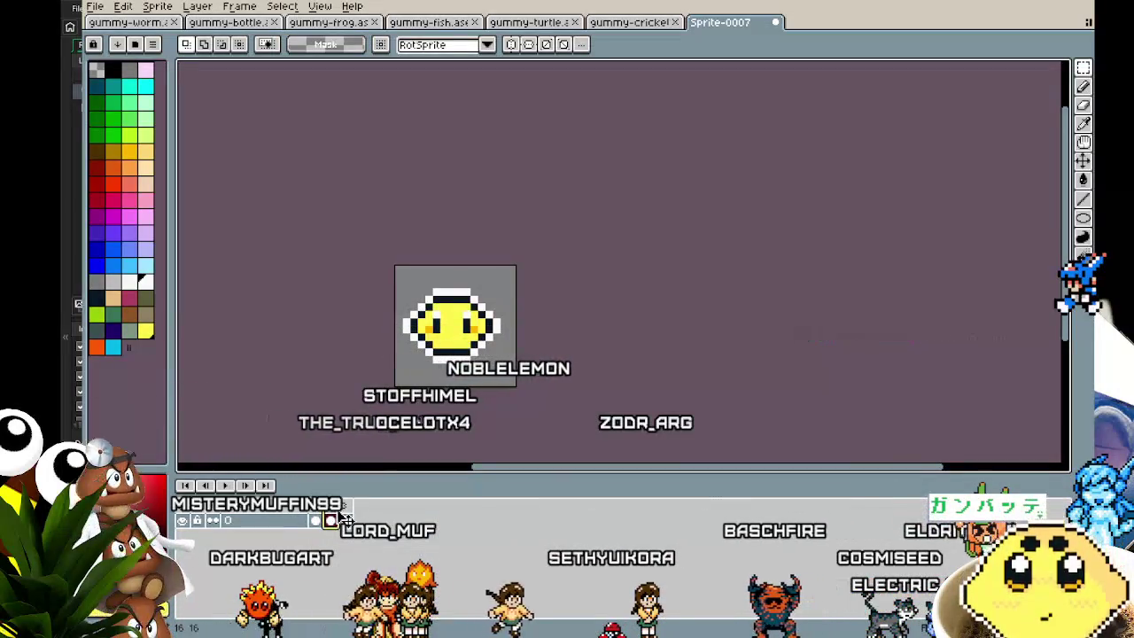
{"action": "key", "text": "Right"}
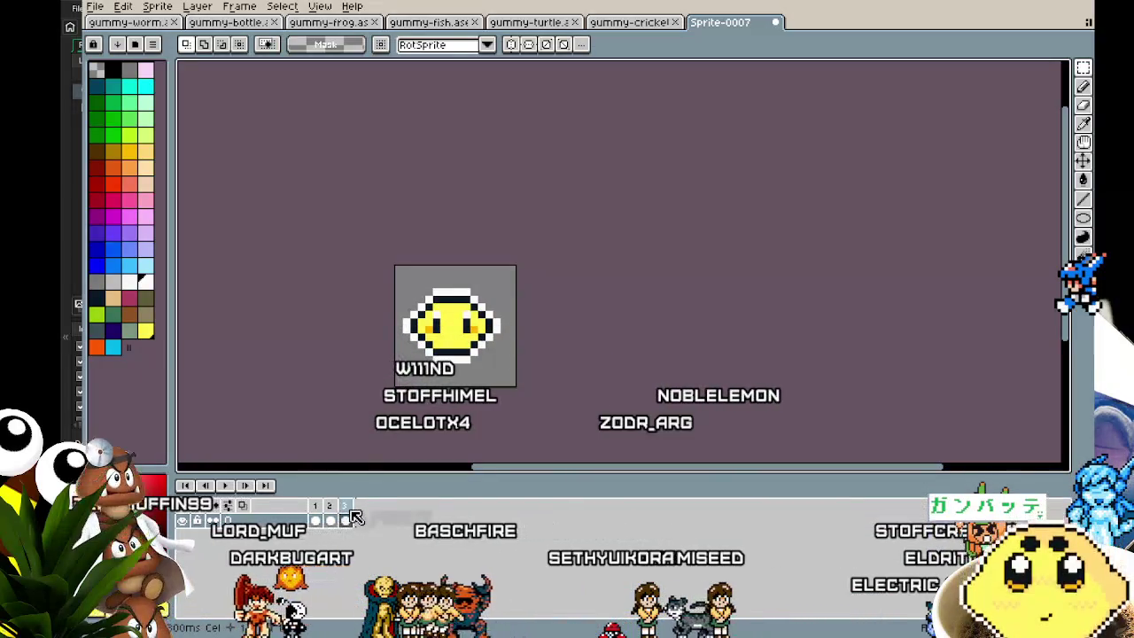
{"action": "key", "text": "ctrl+a"}
{"action": "scroll", "coordinate": [456, 326], "scroll_direction": "up", "scroll_amount": 1}
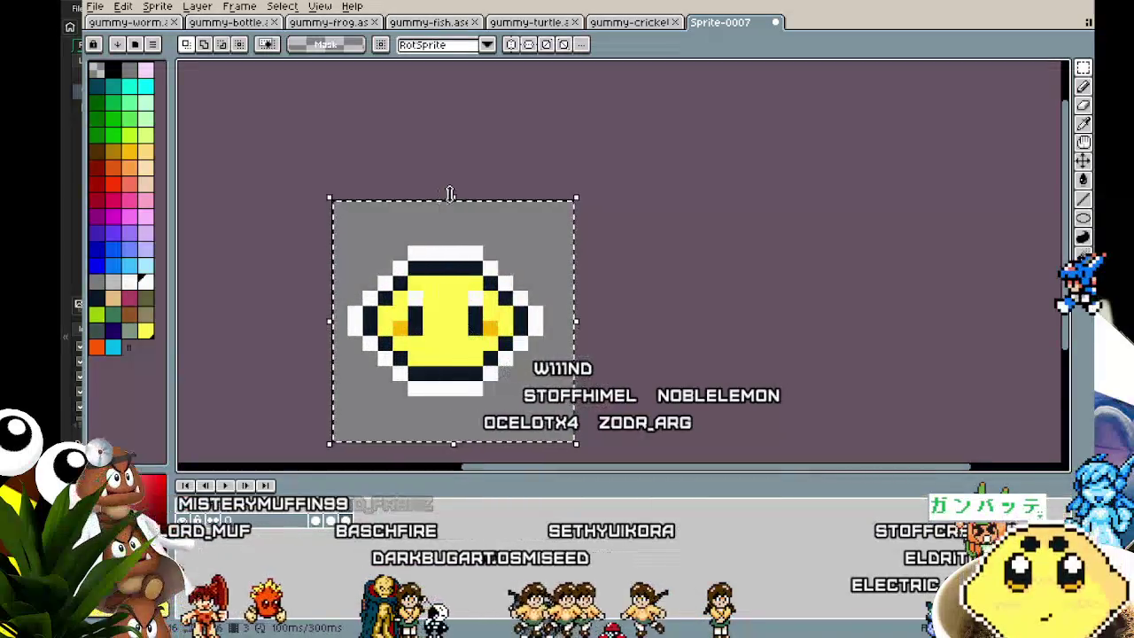
{"action": "left_click_drag", "start_coordinate": [445, 197], "coordinate": [455, 147]}
{"action": "scroll", "coordinate": [496, 328], "scroll_direction": "down", "scroll_amount": 1}
{"action": "left_click_drag", "start_coordinate": [445, 372], "coordinate": [448, 446]}
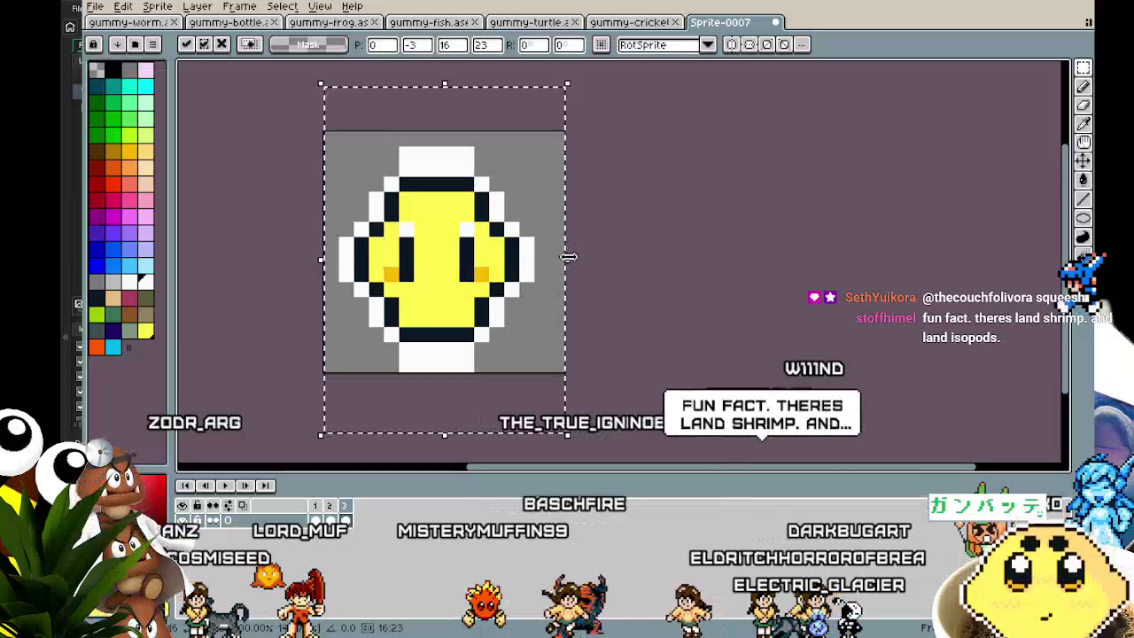
Narrow the face from 16 to 12 px wide and sample yellow as the colour.
{"action": "left_click_drag", "start_coordinate": [567, 260], "coordinate": [537, 265]}
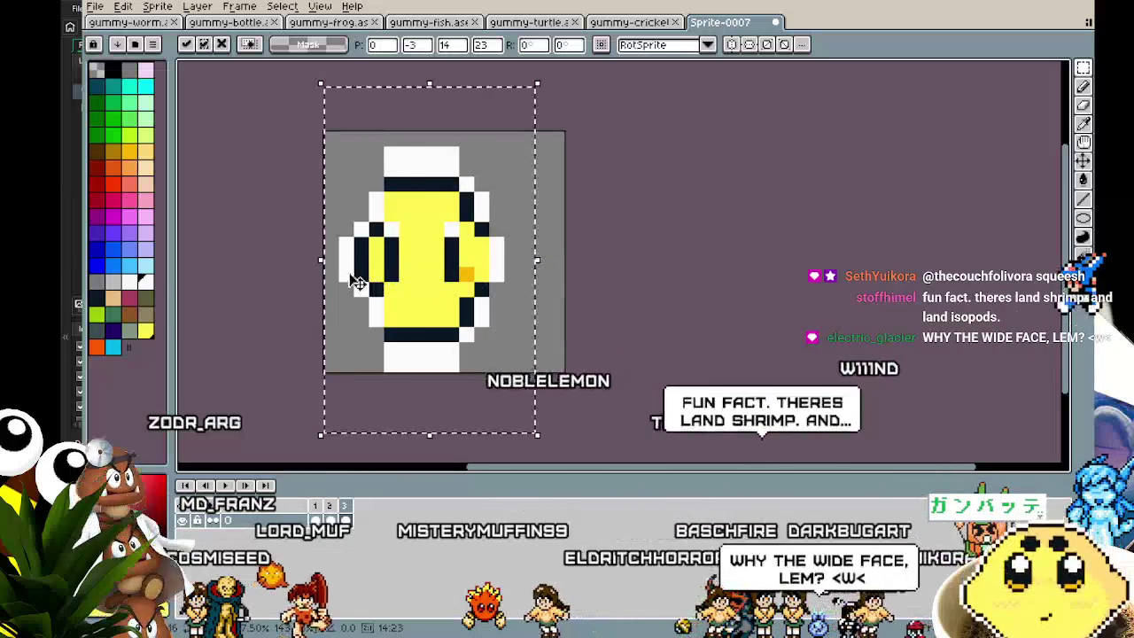
{"action": "left_click_drag", "start_coordinate": [314, 261], "coordinate": [349, 270]}
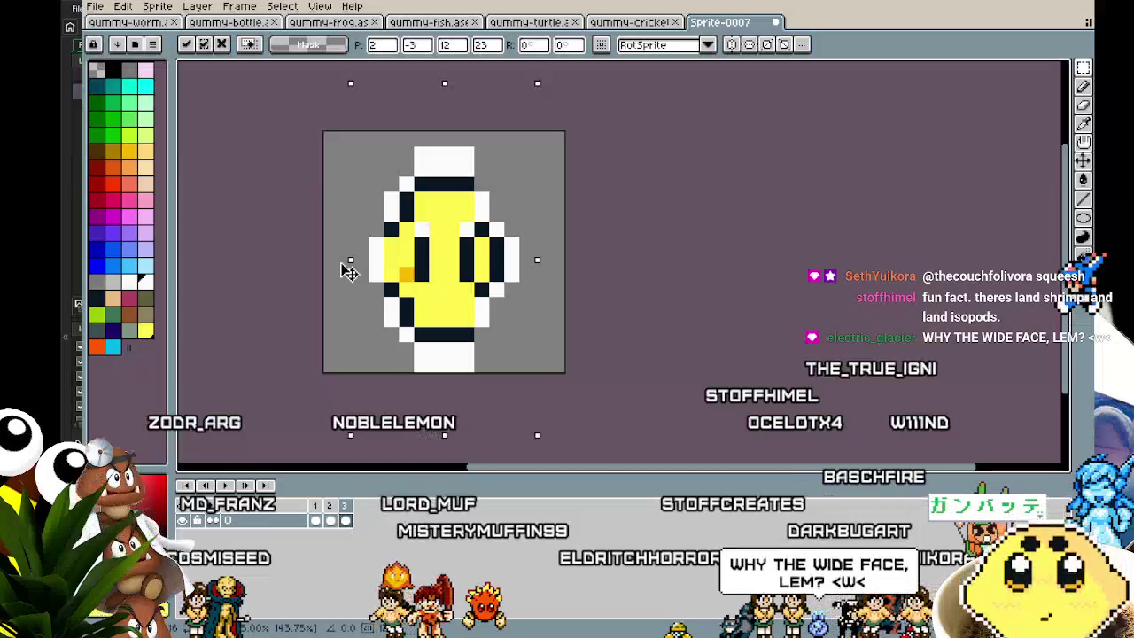
{"action": "key", "text": "Return"}
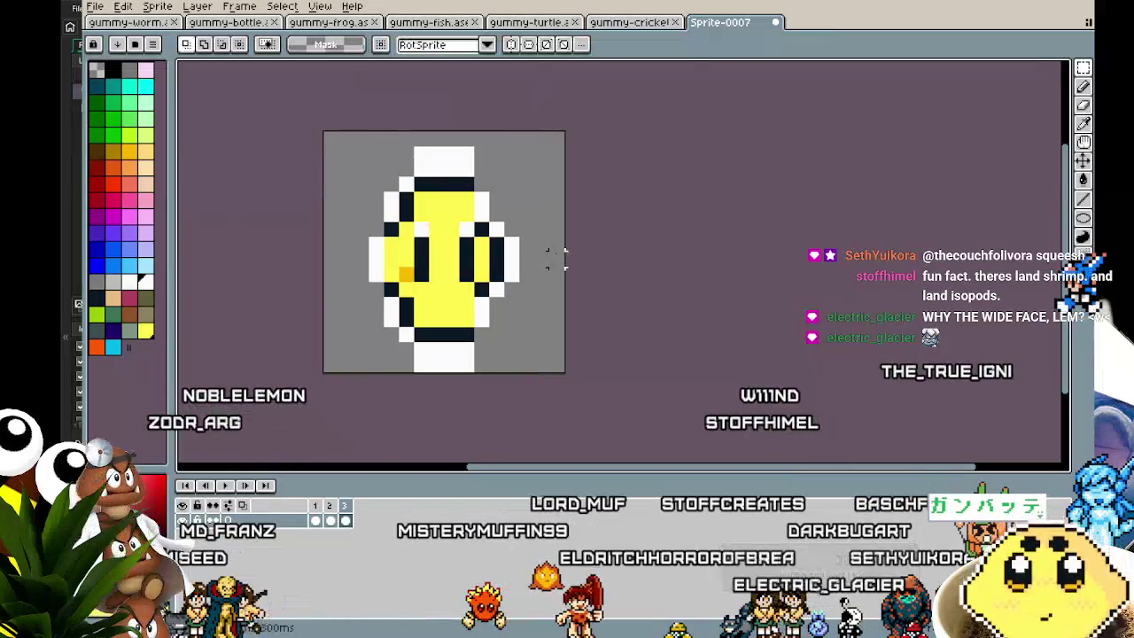
{"action": "scroll", "coordinate": [534, 262], "scroll_direction": "up", "scroll_amount": 1}
{"action": "key", "text": "i"}
{"action": "left_click", "coordinate": [534, 262], "text": "alt"}
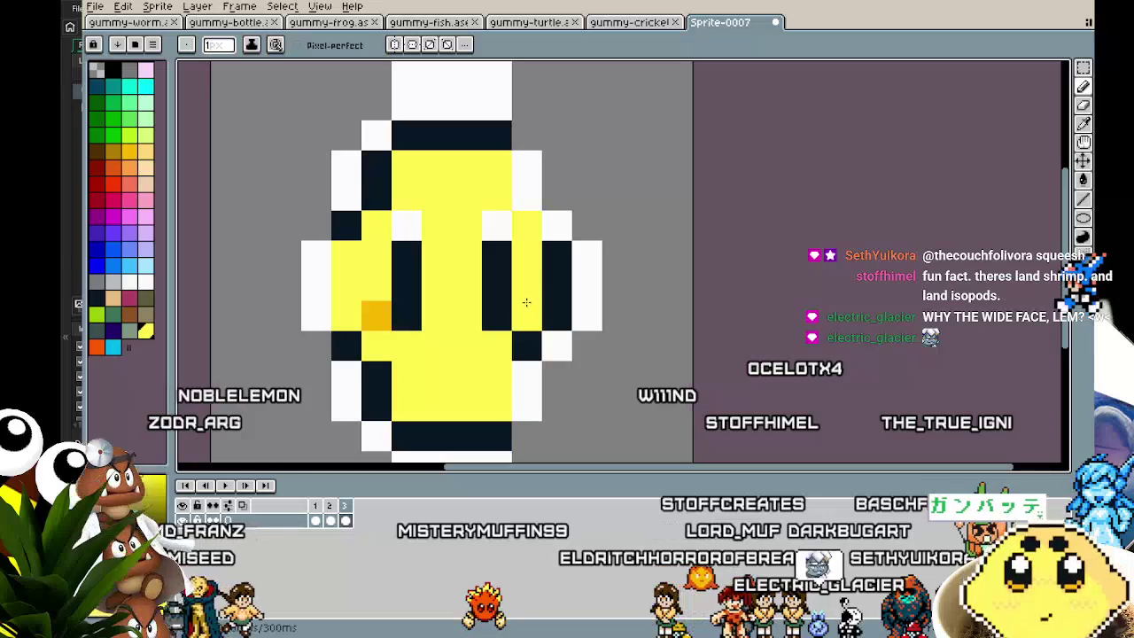
Paint stray white pixels beside the face and on the left edge dark navy.
{"action": "scroll", "coordinate": [529, 315], "scroll_direction": "down", "scroll_amount": 1}
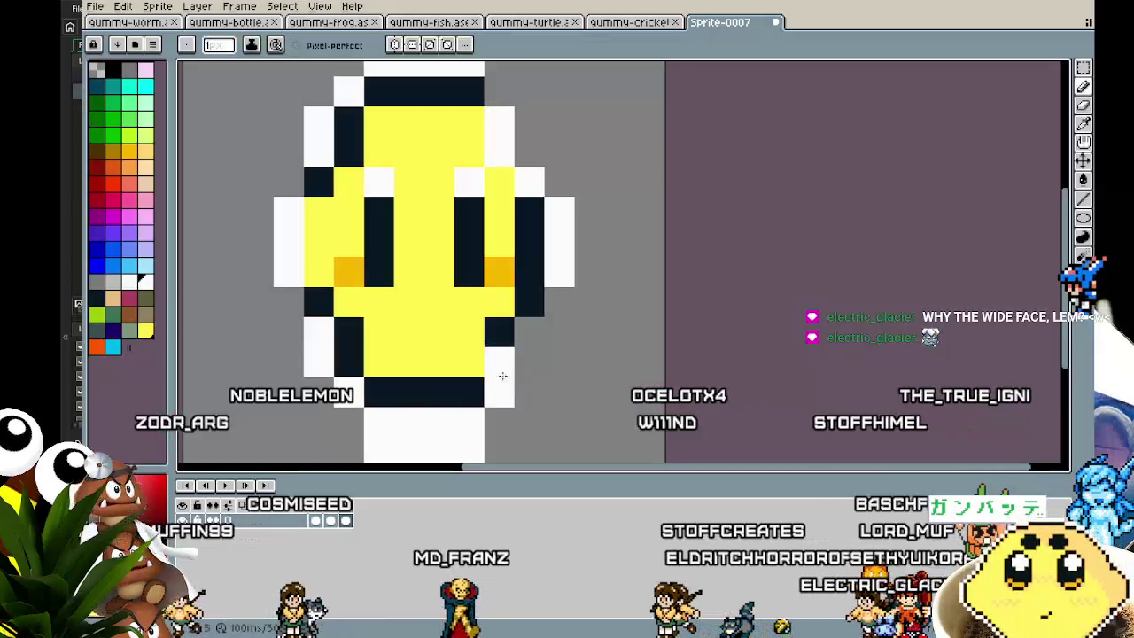
{"action": "scroll", "coordinate": [519, 331], "scroll_direction": "up", "scroll_amount": 1}
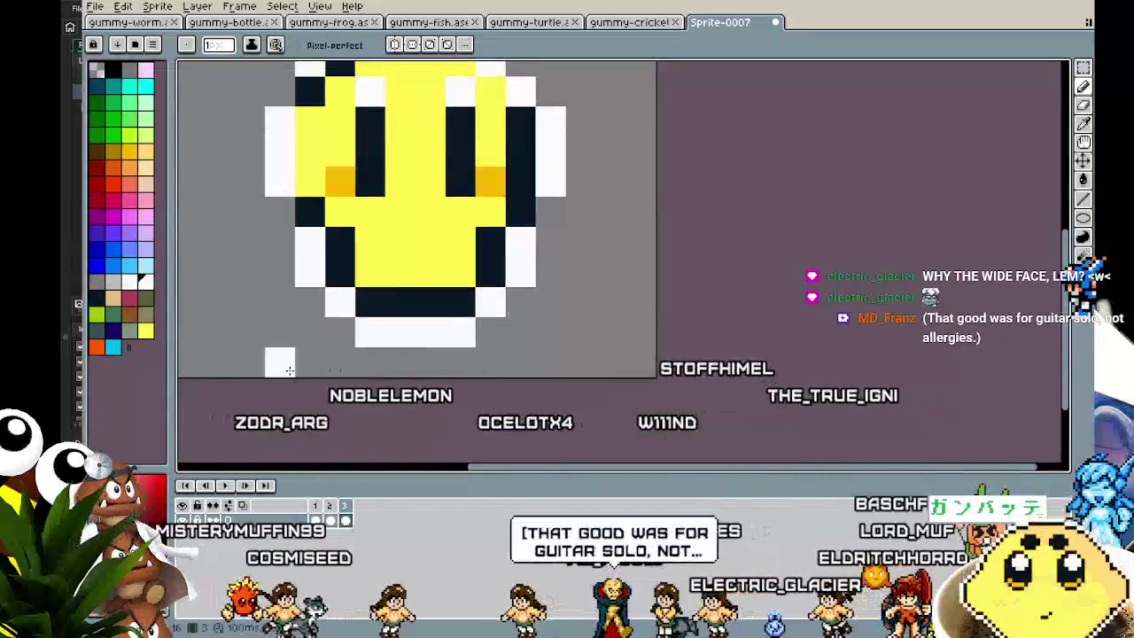
{"action": "scroll", "coordinate": [528, 349], "scroll_direction": "down", "scroll_amount": 2}
{"action": "scroll", "coordinate": [433, 173], "scroll_direction": "up", "scroll_amount": 1}
{"action": "left_click", "coordinate": [425, 147], "text": "alt"}
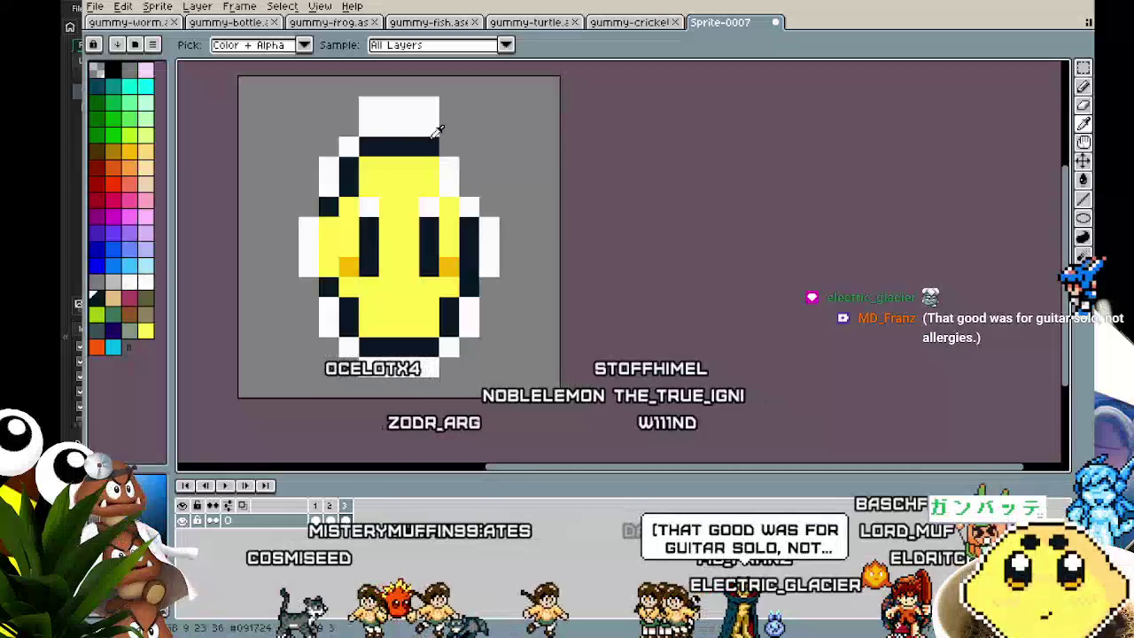
{"action": "left_click", "coordinate": [448, 175]}
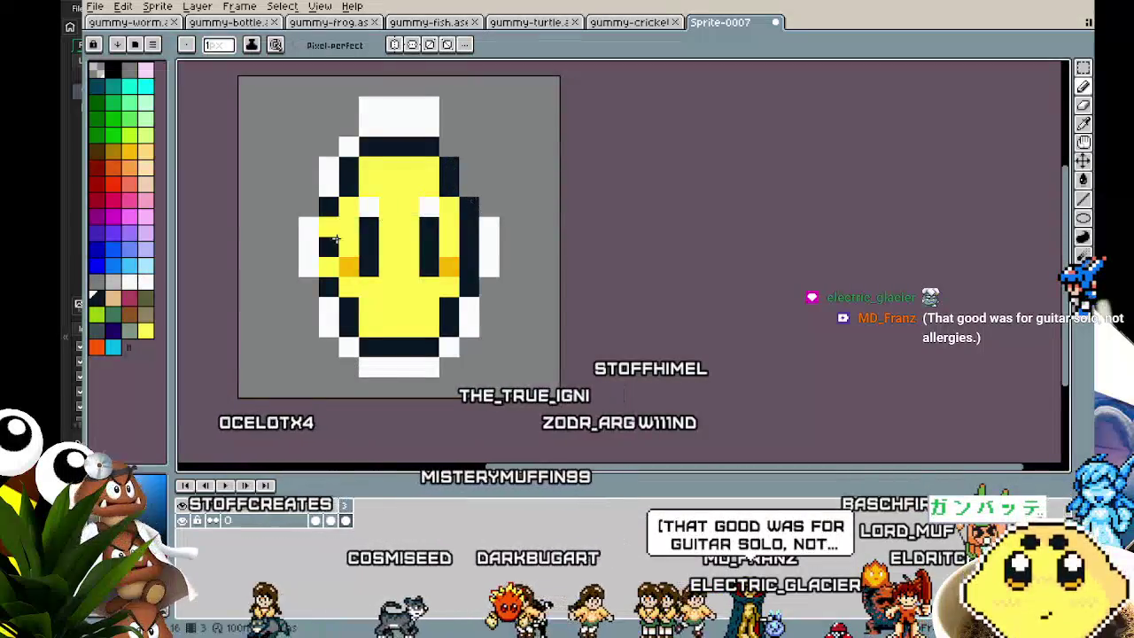
{"action": "left_click_drag", "start_coordinate": [308, 227], "coordinate": [310, 248]}
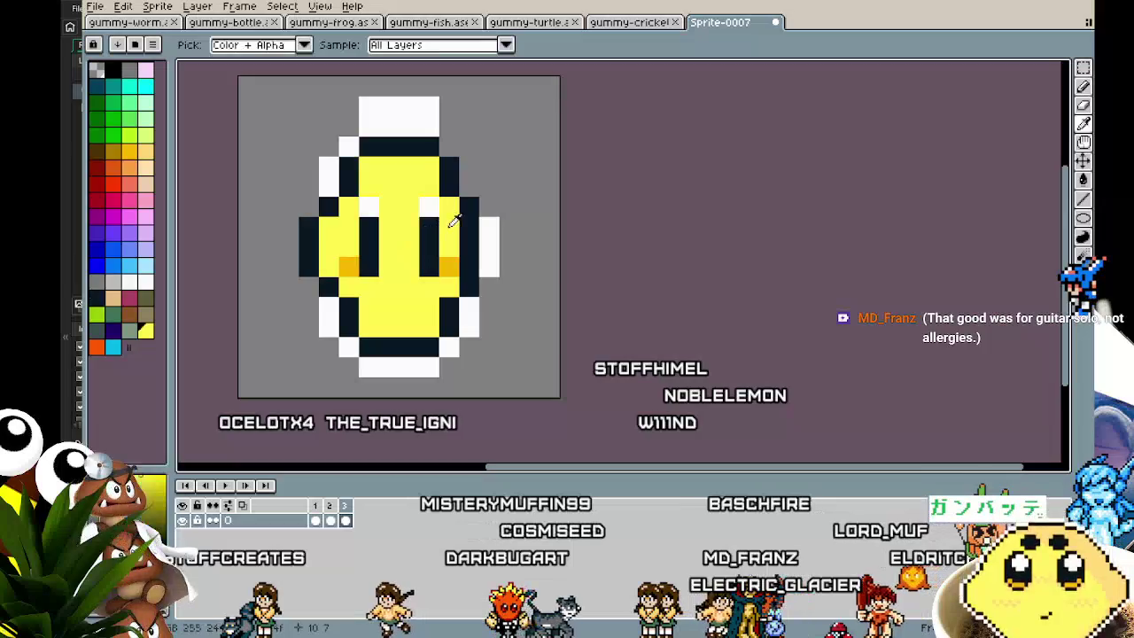
{"action": "left_click", "coordinate": [489, 227]}
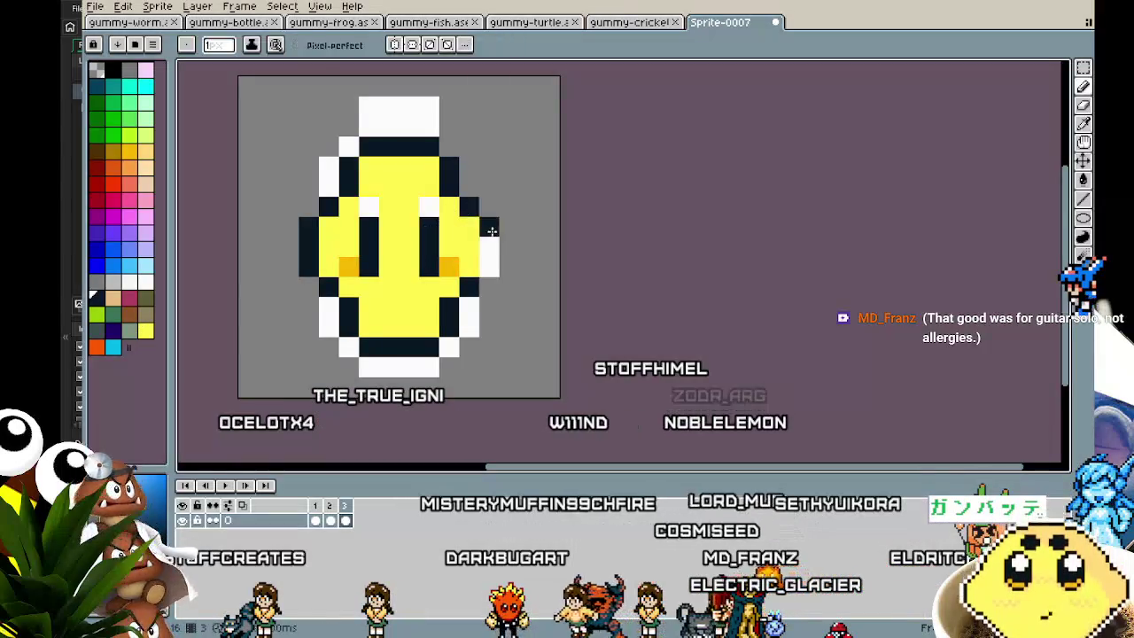
Paint the upper-right outline pixels yellow and reshape the left outline with dark pixels.
{"action": "key", "text": "alt"}
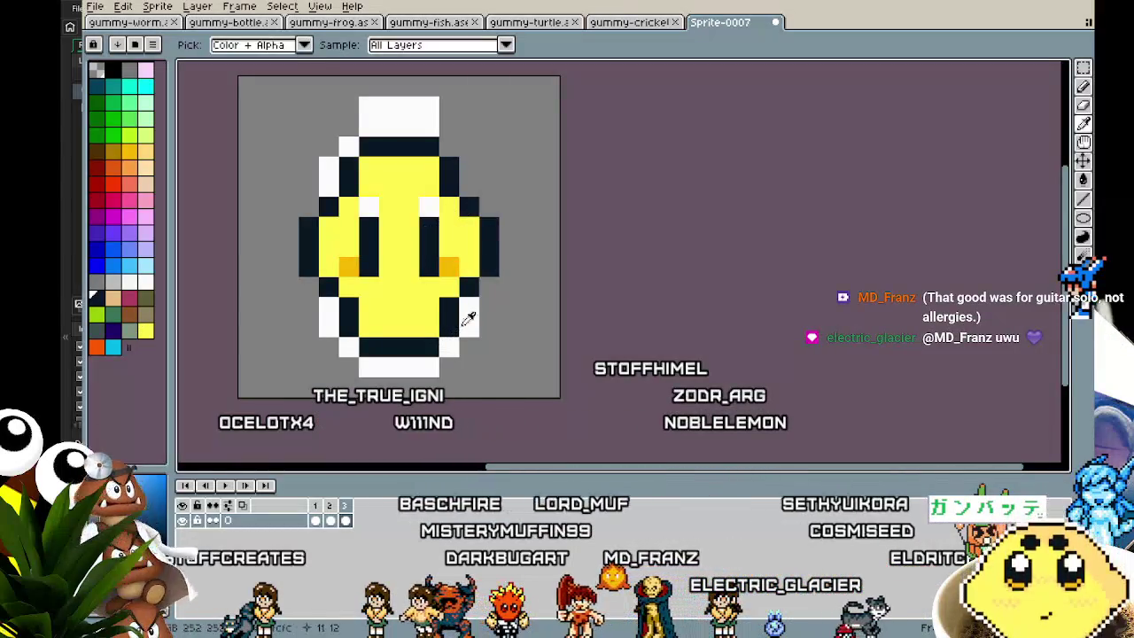
{"action": "left_click", "coordinate": [471, 315], "text": "alt"}
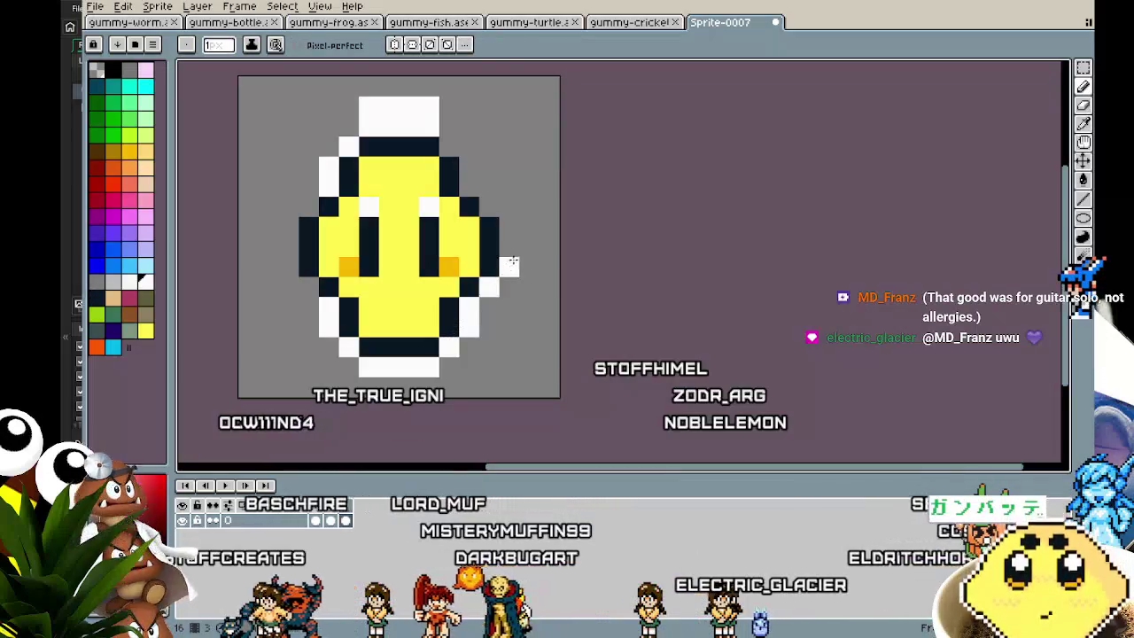
{"action": "left_click", "coordinate": [448, 207], "text": "alt"}
{"action": "mouse_move", "coordinate": [469, 206]}
{"action": "left_mouse_down"}
{"action": "mouse_move", "coordinate": [451, 192]}
{"action": "mouse_move", "coordinate": [489, 206]}
{"action": "left_mouse_up"}
{"action": "left_click", "coordinate": [448, 166], "text": "alt"}
{"action": "left_click", "coordinate": [347, 202], "text": "alt"}
{"action": "left_click", "coordinate": [327, 206]}
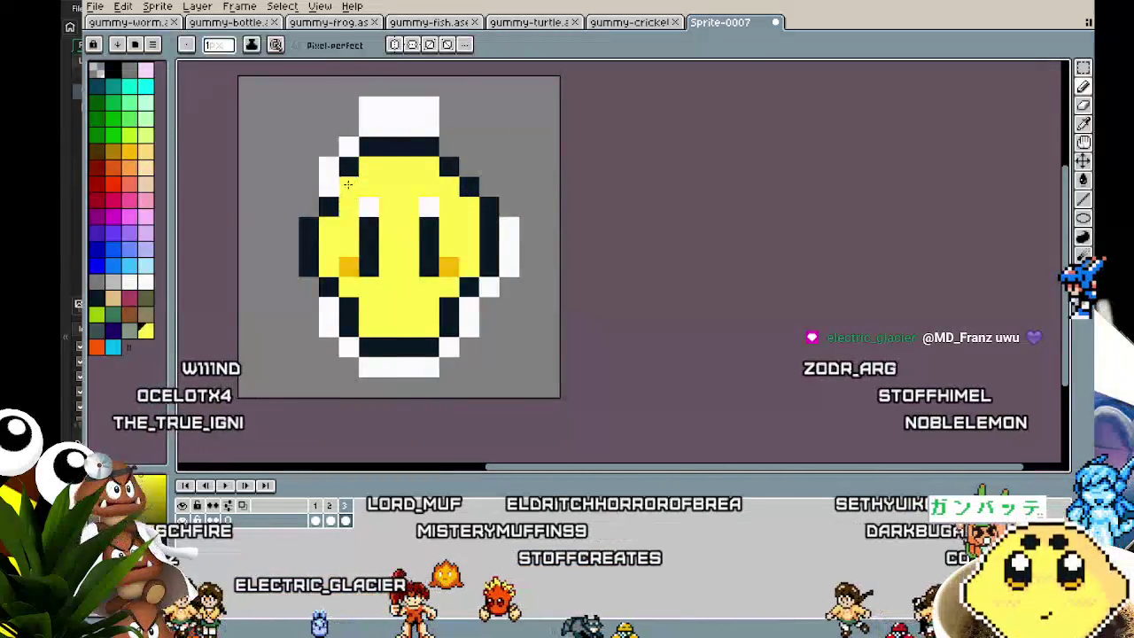
{"action": "left_click", "coordinate": [347, 188], "text": "alt"}
{"action": "left_click", "coordinate": [325, 192]}
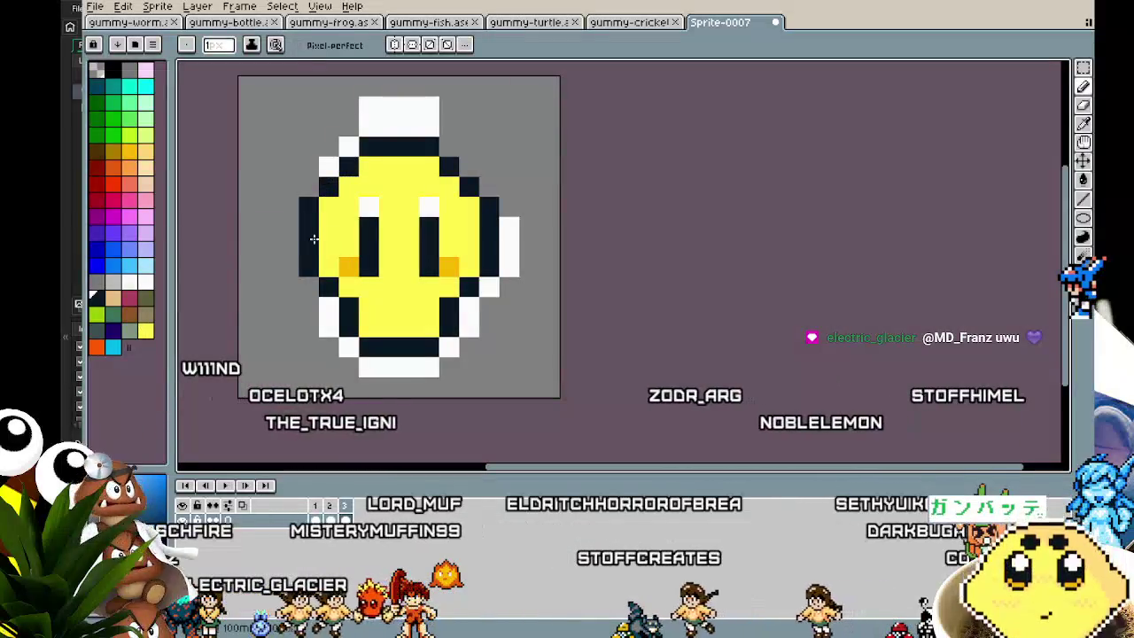
{"action": "left_click", "coordinate": [328, 307]}
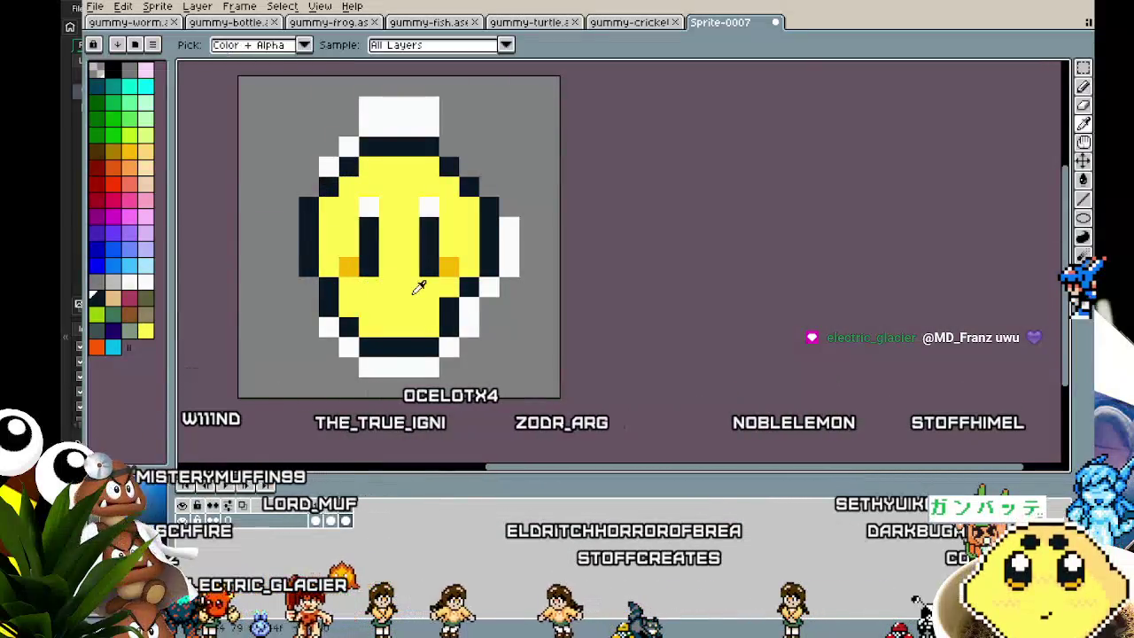
Fill the lower-right pixel yellow and add a white rim along the left edge and top corners.
{"action": "left_click", "coordinate": [416, 290], "text": "alt"}
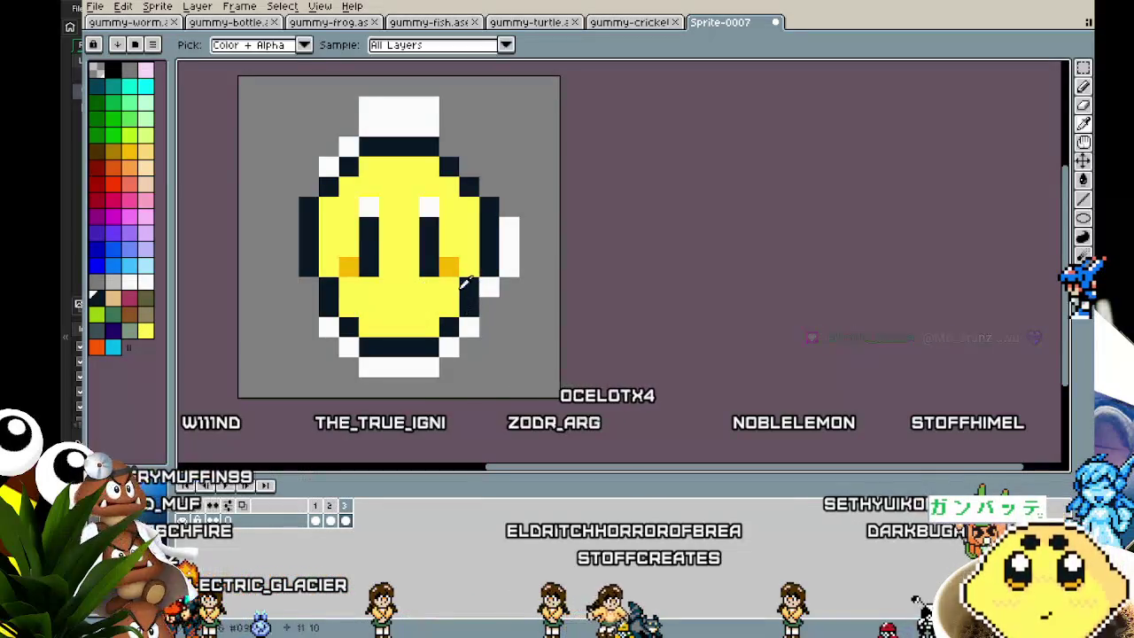
{"action": "left_click", "coordinate": [451, 324]}
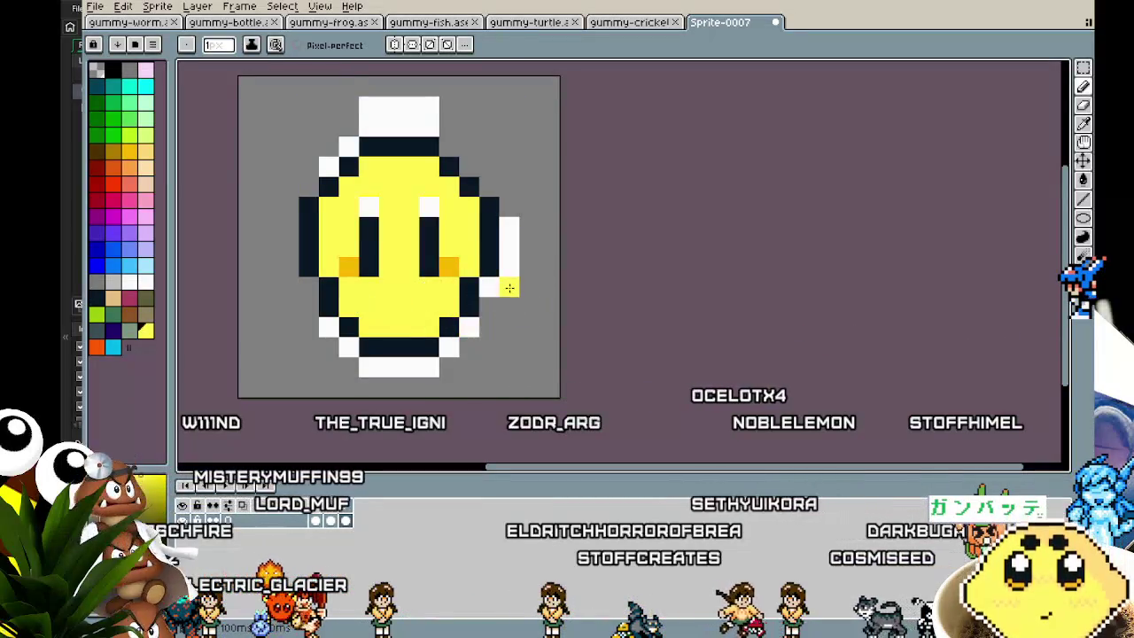
{"action": "left_click", "coordinate": [506, 228], "text": "alt"}
{"action": "left_click", "coordinate": [326, 306]}
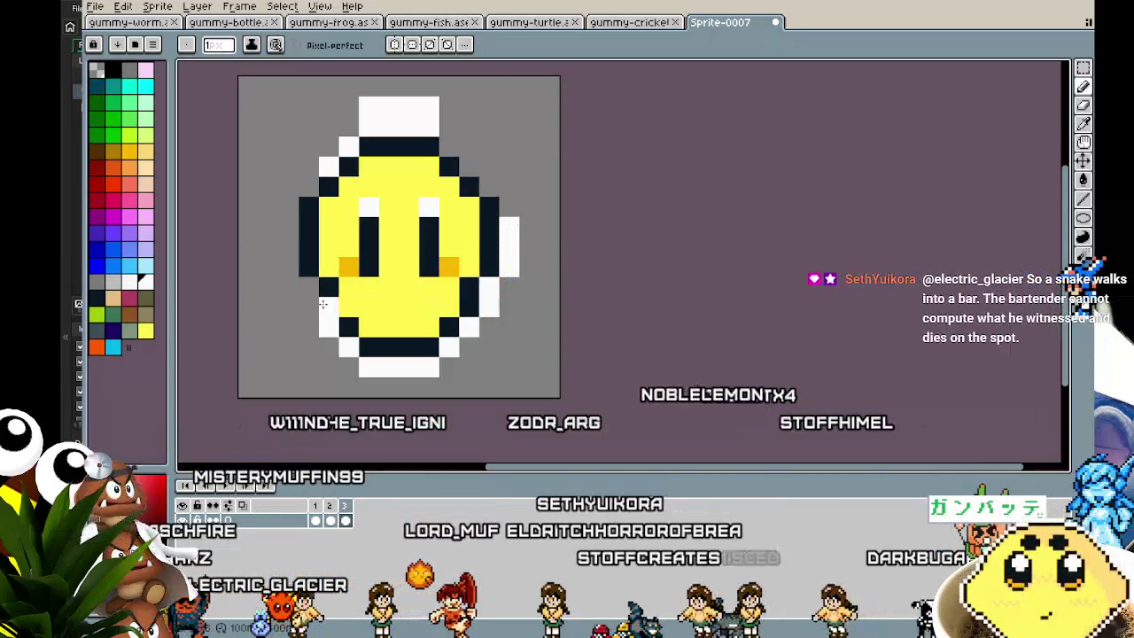
{"action": "left_click_drag", "start_coordinate": [323, 303], "coordinate": [294, 209]}
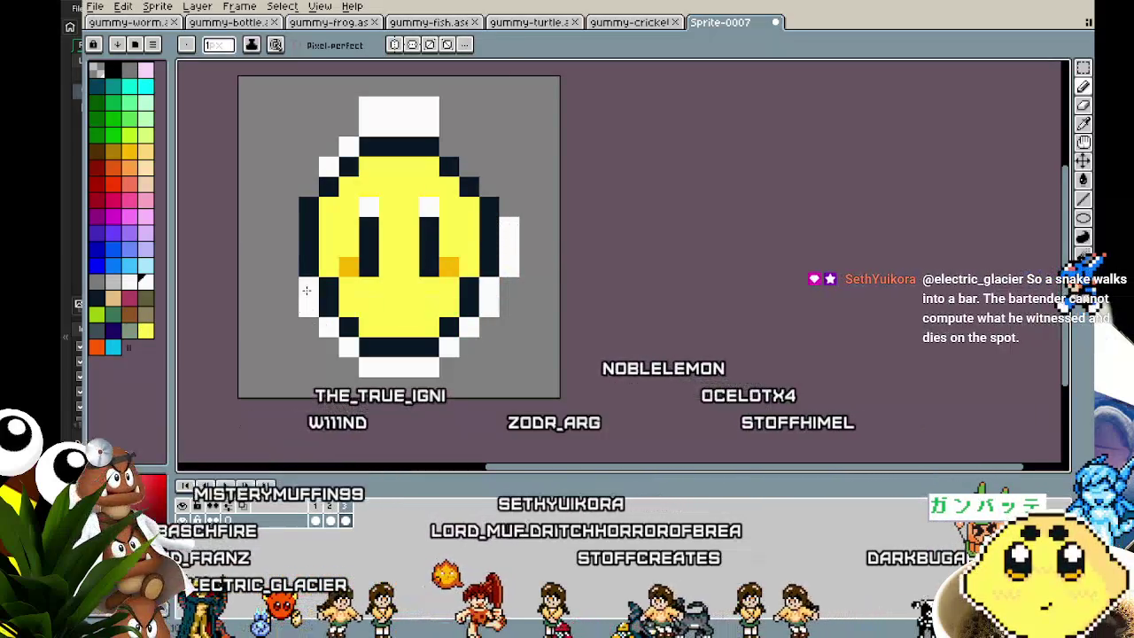
{"action": "left_click", "coordinate": [309, 187]}
{"action": "left_click", "coordinate": [489, 187]}
{"action": "left_click", "coordinate": [508, 206]}
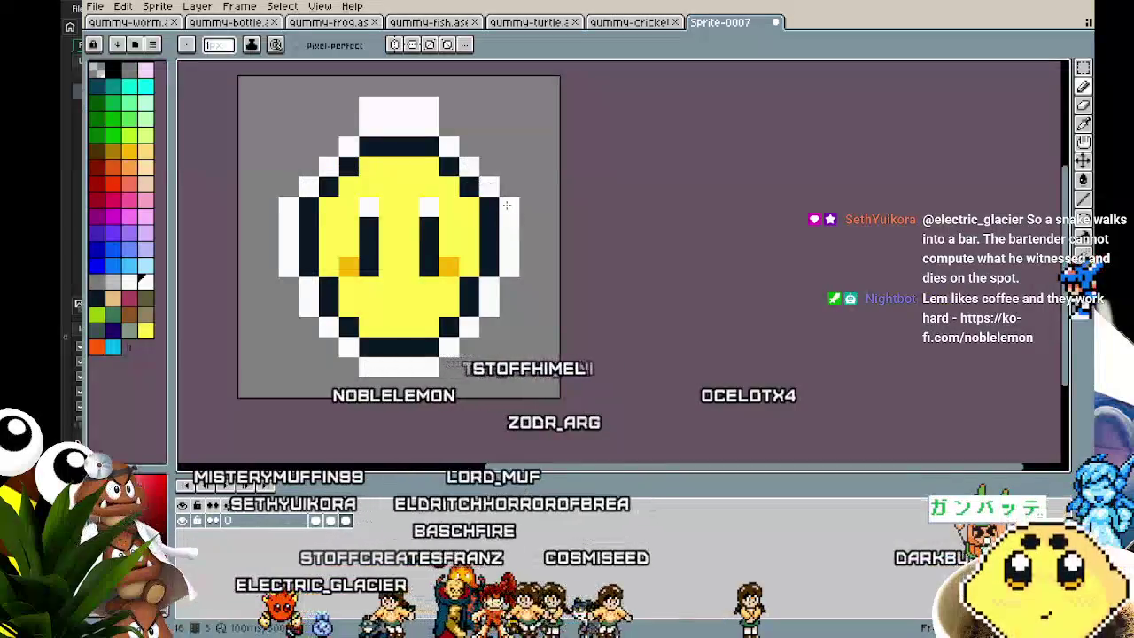
{"action": "scroll", "coordinate": [336, 400], "scroll_direction": "down", "scroll_amount": 3}
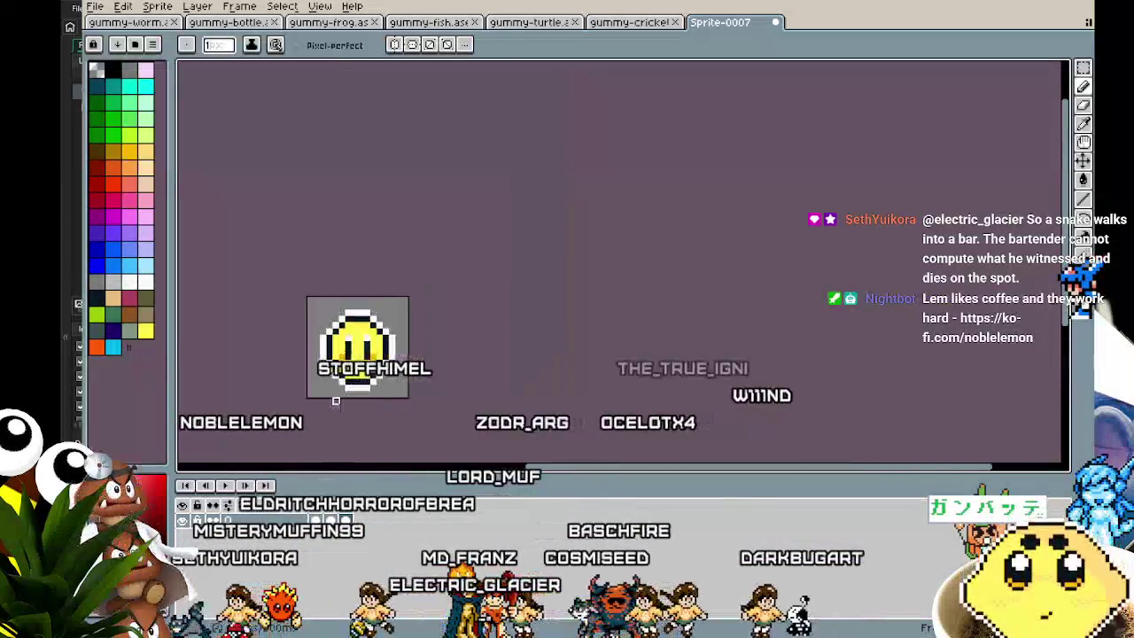
{"action": "scroll", "coordinate": [336, 400], "scroll_direction": "up", "scroll_amount": 3}
Paint the face's top row yellow, add a dark top-right outline pixel, and preview the animation.
{"action": "left_click", "coordinate": [376, 224], "text": "alt"}
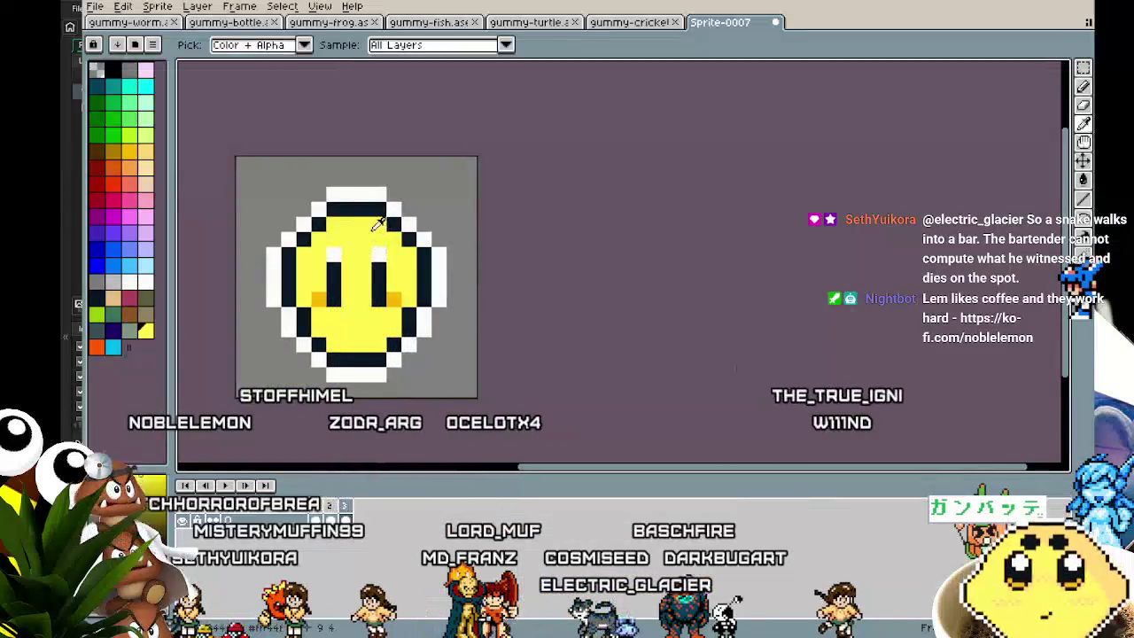
{"action": "left_click_drag", "start_coordinate": [332, 211], "coordinate": [378, 213]}
{"action": "left_click", "coordinate": [394, 221], "text": "alt"}
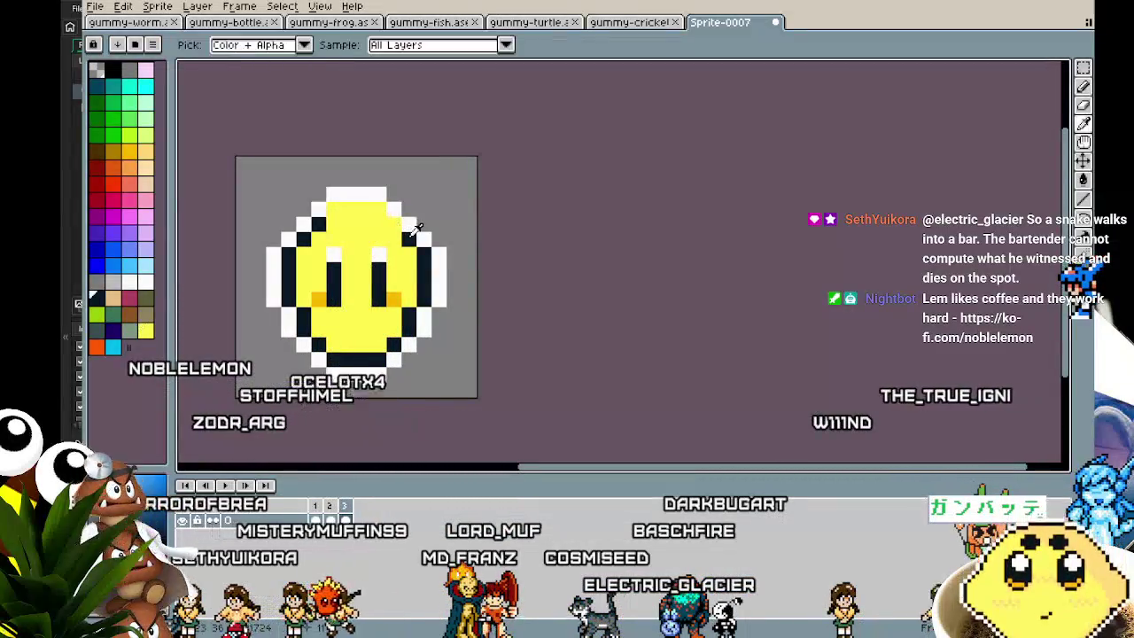
{"action": "left_click", "coordinate": [392, 206]}
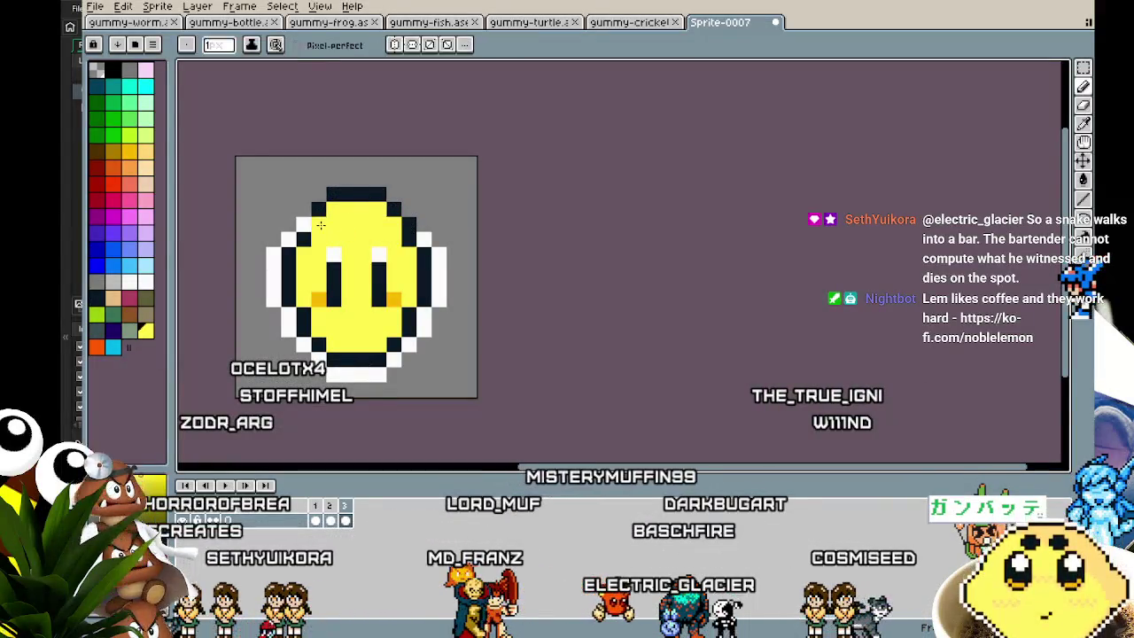
{"action": "left_click", "coordinate": [318, 210], "text": "alt"}
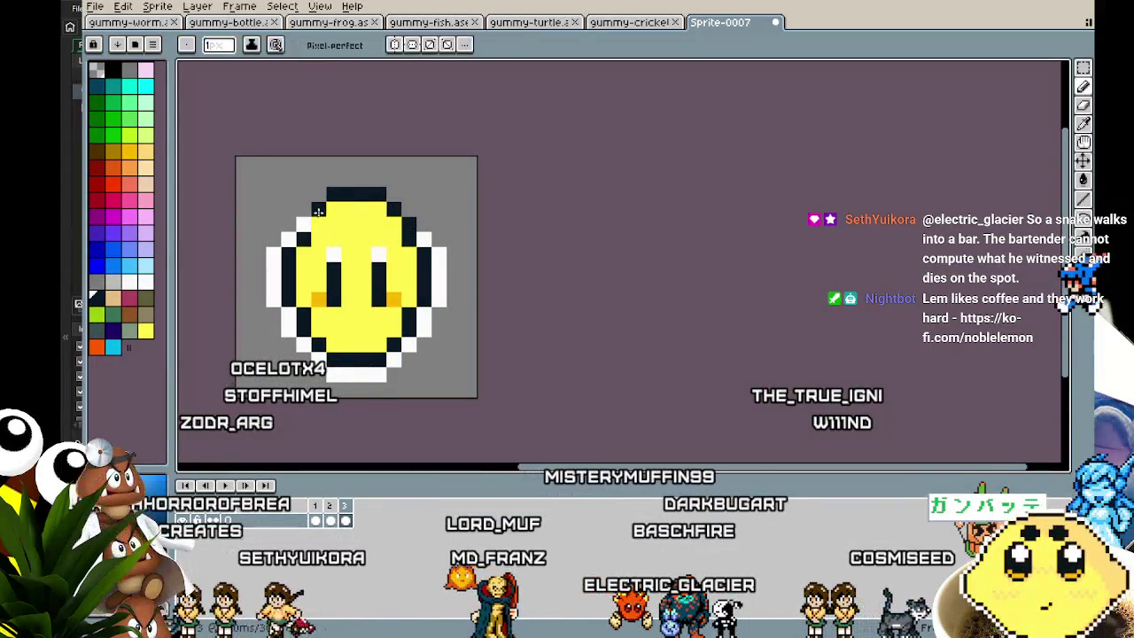
{"action": "left_click", "coordinate": [430, 233], "text": "alt"}
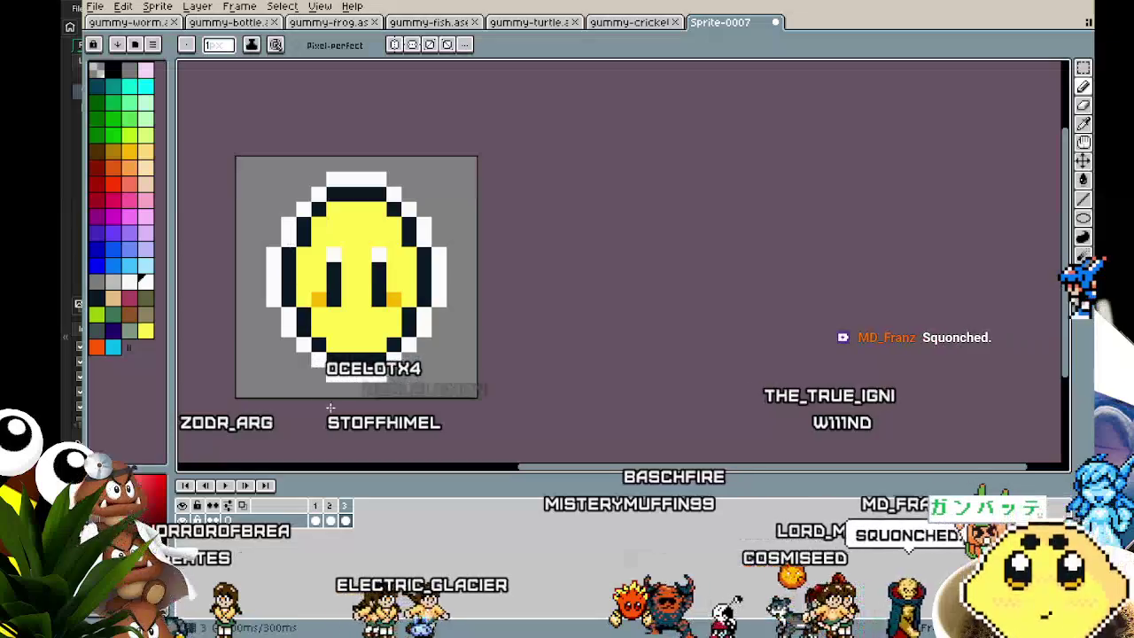
{"action": "key", "text": "Return"}
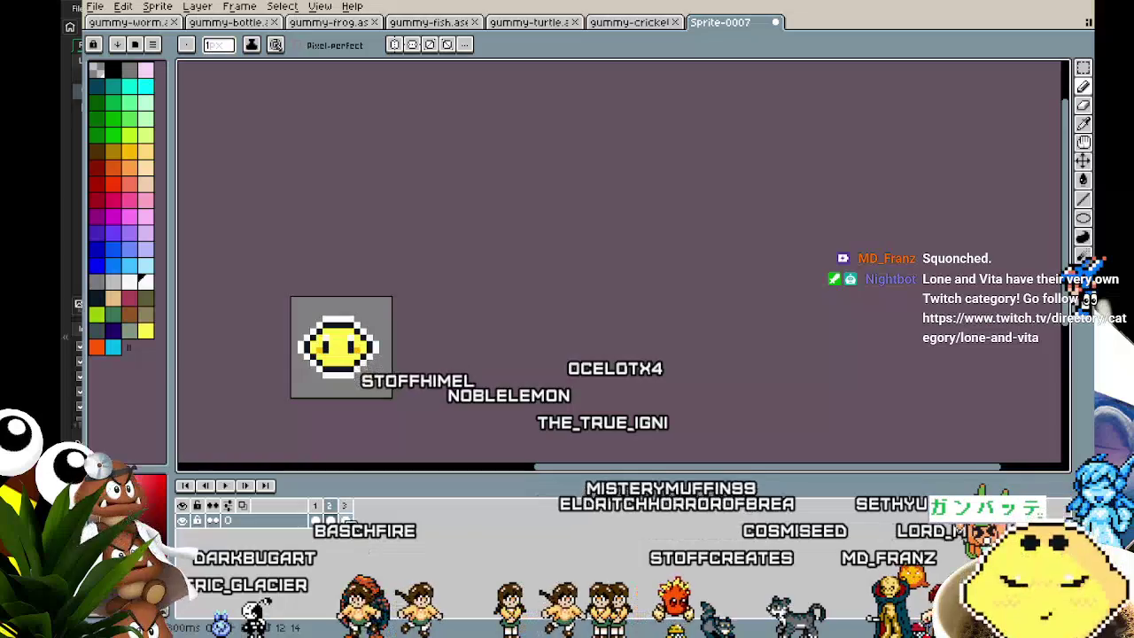
{"action": "right_click", "coordinate": [329, 508]}
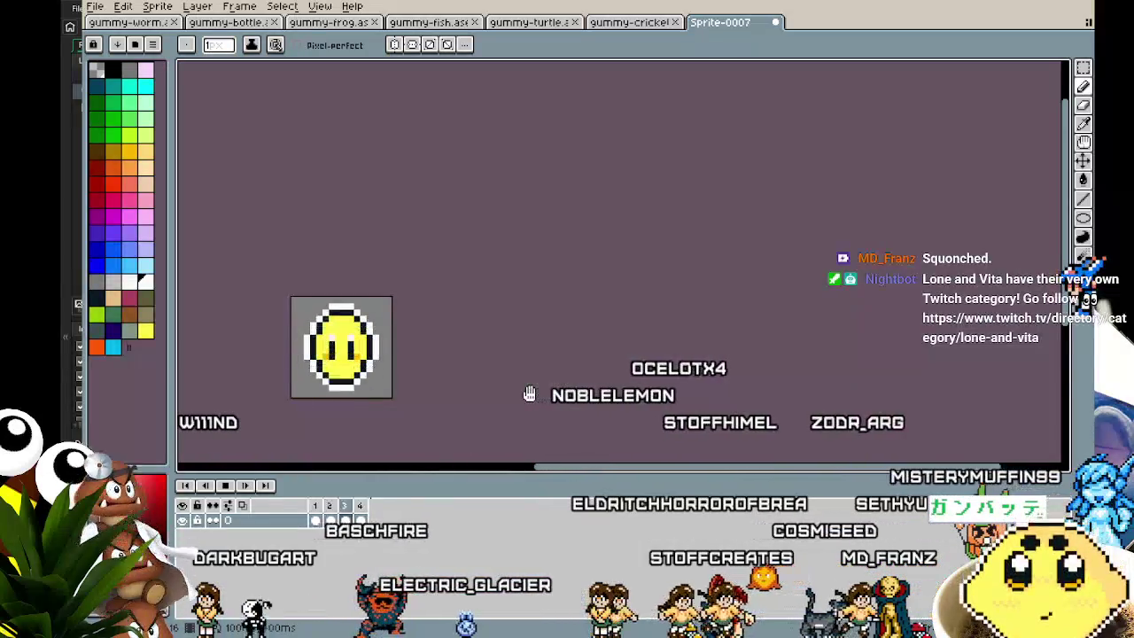
{"action": "key", "text": "Return"}
{"action": "scroll", "coordinate": [363, 424], "scroll_direction": "up", "scroll_amount": 1}
{"action": "scroll", "coordinate": [292, 425], "scroll_direction": "up", "scroll_amount": 1}
{"action": "left_click_drag", "start_coordinate": [291, 425], "coordinate": [436, 429]}
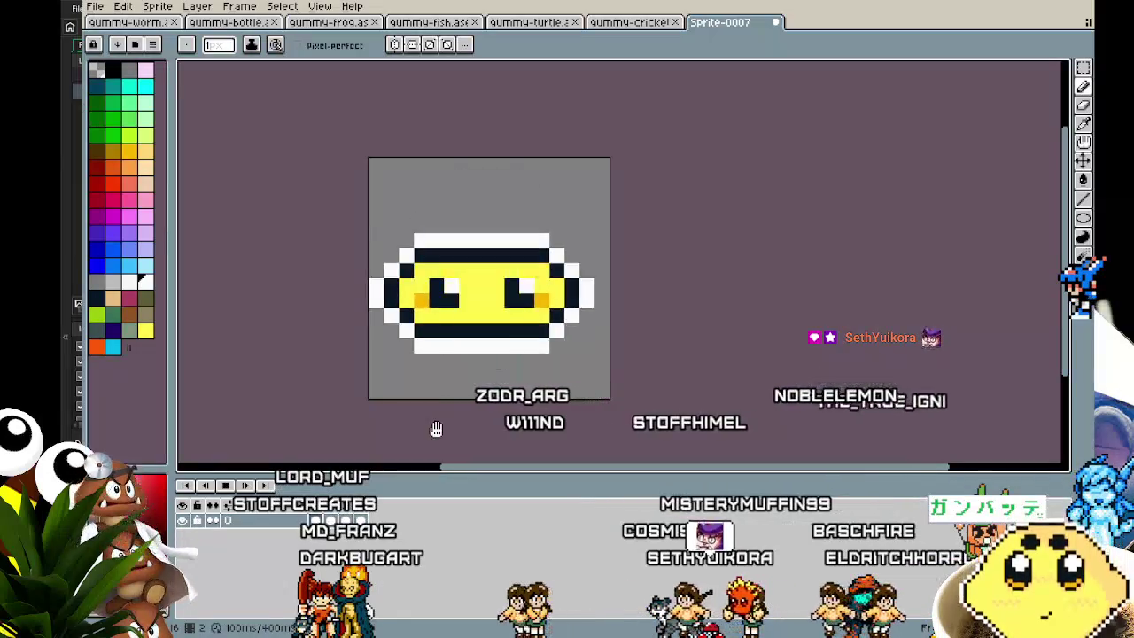
{"action": "scroll", "coordinate": [436, 429], "scroll_direction": "down", "scroll_amount": 3}
{"action": "scroll", "coordinate": [435, 430], "scroll_direction": "down", "scroll_amount": 2}
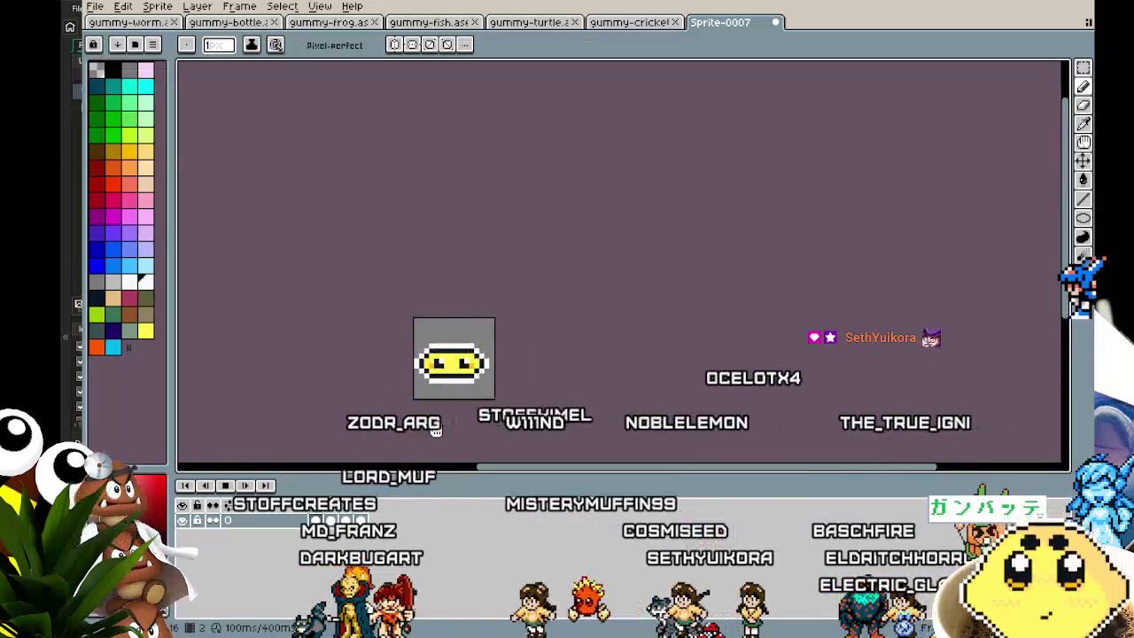
{"action": "left_click_drag", "start_coordinate": [435, 431], "coordinate": [398, 410]}
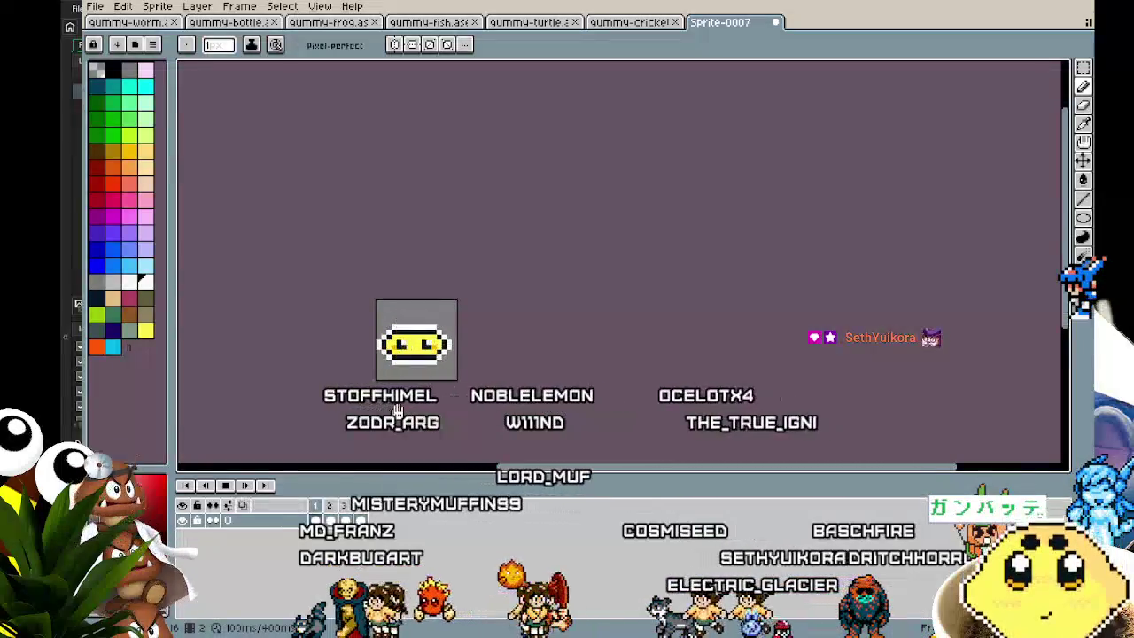
{"action": "scroll", "coordinate": [399, 410], "scroll_direction": "up", "scroll_amount": 1}
{"action": "scroll", "coordinate": [399, 410], "scroll_direction": "up", "scroll_amount": 2}
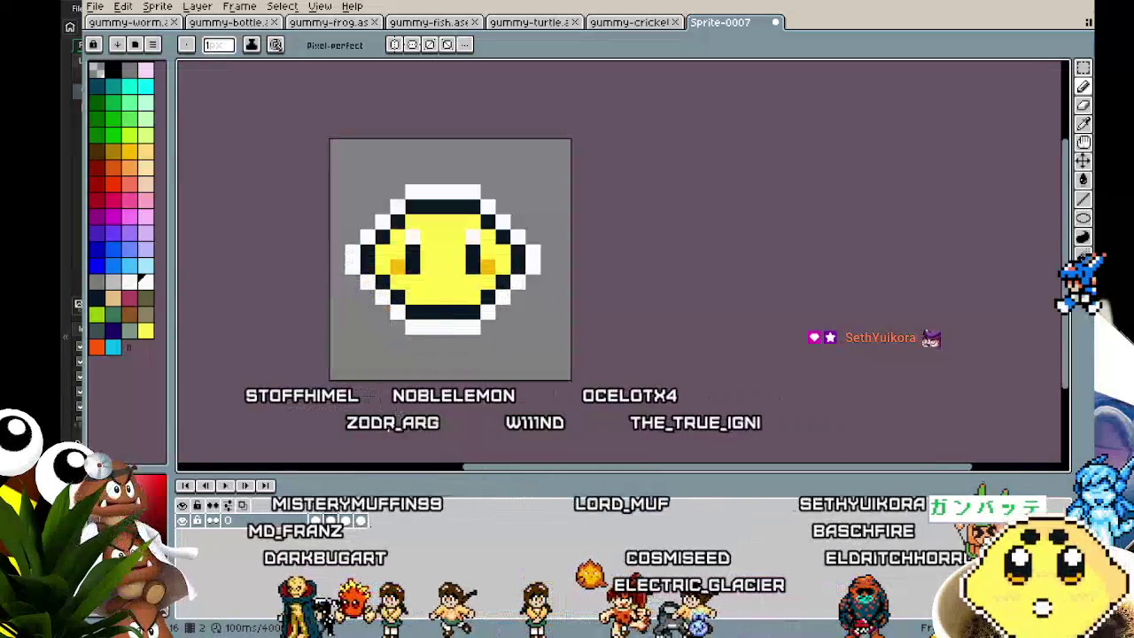
{"action": "left_click", "coordinate": [329, 521]}
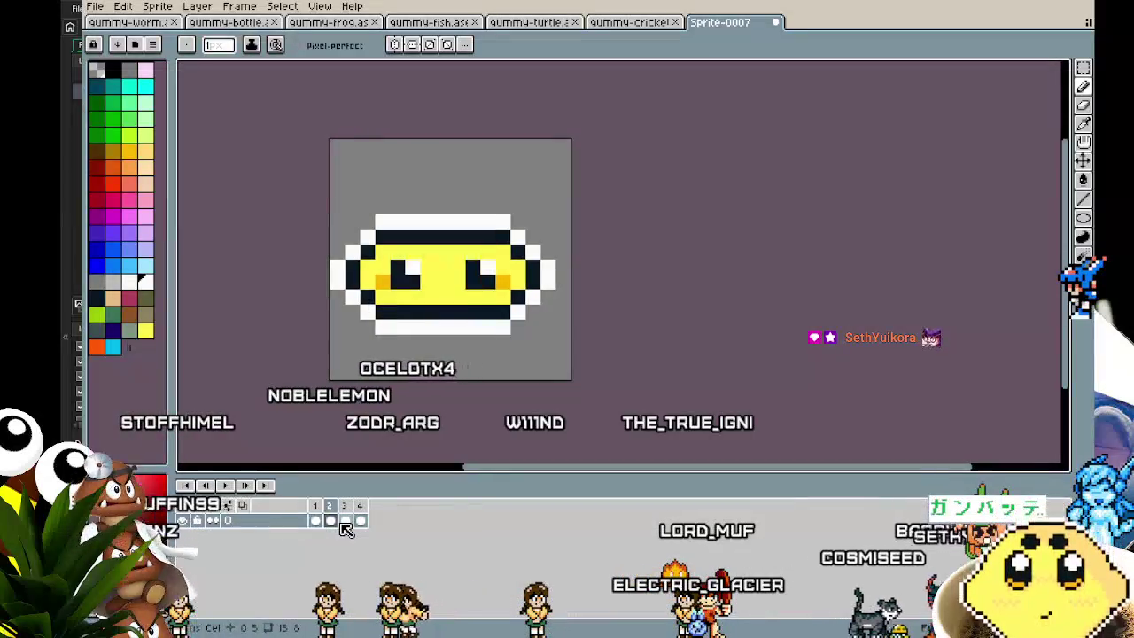
{"action": "left_click", "coordinate": [345, 521]}
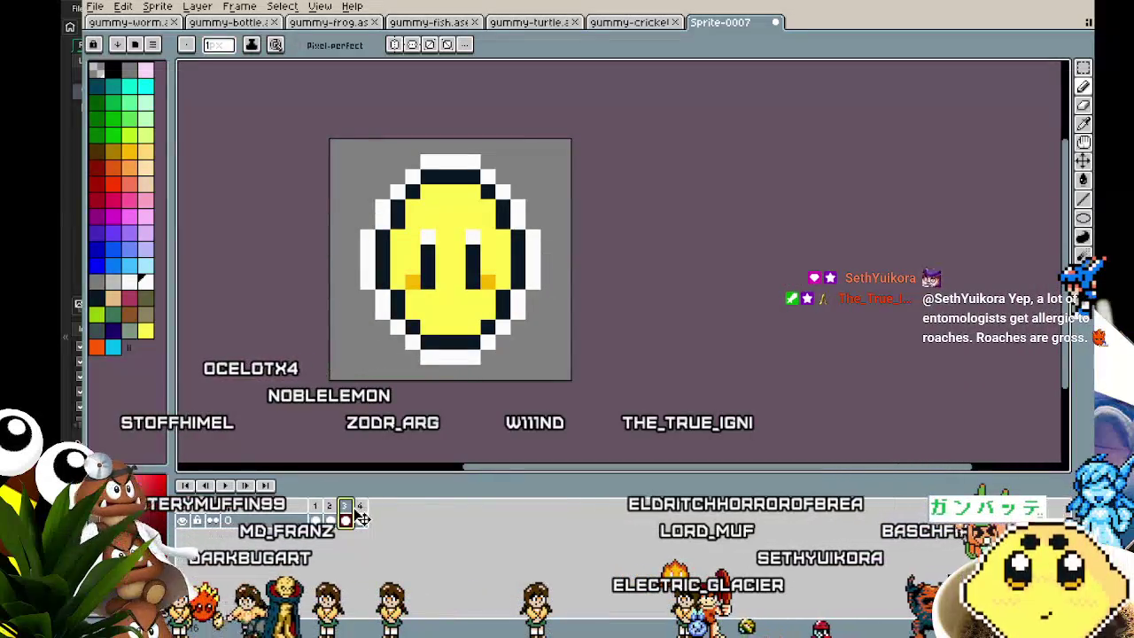
{"action": "left_click", "coordinate": [315, 521]}
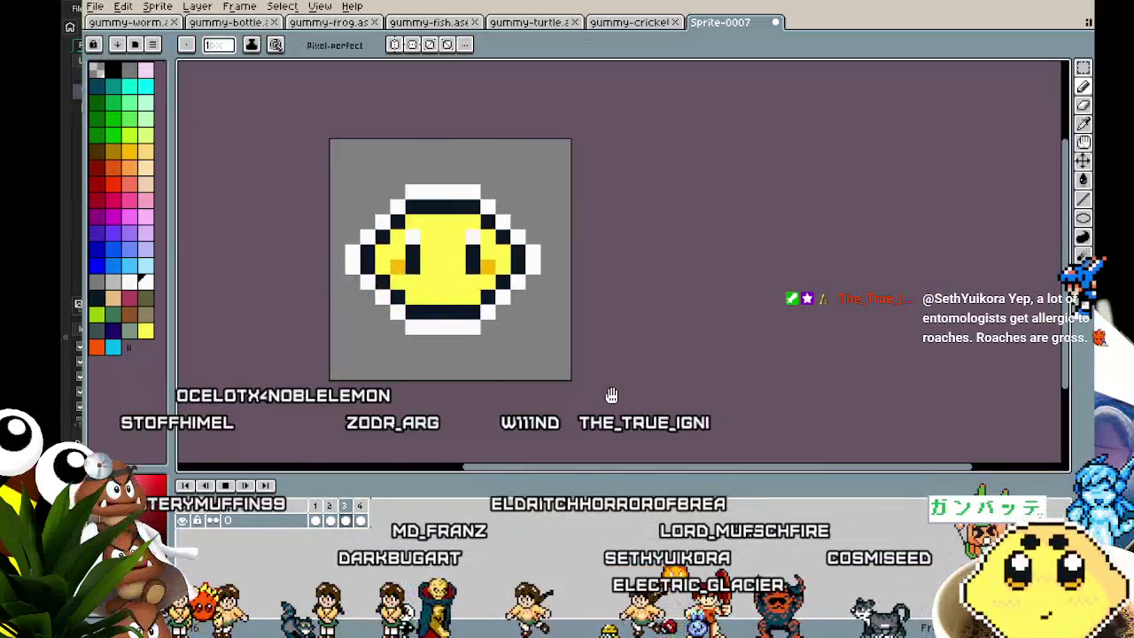
{"action": "scroll", "coordinate": [607, 398], "scroll_direction": "down", "scroll_amount": 3}
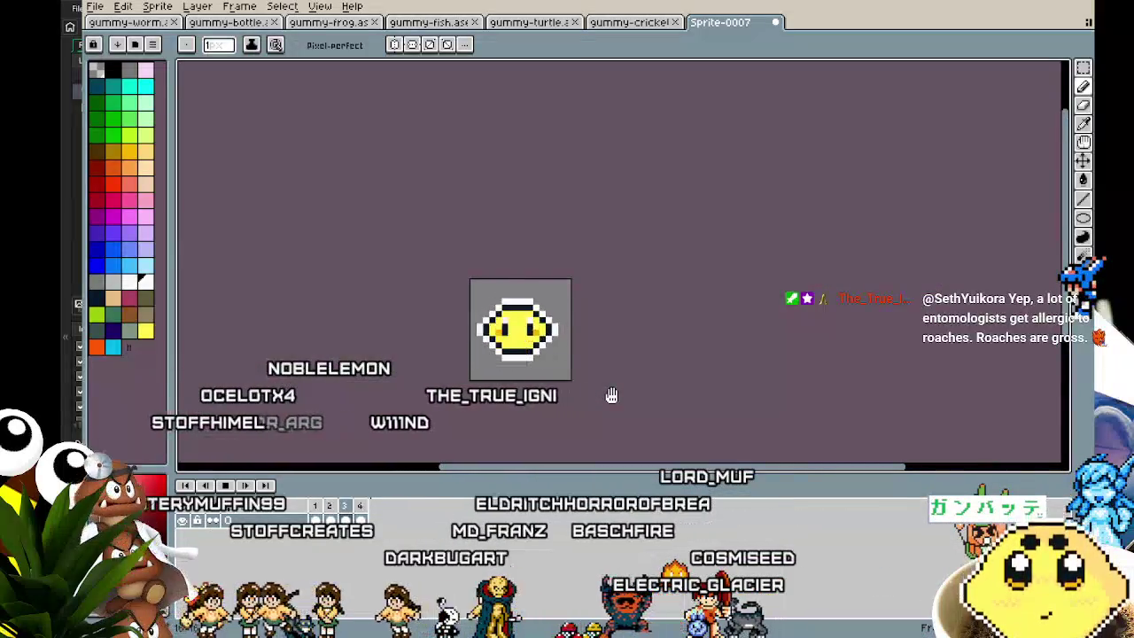
Set the duration of all four lemon frames to 100 ms in Frame Properties.
{"action": "double_click", "coordinate": [373, 510]}
{"action": "key", "text": "Return"}
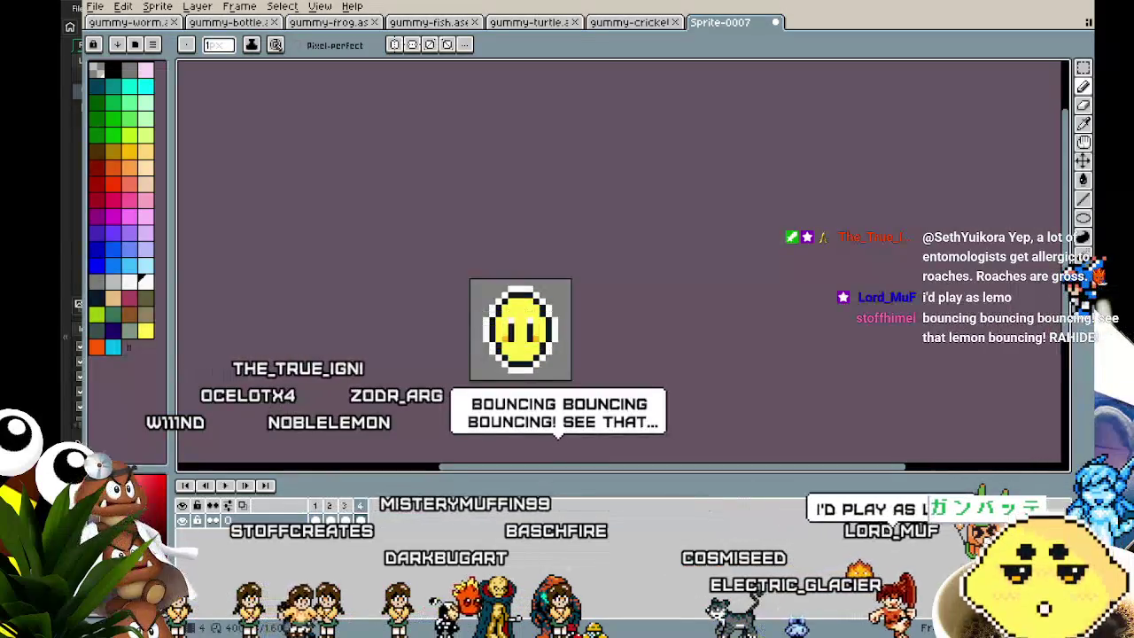
{"action": "left_click_drag", "start_coordinate": [598, 406], "coordinate": [576, 410]}
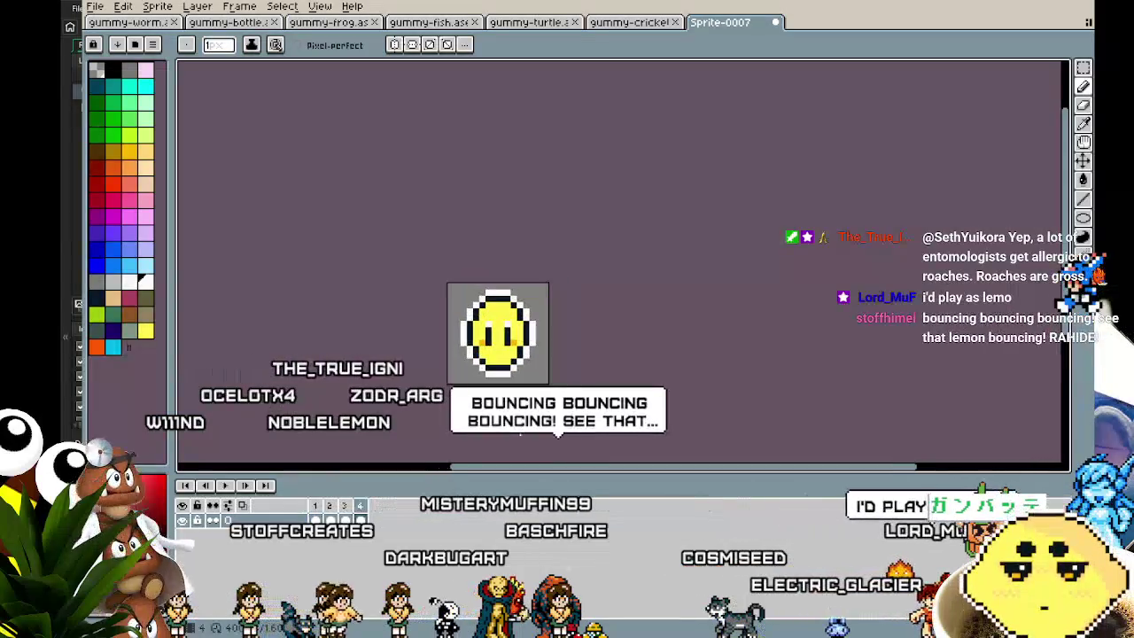
{"action": "double_click", "coordinate": [360, 505]}
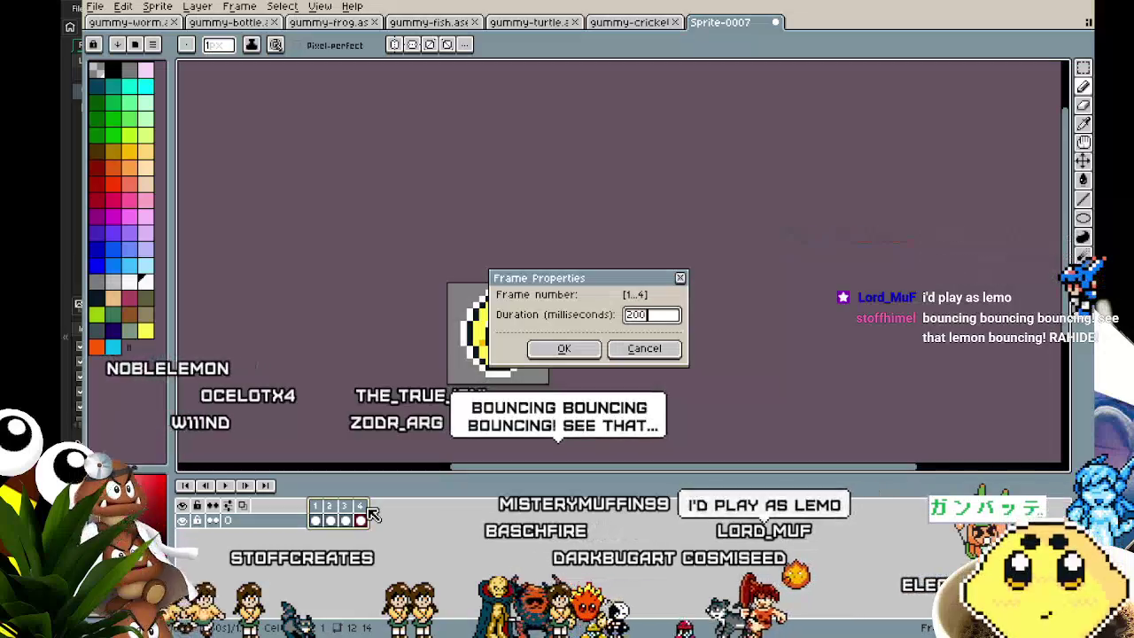
{"action": "key", "text": "Return"}
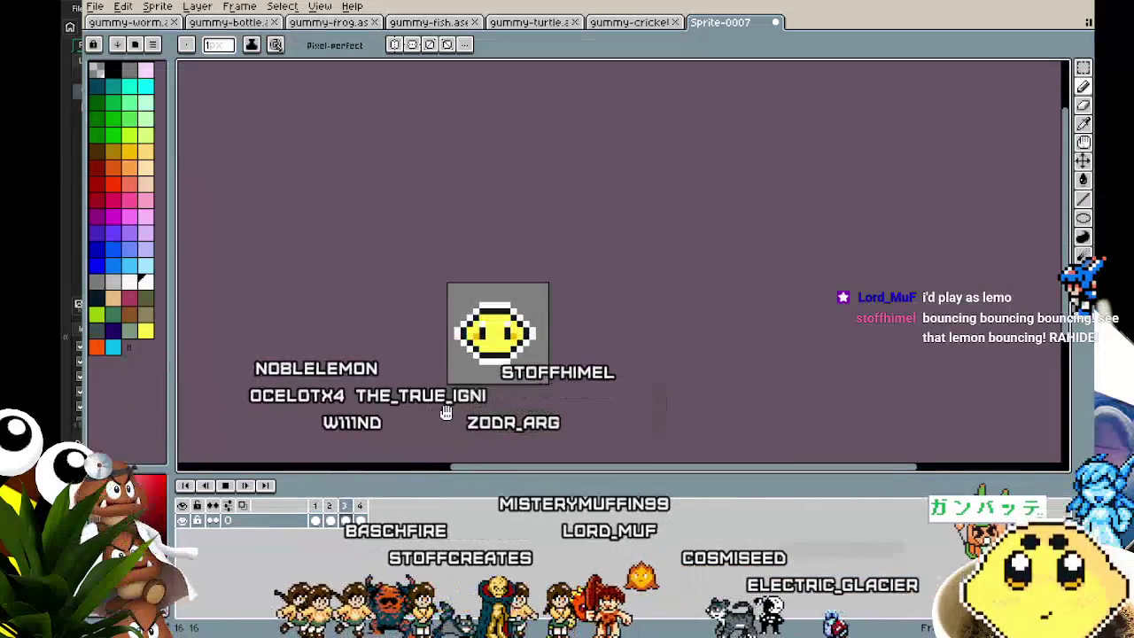
{"action": "left_click_drag", "start_coordinate": [445, 412], "coordinate": [384, 393]}
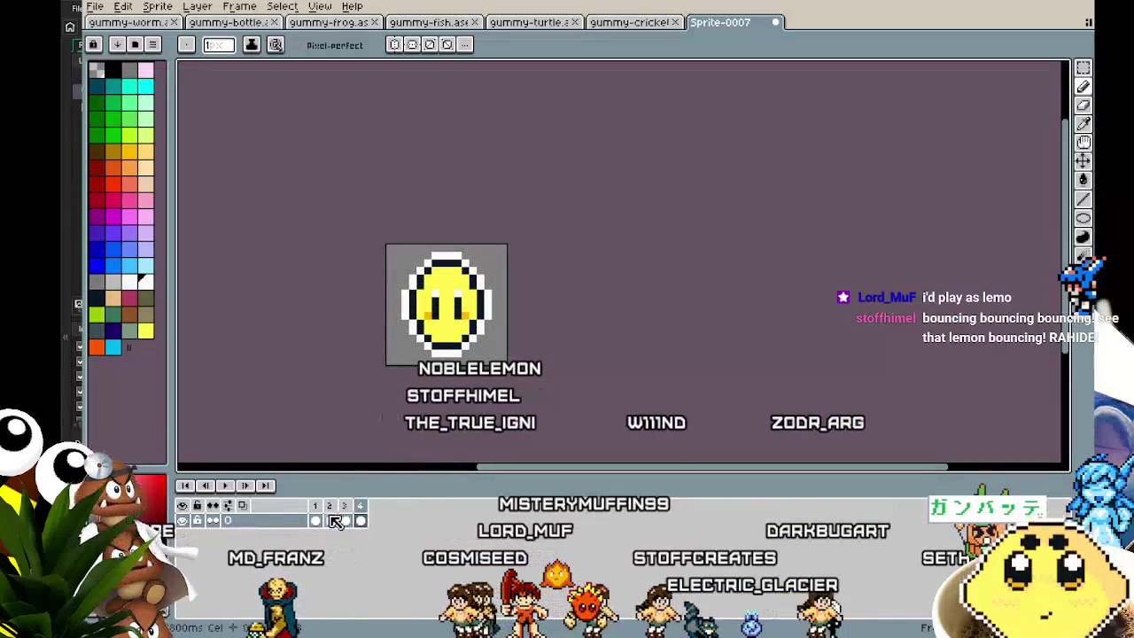
{"action": "left_click_drag", "start_coordinate": [335, 521], "coordinate": [361, 519]}
{"action": "key", "text": "p"}
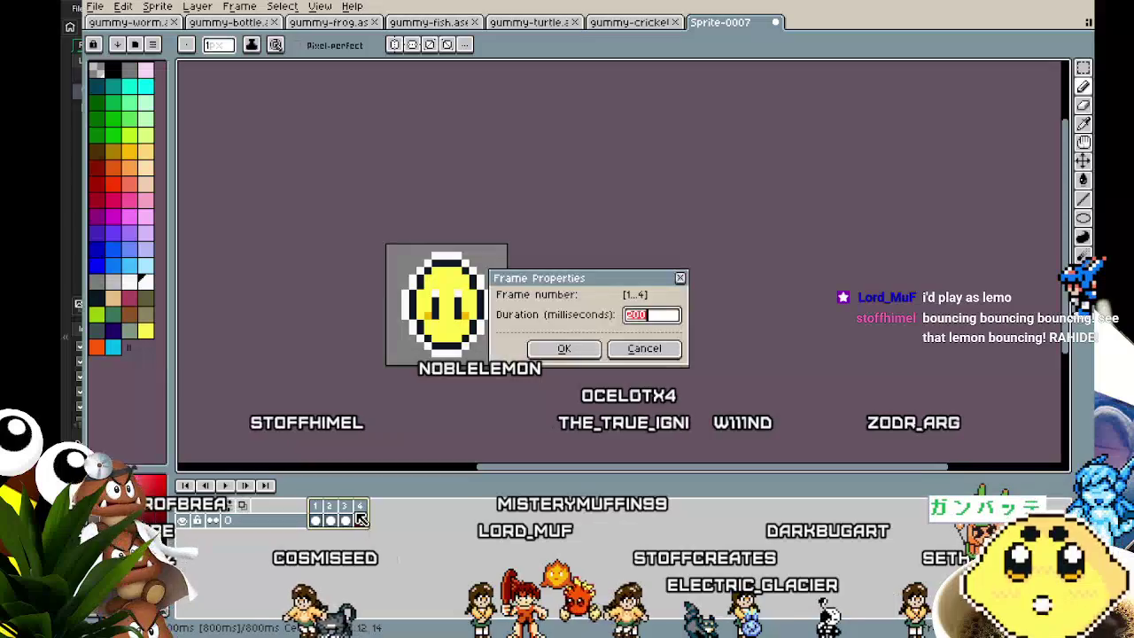
{"action": "key", "text": "Return"}
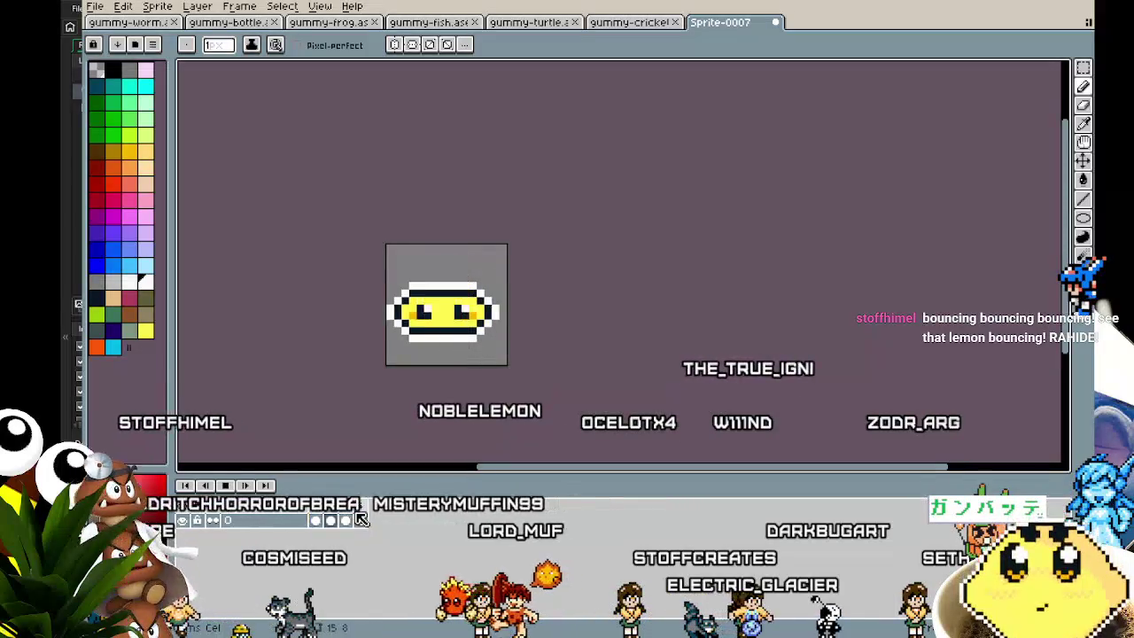
{"action": "mouse_move", "coordinate": [336, 443]}
{"action": "left_mouse_down"}
{"action": "mouse_move", "coordinate": [443, 462]}
{"action": "mouse_move", "coordinate": [366, 459]}
{"action": "left_mouse_up"}
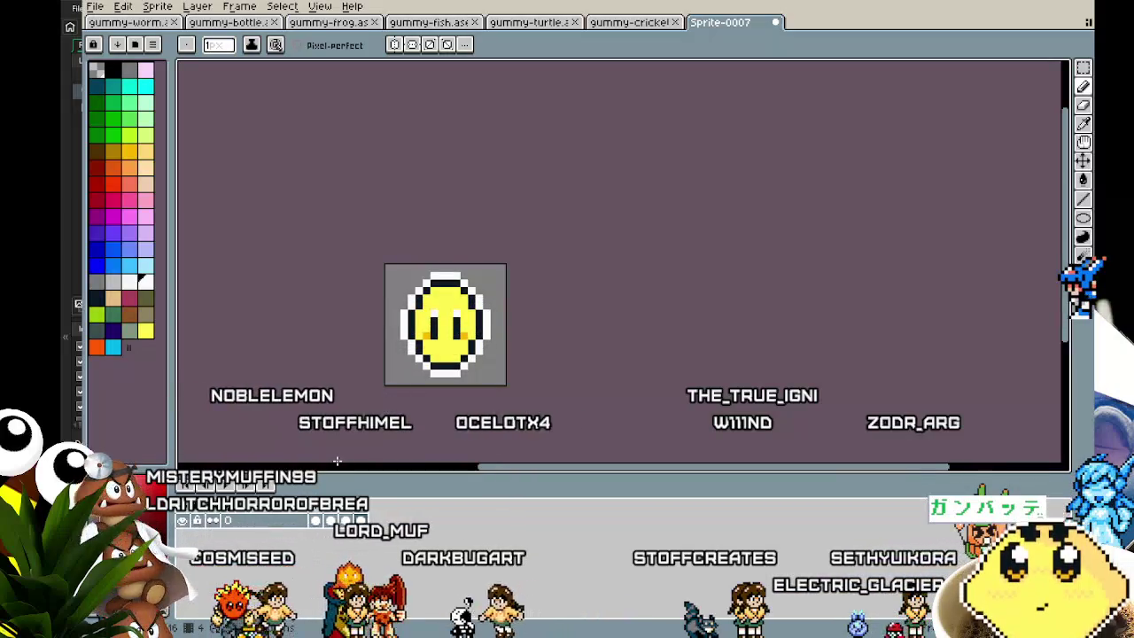
Paint the bottom outline gap and both eye highlights dark navy in the squashed frame.
{"action": "scroll", "coordinate": [383, 371], "scroll_direction": "up", "scroll_amount": 3}
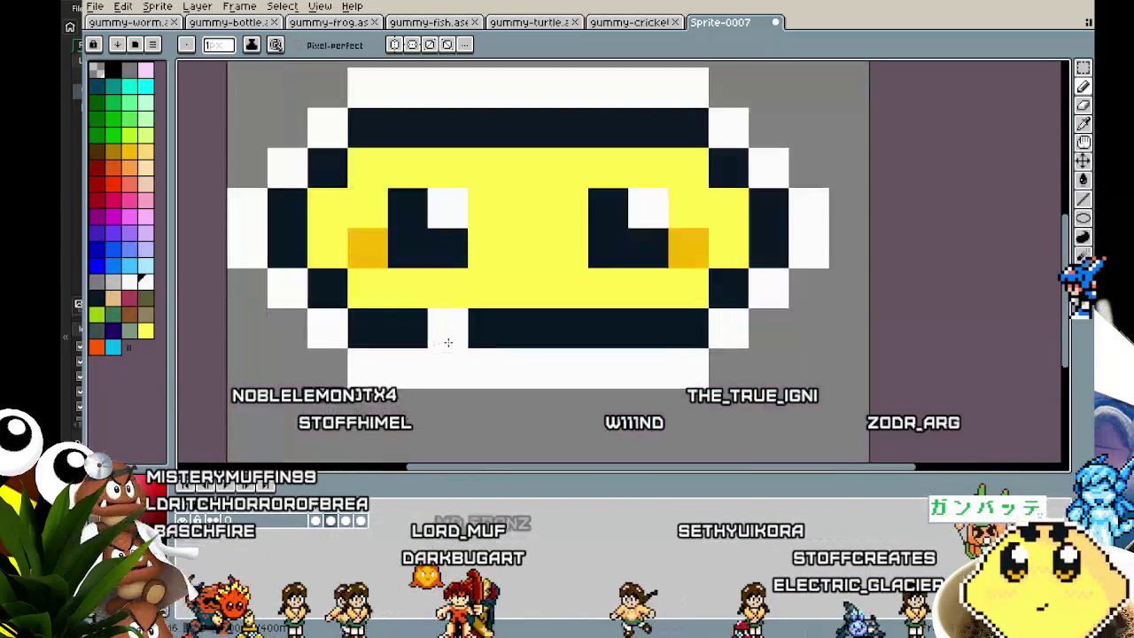
{"action": "left_click", "coordinate": [443, 253], "text": "alt"}
{"action": "left_click", "coordinate": [448, 328]}
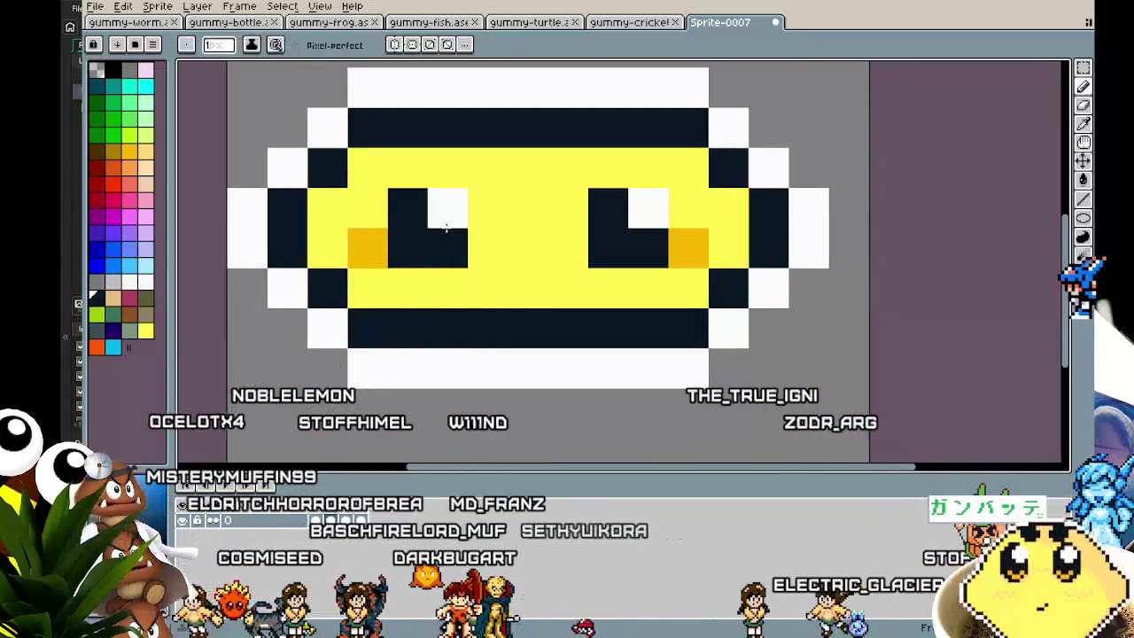
{"action": "left_click", "coordinate": [447, 207]}
{"action": "scroll", "coordinate": [482, 412], "scroll_direction": "down", "scroll_amount": 5}
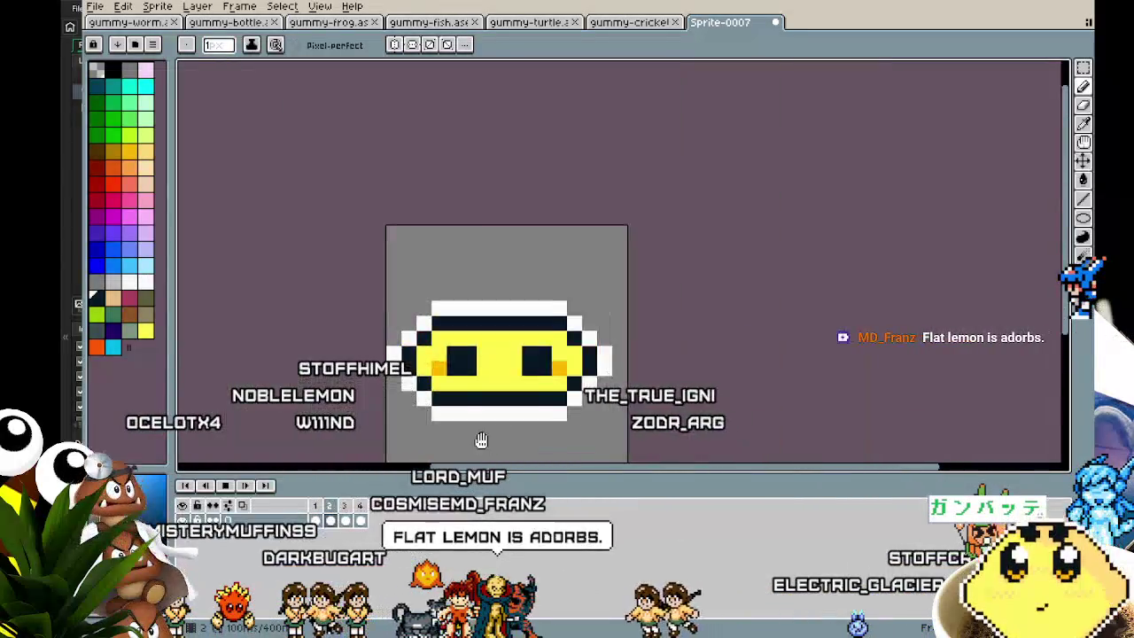
{"action": "scroll", "coordinate": [480, 440], "scroll_direction": "down", "scroll_amount": 1}
{"action": "scroll", "coordinate": [434, 370], "scroll_direction": "down", "scroll_amount": 1}
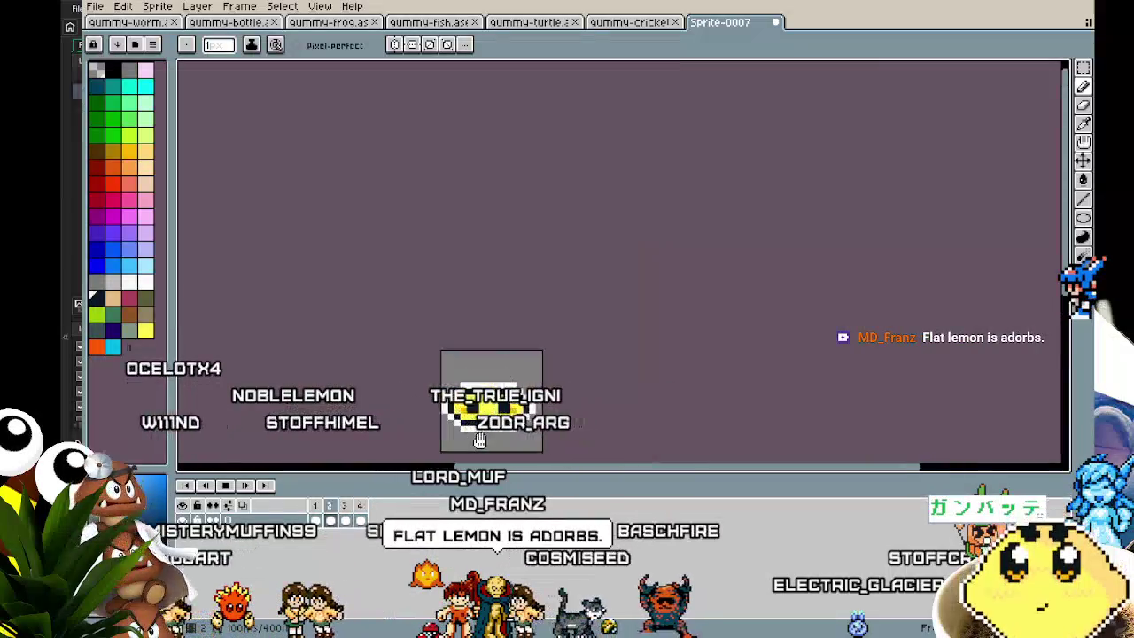
{"action": "scroll", "coordinate": [412, 404], "scroll_direction": "up", "scroll_amount": 1}
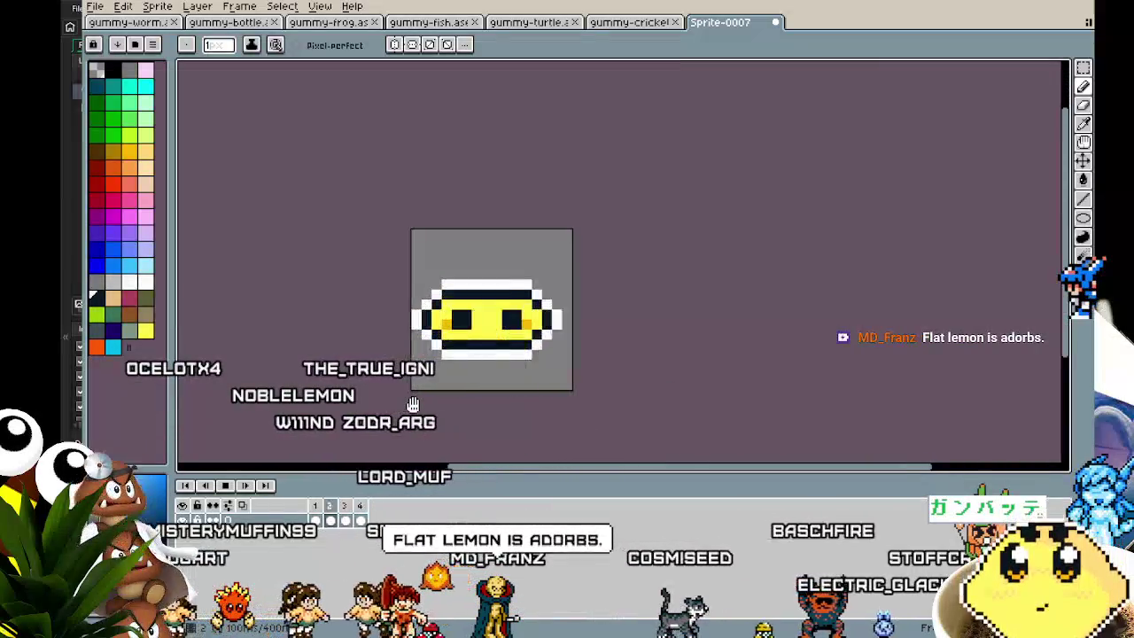
{"action": "left_click_drag", "start_coordinate": [413, 403], "coordinate": [378, 397]}
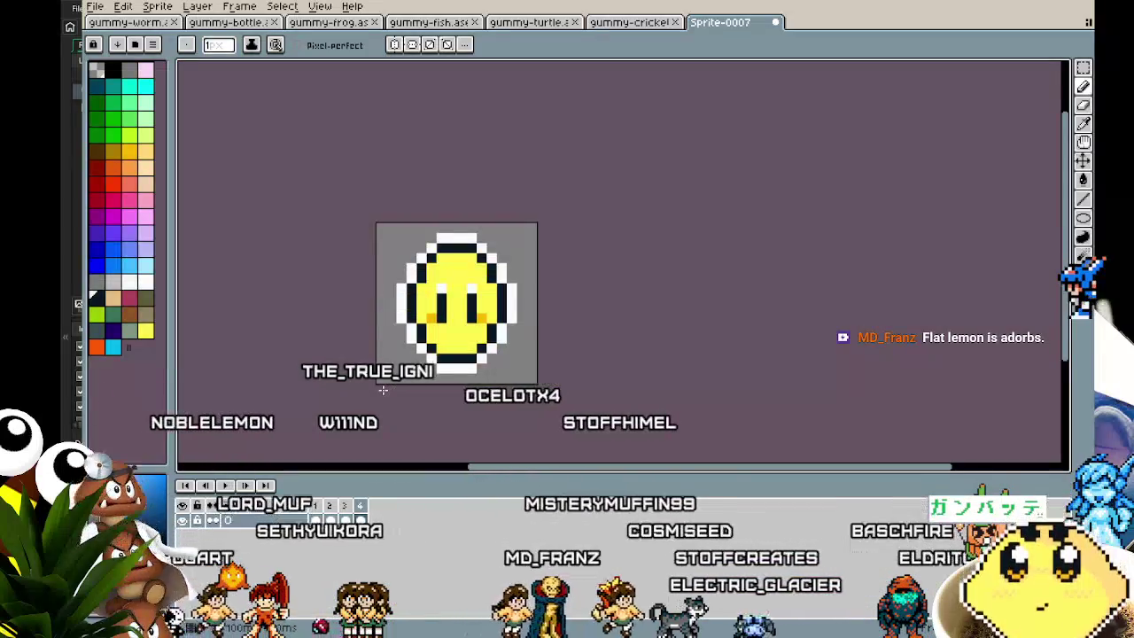
Select the tall frame's eyes and nudge them upward.
{"action": "scroll", "coordinate": [421, 356], "scroll_direction": "up", "scroll_amount": 1}
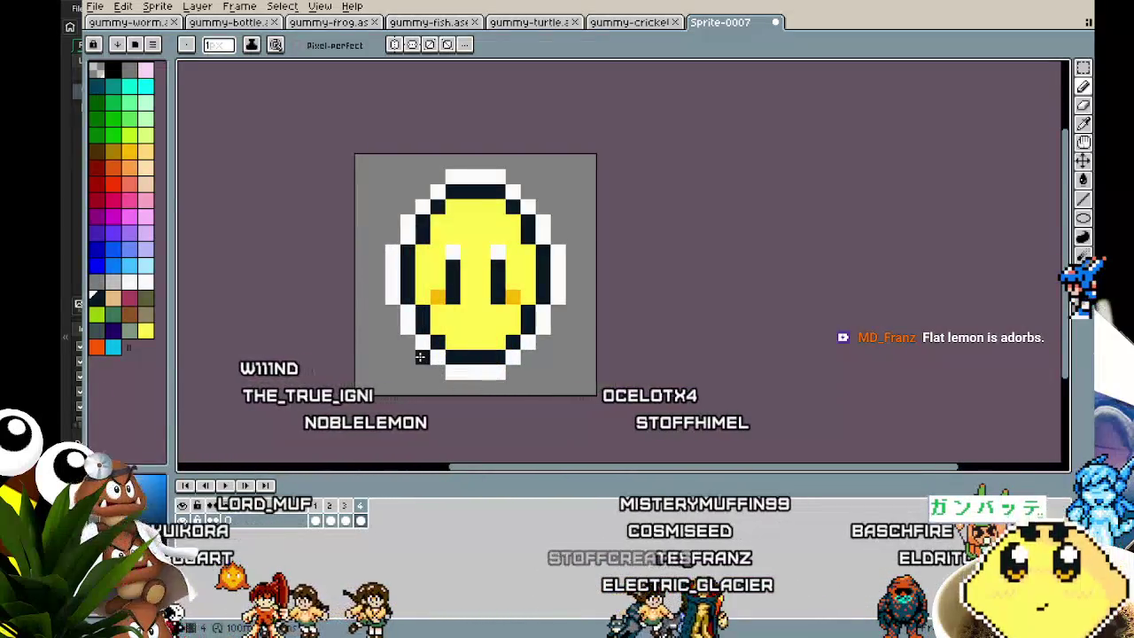
{"action": "scroll", "coordinate": [421, 356], "scroll_direction": "up", "scroll_amount": 1}
{"action": "key", "text": "m"}
{"action": "left_click_drag", "start_coordinate": [429, 141], "coordinate": [611, 264]}
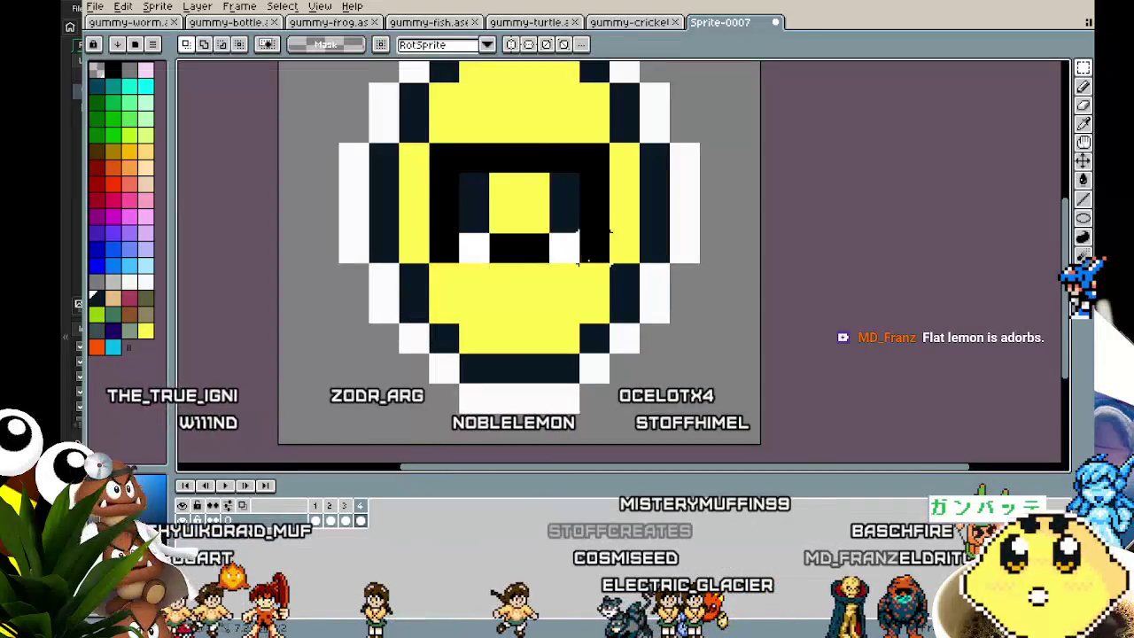
{"action": "key", "text": "Up"}
{"action": "key", "text": "Up"}
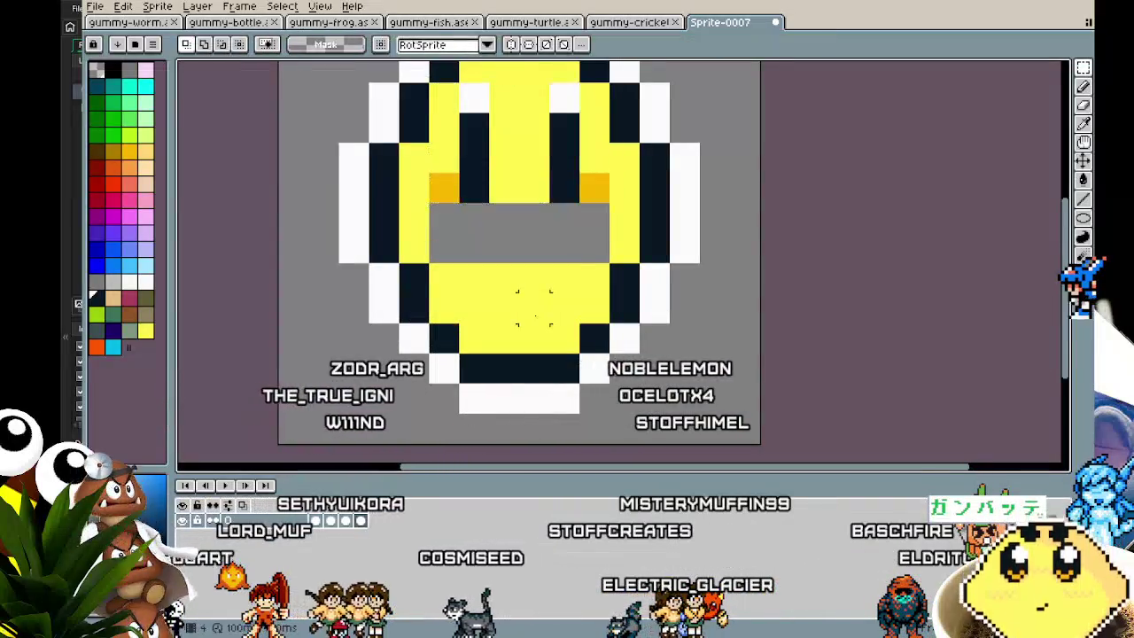
{"action": "key", "text": "ctrl+d"}
Add a white highlight pixel to the flat frame's eyes.
{"action": "scroll", "coordinate": [519, 322], "scroll_direction": "down", "scroll_amount": 2}
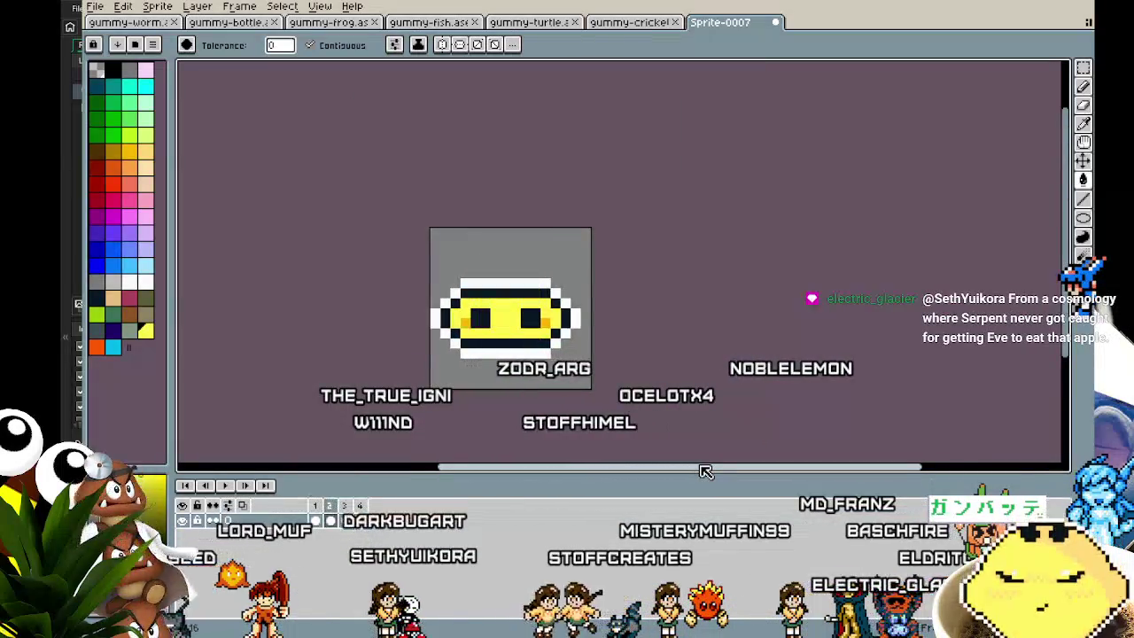
{"action": "scroll", "coordinate": [538, 379], "scroll_direction": "up", "scroll_amount": 2}
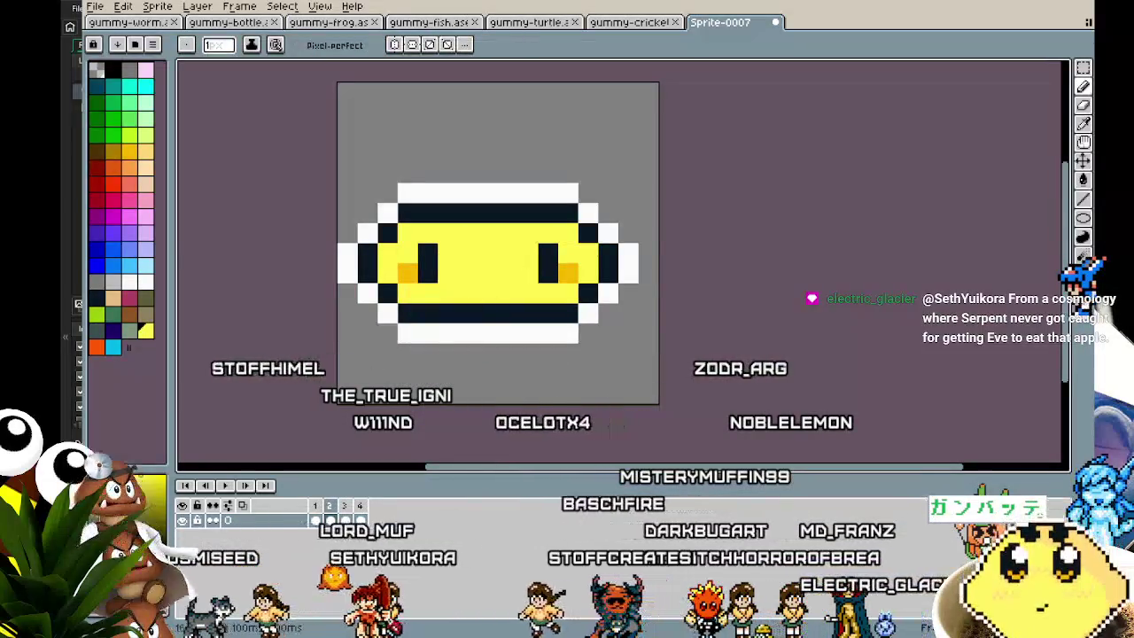
{"action": "left_click", "coordinate": [434, 272]}
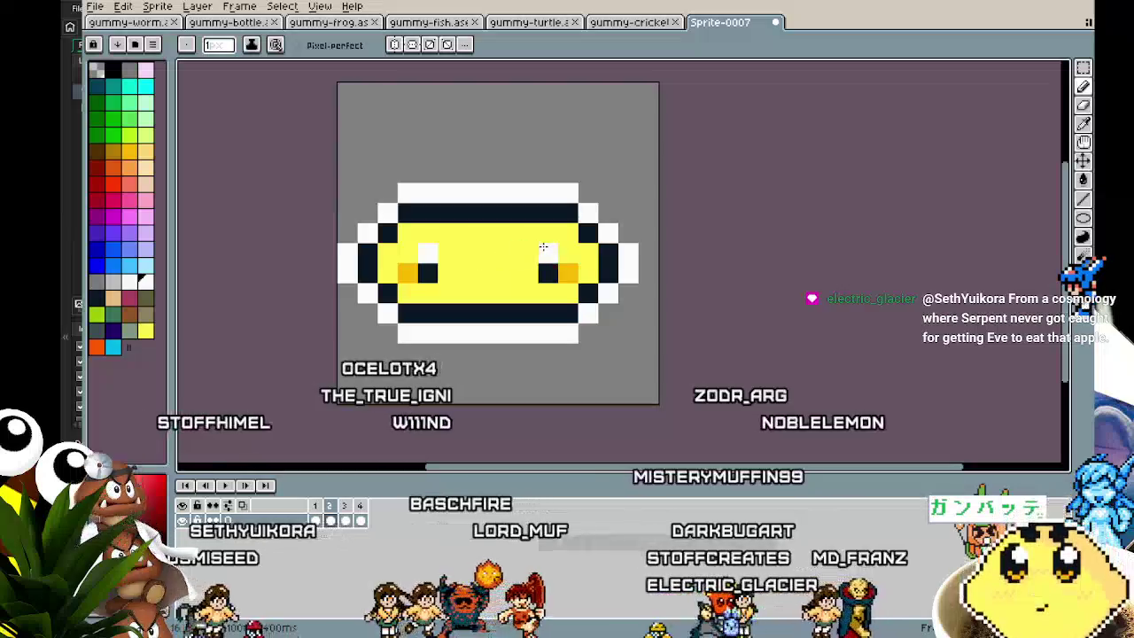
{"action": "scroll", "coordinate": [474, 408], "scroll_direction": "down", "scroll_amount": 2}
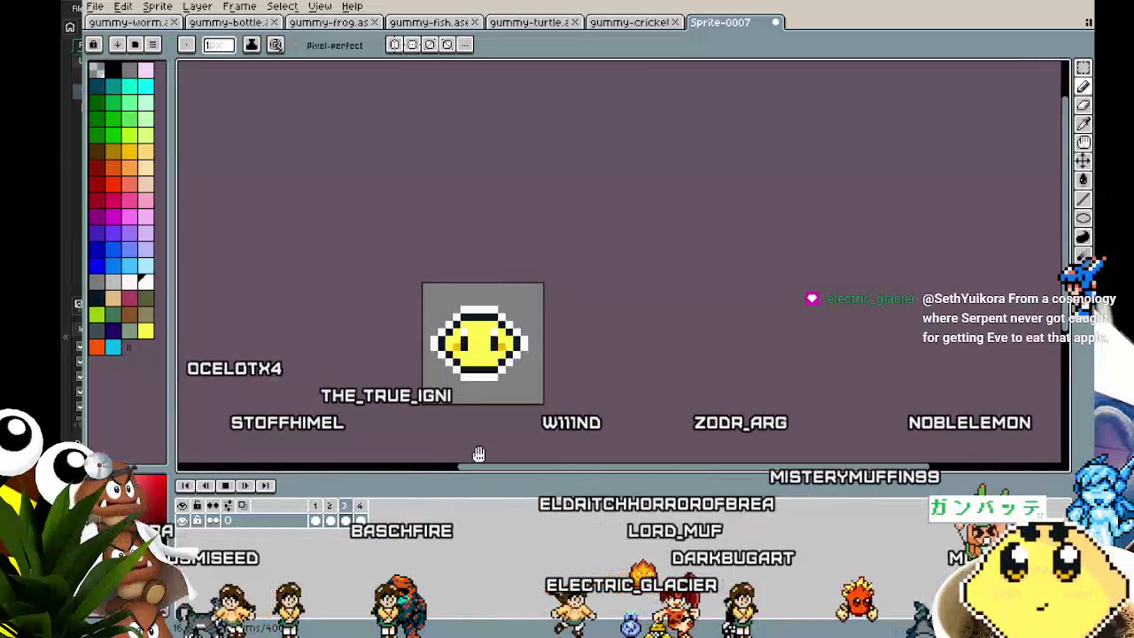
{"action": "scroll", "coordinate": [478, 454], "scroll_direction": "up", "scroll_amount": 1}
{"action": "scroll", "coordinate": [443, 453], "scroll_direction": "up", "scroll_amount": 1}
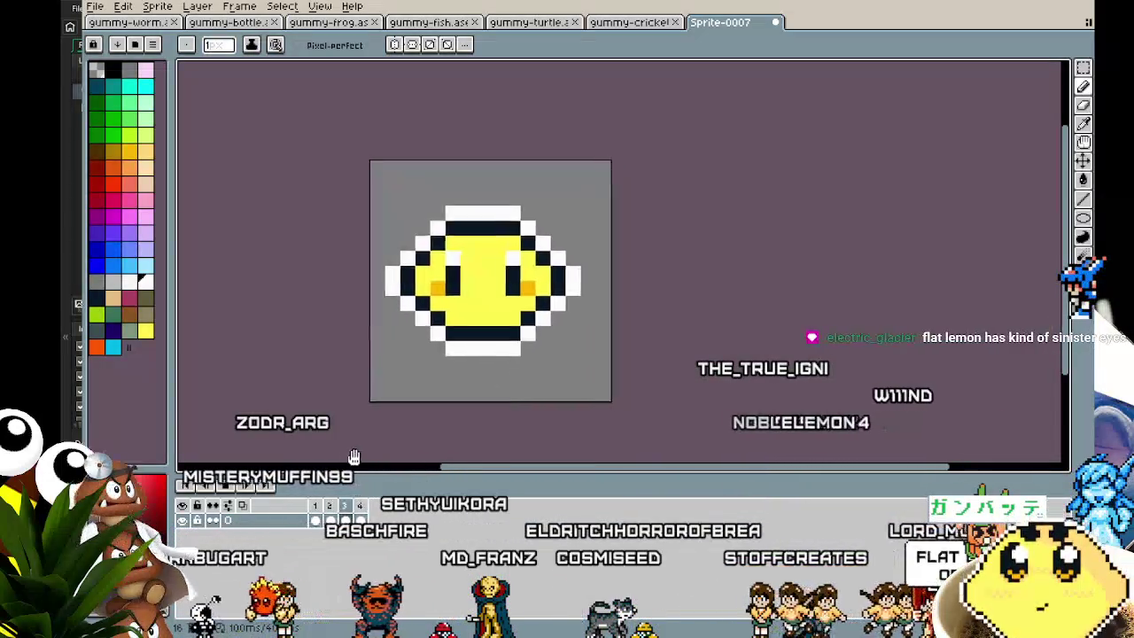
Zoom and pan to watch the lemon loop between round, tall and squashed faces.
{"action": "scroll", "coordinate": [372, 452], "scroll_direction": "up", "scroll_amount": 1}
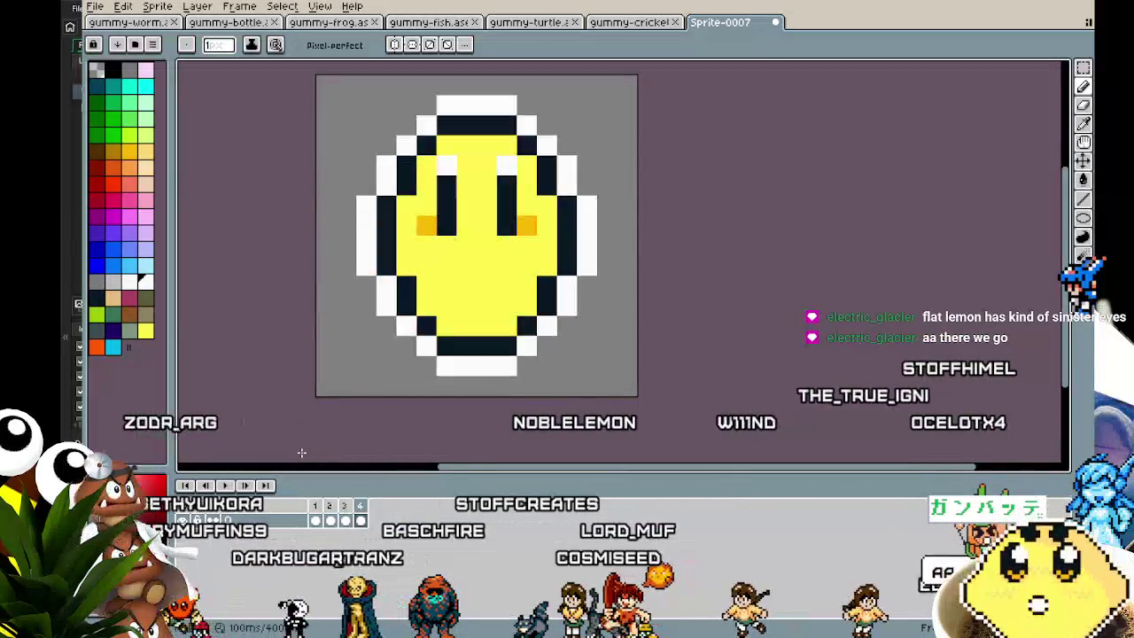
{"action": "left_click_drag", "start_coordinate": [300, 452], "coordinate": [274, 455]}
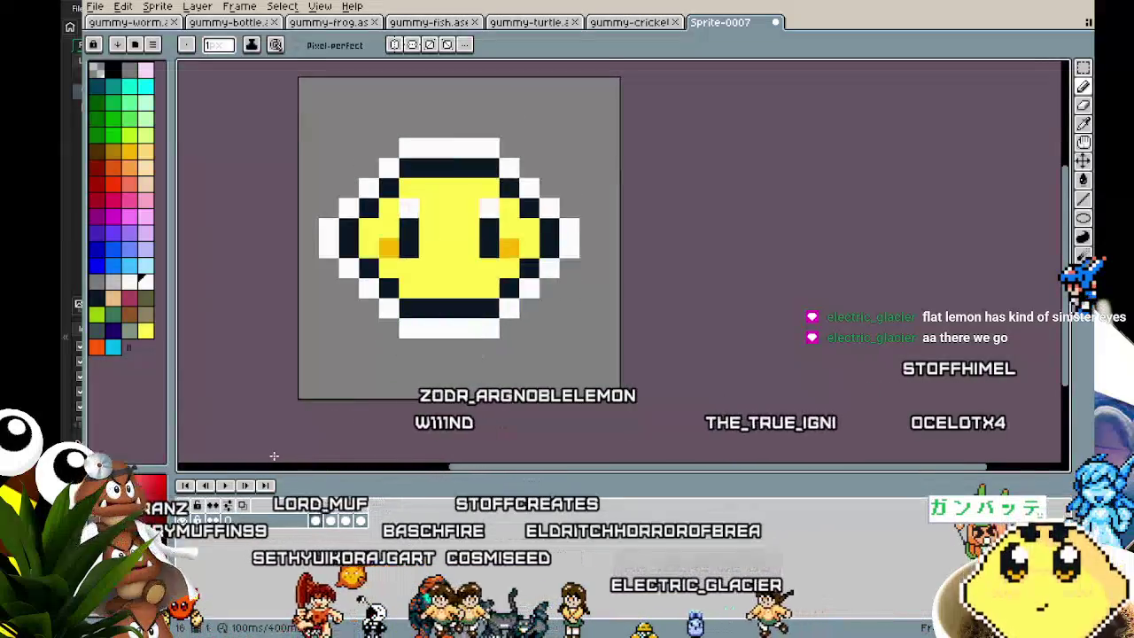
{"action": "scroll", "coordinate": [274, 456], "scroll_direction": "down", "scroll_amount": 3}
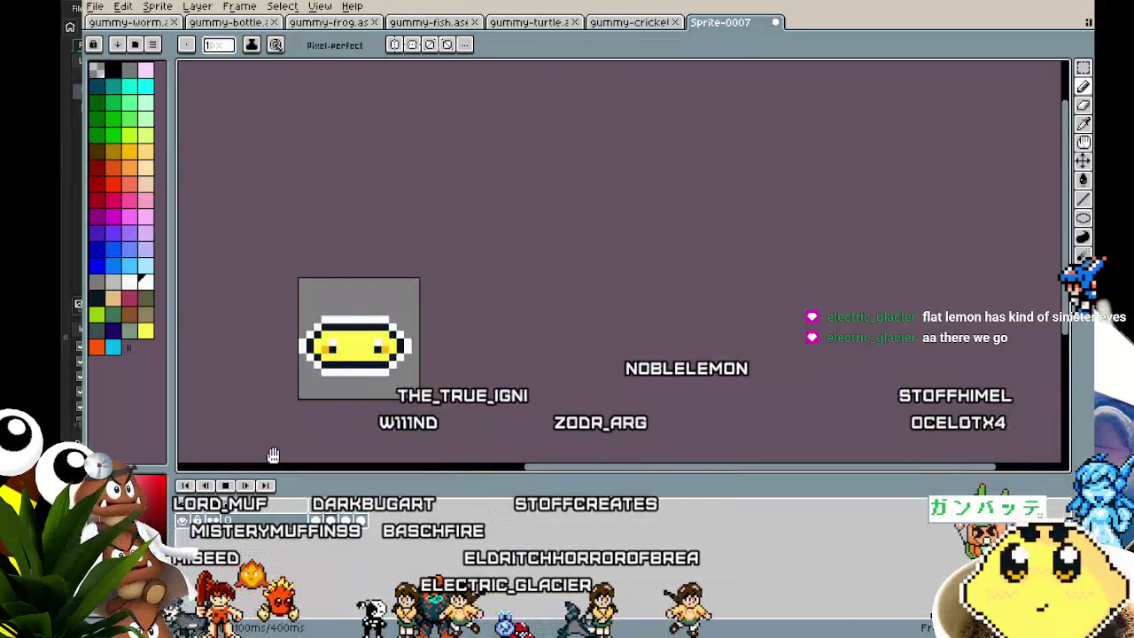
Save the new lemon sprite under the file name gummy-lemon.
{"action": "key", "text": "ctrl+s"}
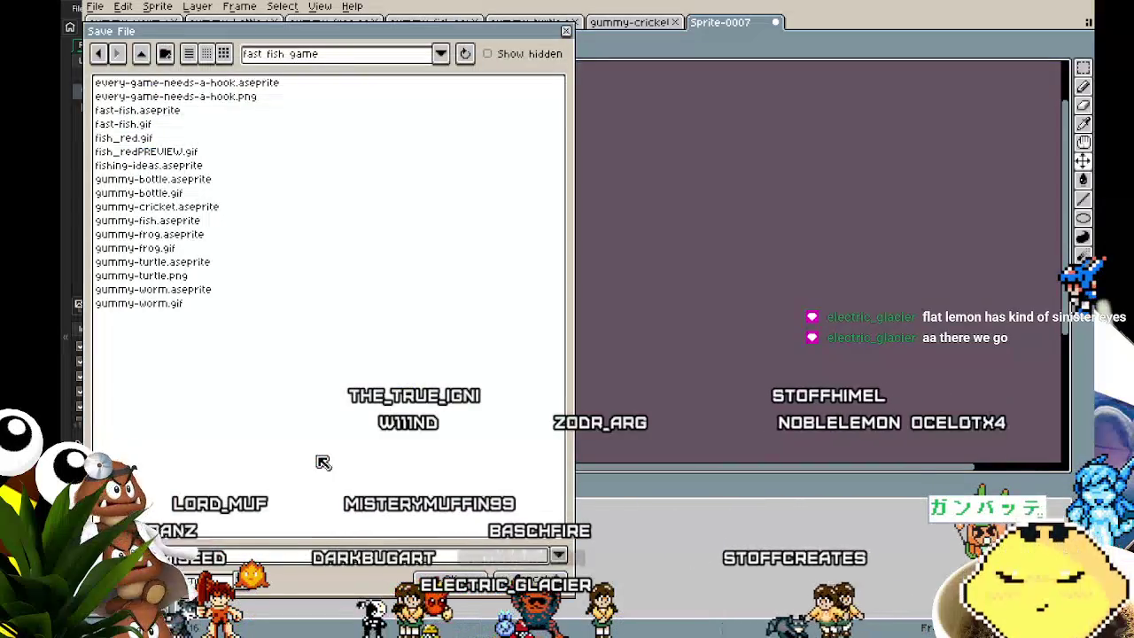
{"action": "type", "text": "g"}
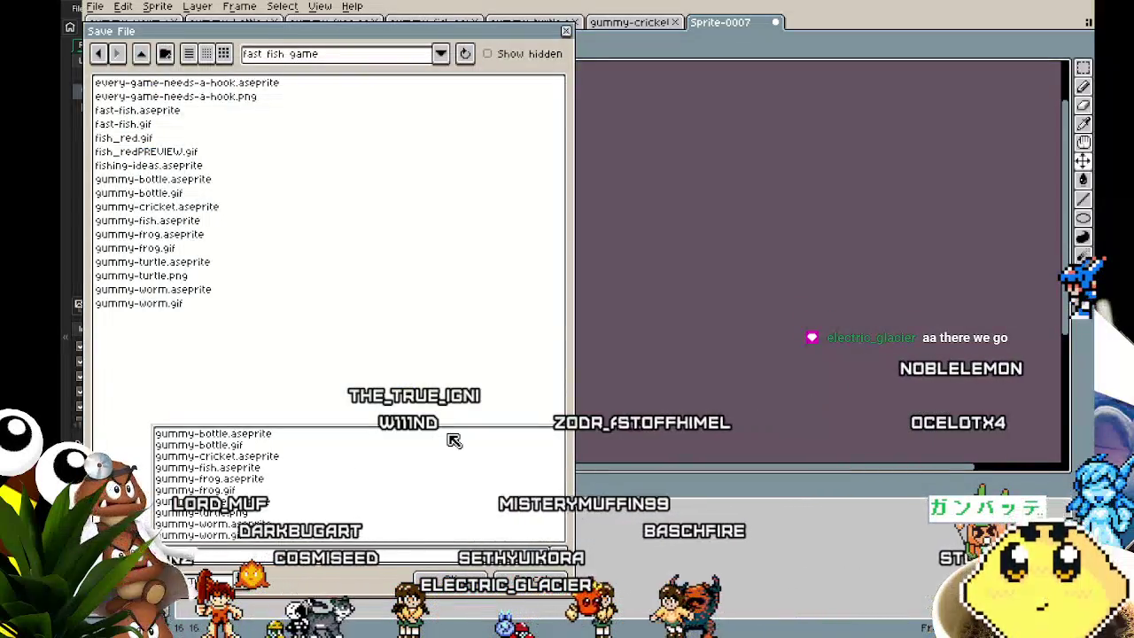
{"action": "type", "text": "olem"}
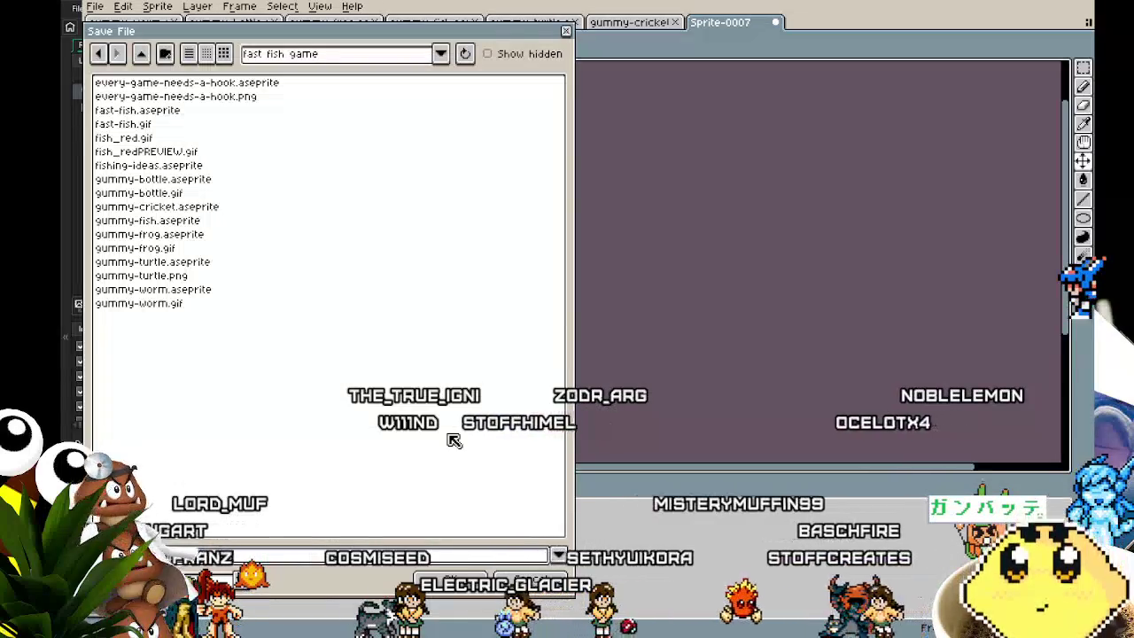
{"action": "type", "text": "on"}
{"action": "key", "text": "Return"}
{"action": "left_click_drag", "start_coordinate": [447, 433], "coordinate": [458, 438]}
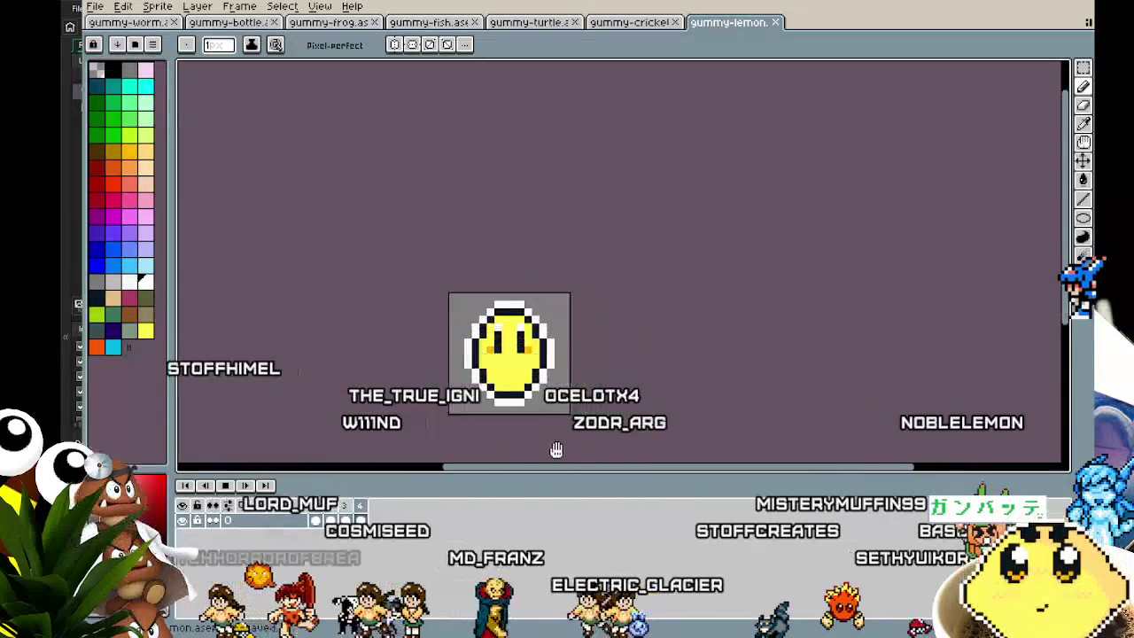
{"action": "scroll", "coordinate": [458, 439], "scroll_direction": "up", "scroll_amount": 1}
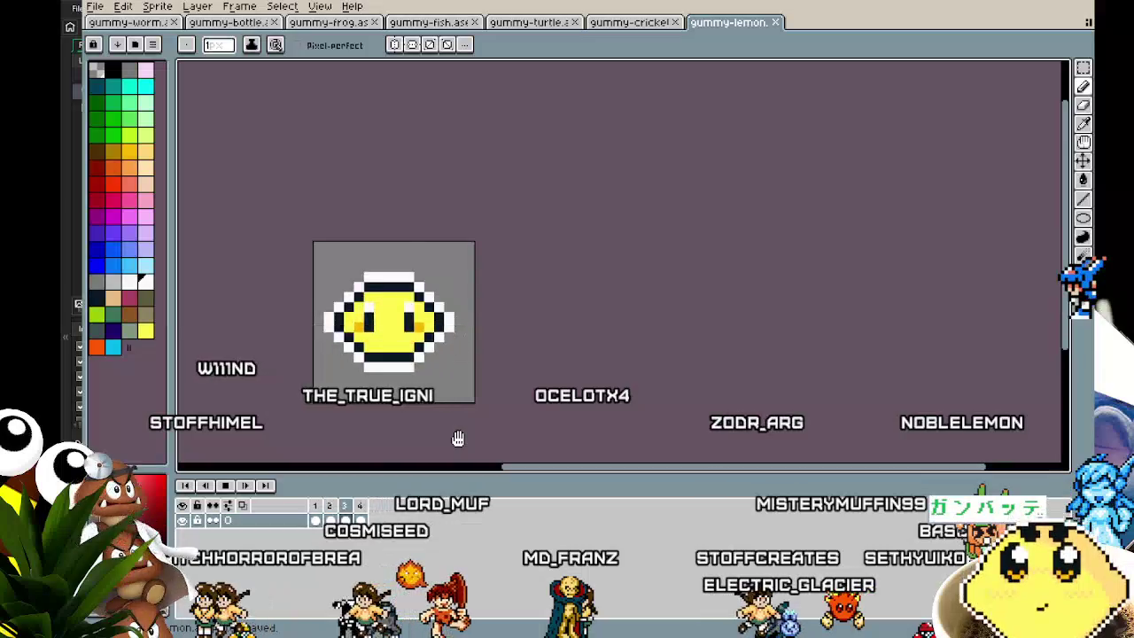
{"action": "scroll", "coordinate": [458, 439], "scroll_direction": "up", "scroll_amount": 1}
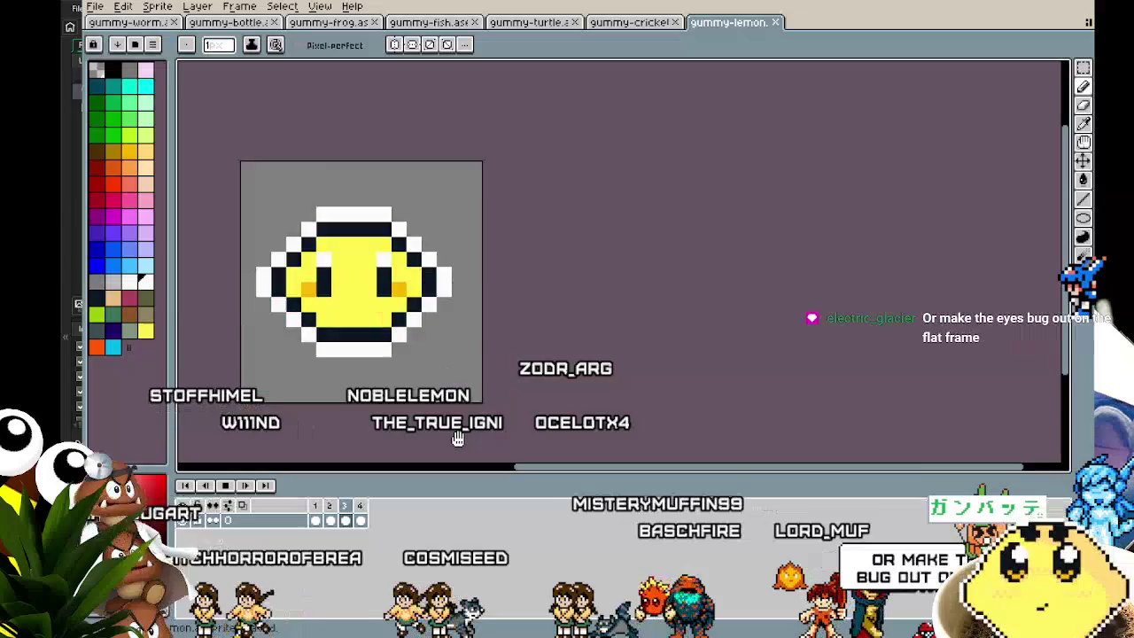
{"action": "left_click_drag", "start_coordinate": [526, 370], "coordinate": [579, 357]}
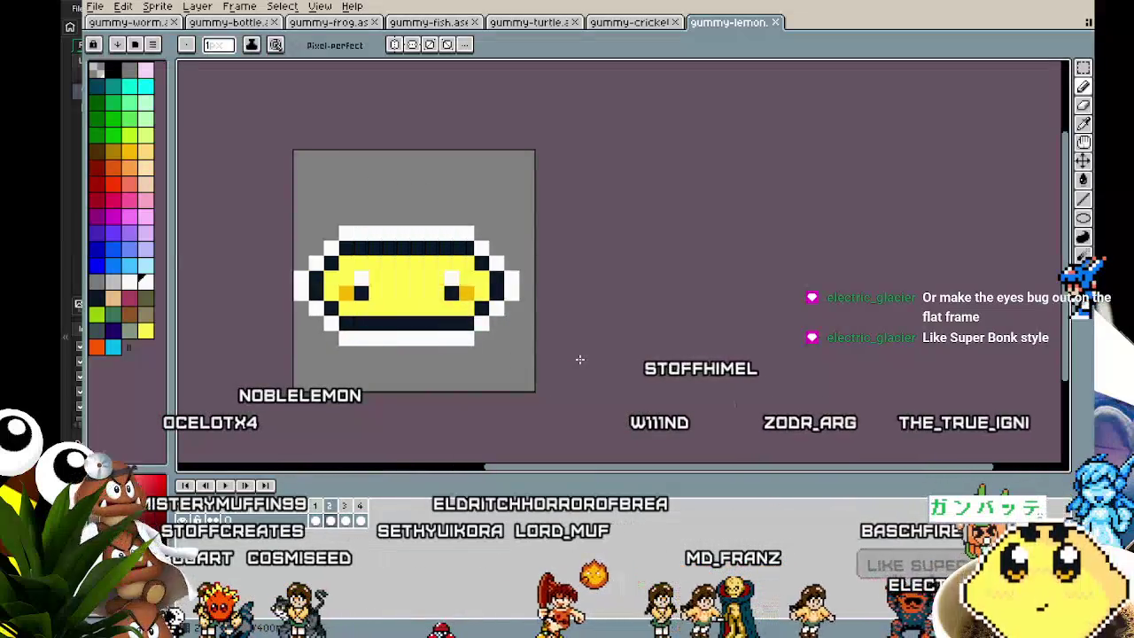
{"action": "scroll", "coordinate": [422, 401], "scroll_direction": "up", "scroll_amount": 1}
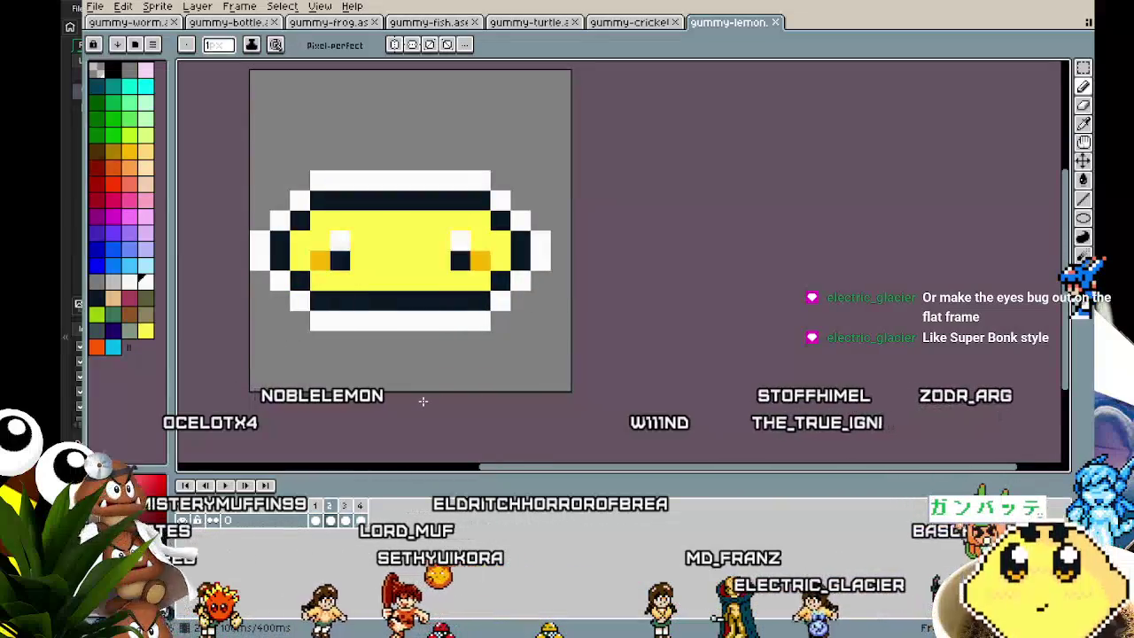
{"action": "scroll", "coordinate": [422, 401], "scroll_direction": "up", "scroll_amount": 1}
Move each eye of the flattened lemon frame one pixel outward.
{"action": "key", "text": "m"}
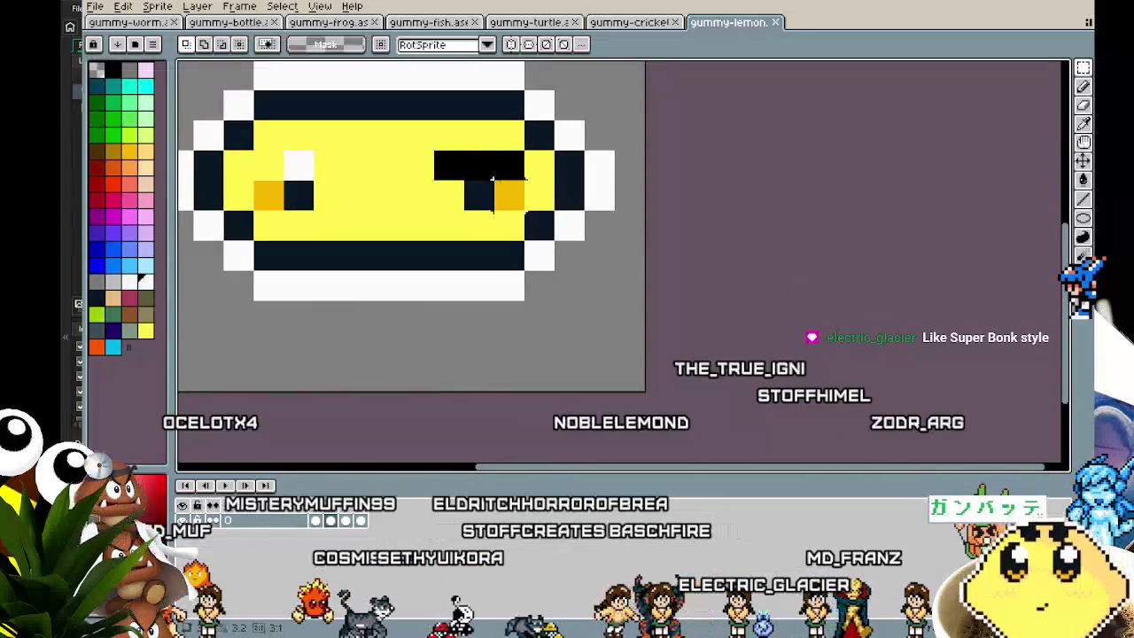
{"action": "left_click_drag", "start_coordinate": [434, 151], "coordinate": [525, 210]}
{"action": "left_click_drag", "start_coordinate": [478, 182], "coordinate": [509, 182]}
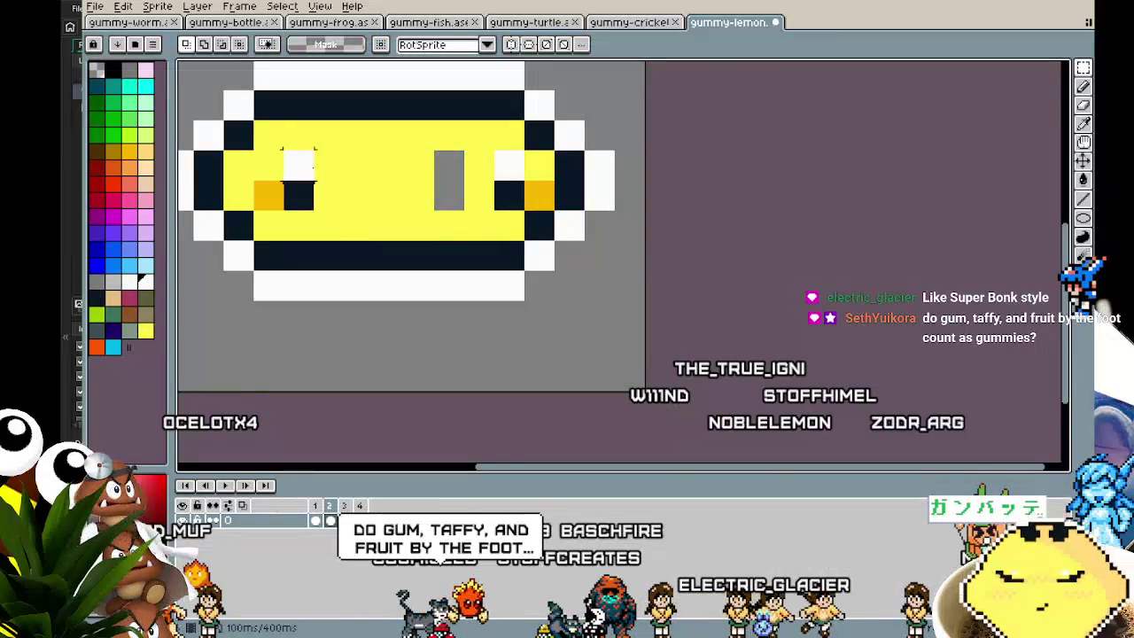
{"action": "left_click_drag", "start_coordinate": [299, 181], "coordinate": [269, 182]}
{"action": "key", "text": "ctrl+d"}
Fill the gaps beside the eyes with the lemon's yellow and preview the animation.
{"action": "key", "text": "i"}
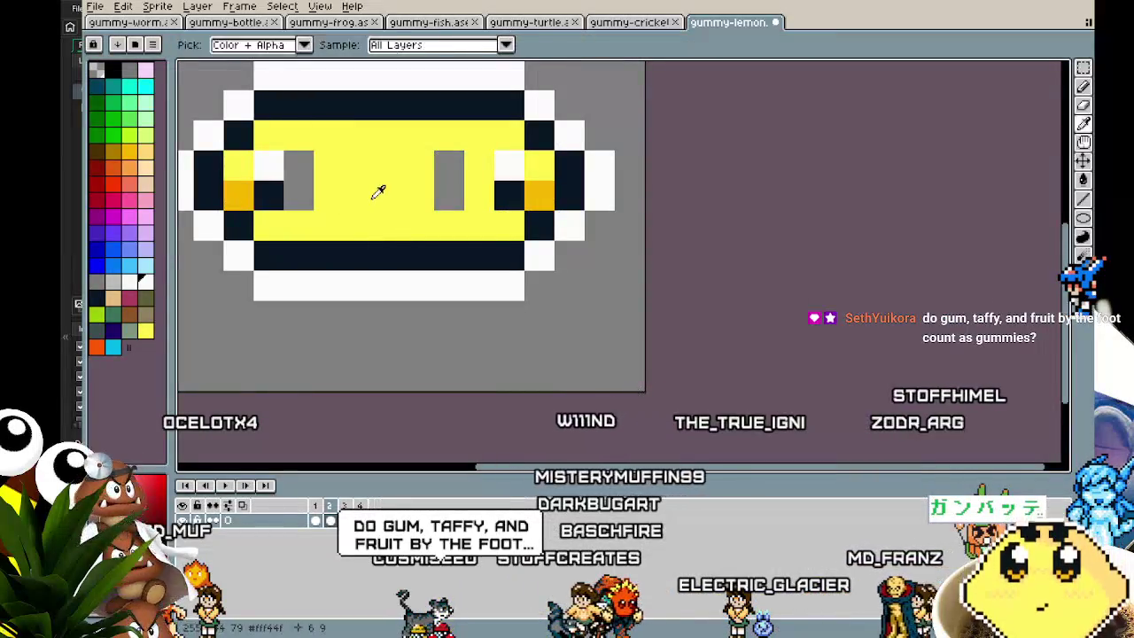
{"action": "left_click", "coordinate": [377, 191]}
{"action": "key", "text": "g"}
{"action": "left_click", "coordinate": [307, 198]}
{"action": "scroll", "coordinate": [307, 198], "scroll_direction": "down", "scroll_amount": 3}
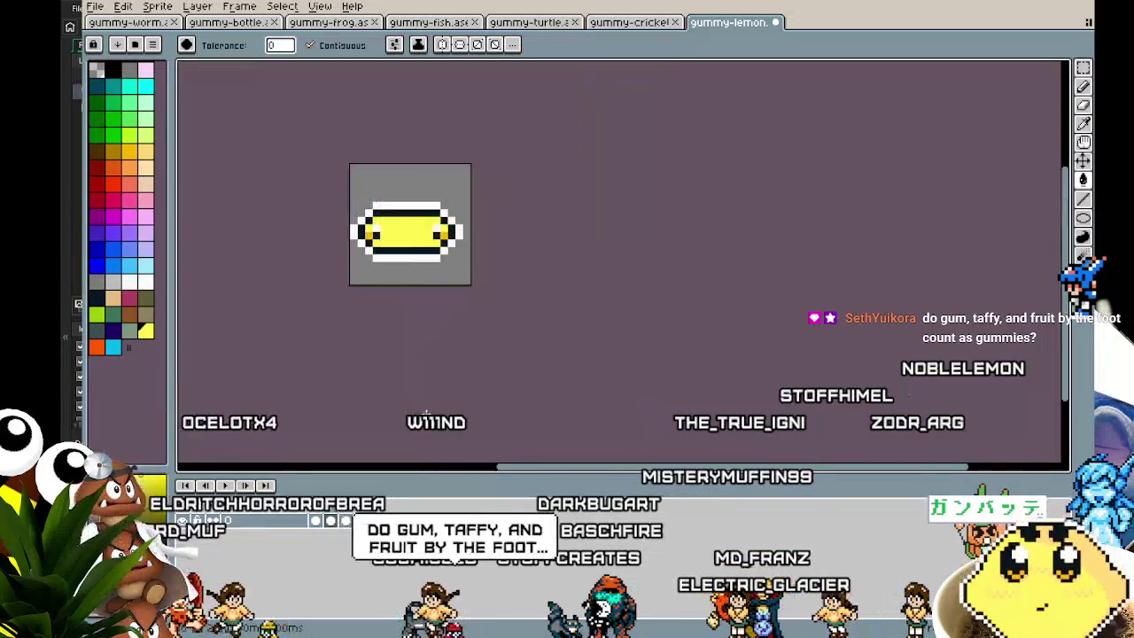
{"action": "key", "text": "Return"}
{"action": "key", "text": "Return"}
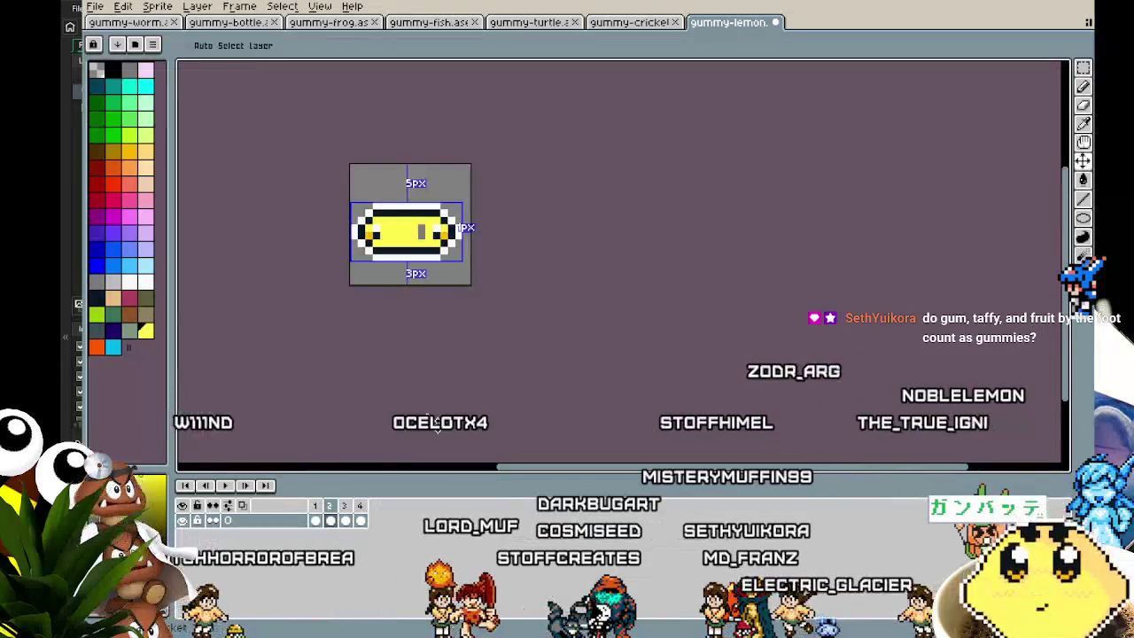
{"action": "key", "text": "g"}
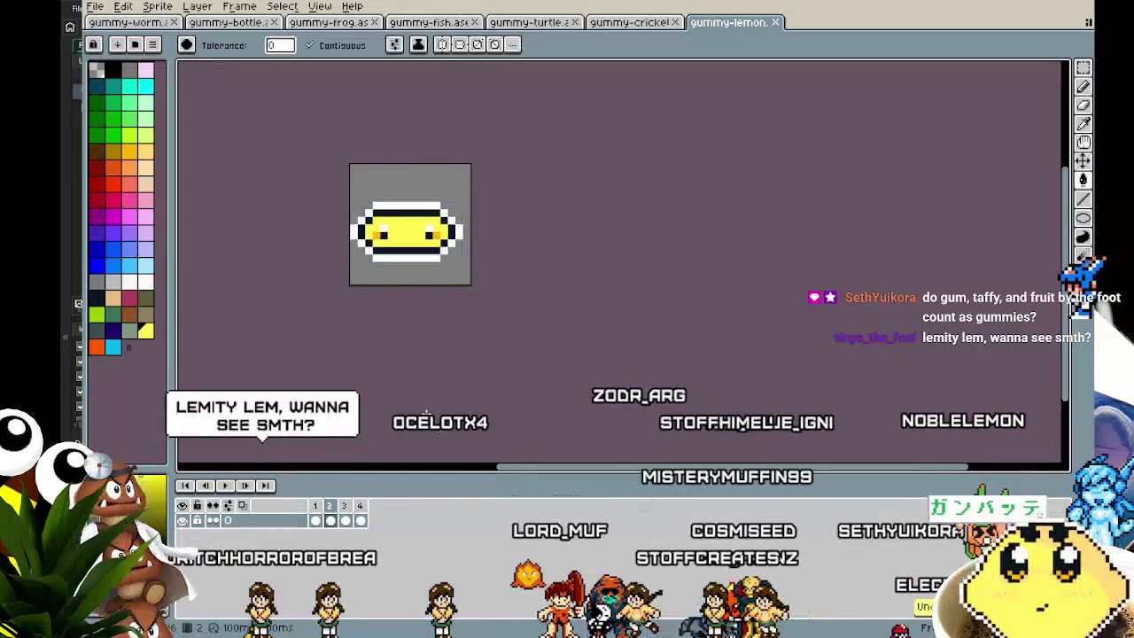
{"action": "key", "text": "Return"}
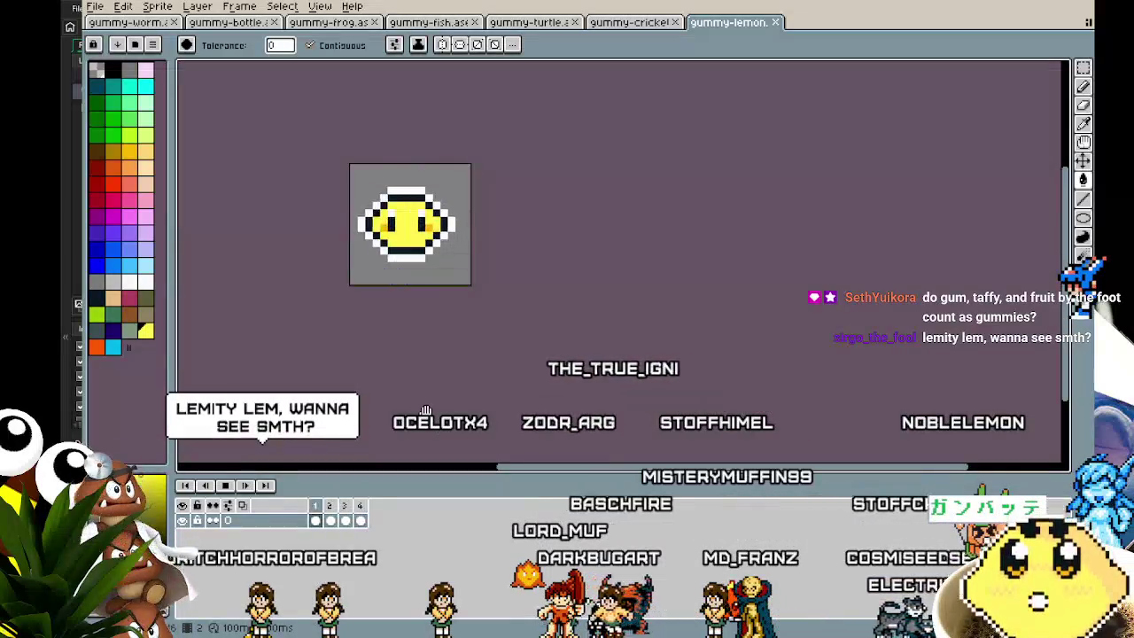
{"action": "scroll", "coordinate": [390, 256], "scroll_direction": "up", "scroll_amount": 1}
{"action": "scroll", "coordinate": [389, 256], "scroll_direction": "up", "scroll_amount": 1}
{"action": "left_click_drag", "start_coordinate": [390, 256], "coordinate": [343, 288]}
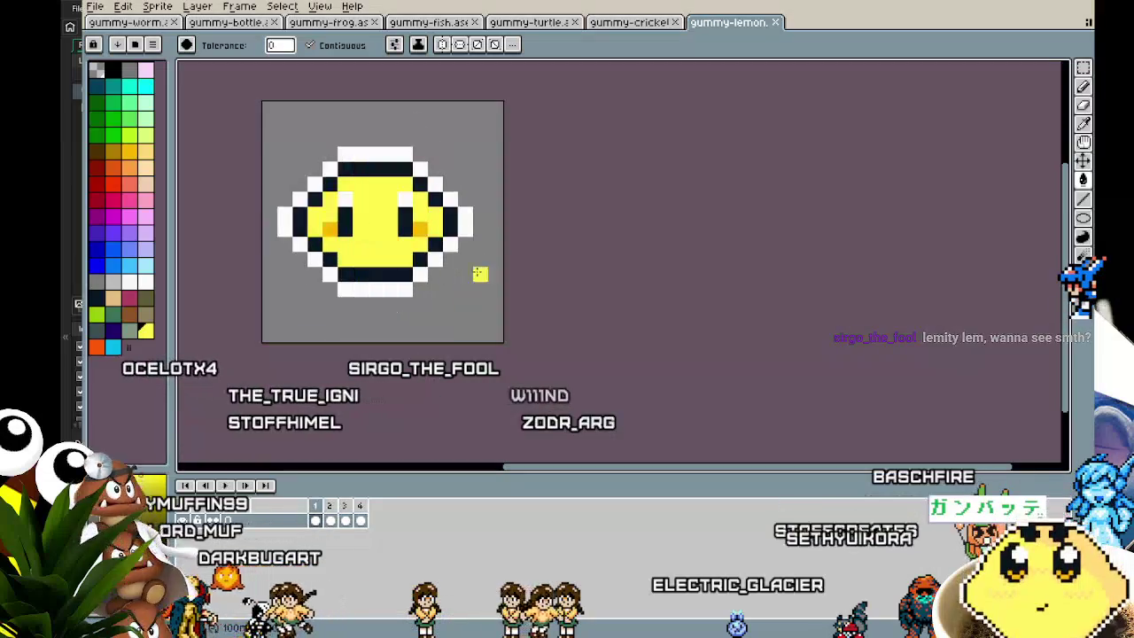
View the gummy-cricket card sprite, then glance back at the gummy-lemon sprite.
{"action": "left_click", "coordinate": [629, 25]}
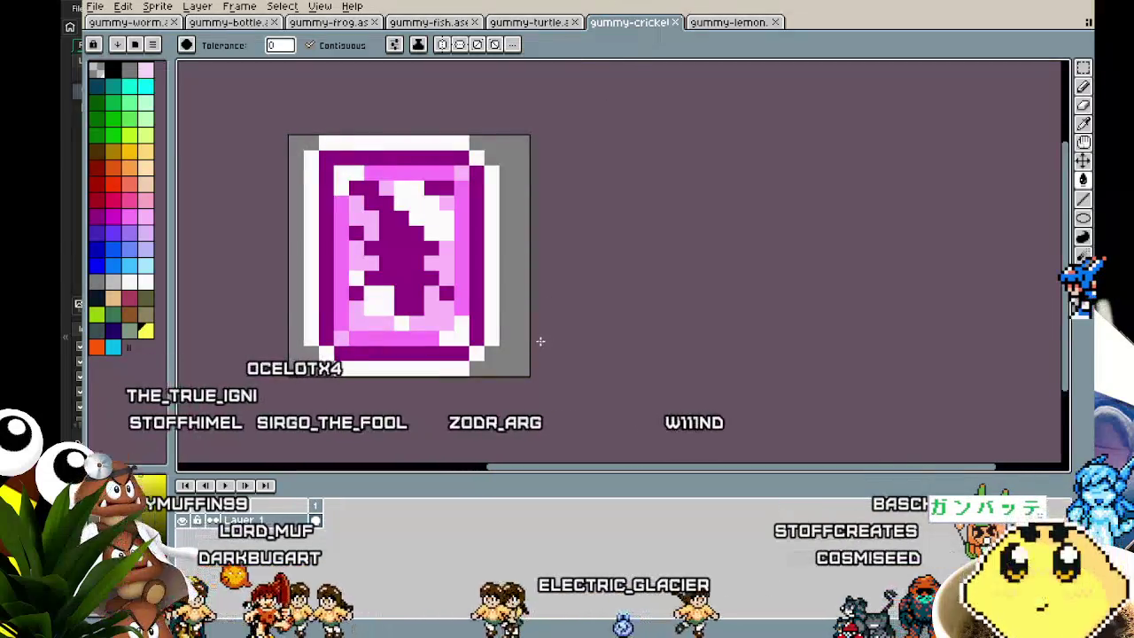
{"action": "left_click_drag", "start_coordinate": [536, 347], "coordinate": [551, 323]}
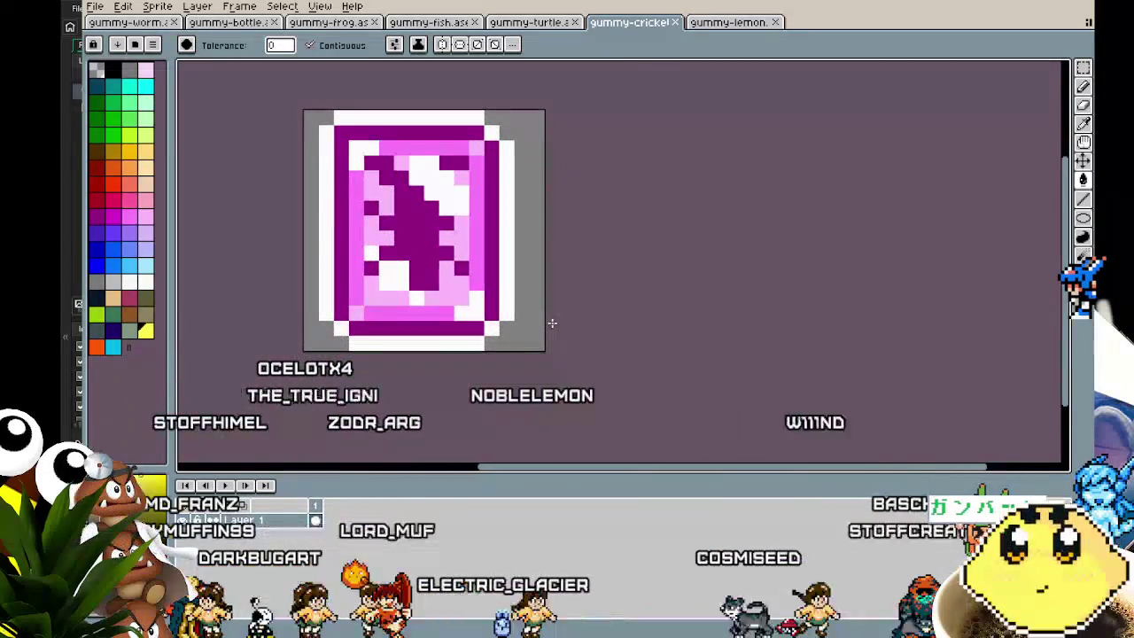
{"action": "mouse_move", "coordinate": [551, 322]}
{"action": "left_mouse_down"}
{"action": "mouse_move", "coordinate": [456, 329]}
{"action": "mouse_move", "coordinate": [534, 331]}
{"action": "left_mouse_up"}
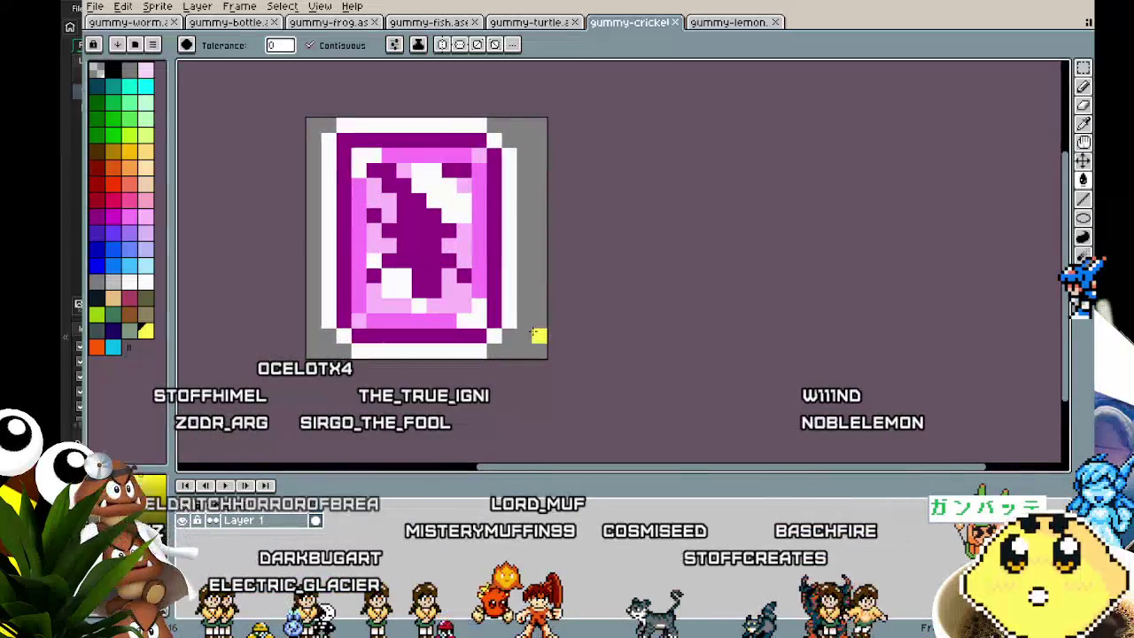
{"action": "left_click", "coordinate": [728, 23]}
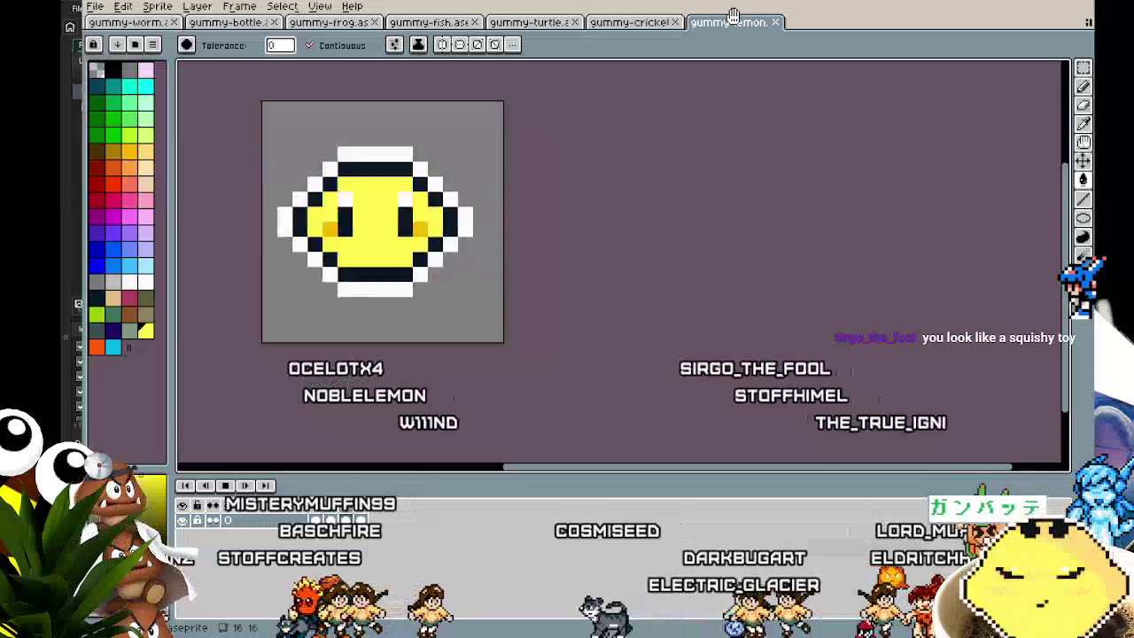
{"action": "mouse_move", "coordinate": [633, 224]}
{"action": "left_mouse_down"}
{"action": "mouse_move", "coordinate": [893, 254]}
{"action": "mouse_move", "coordinate": [543, 240]}
{"action": "mouse_move", "coordinate": [987, 334]}
{"action": "mouse_move", "coordinate": [843, 190]}
{"action": "mouse_move", "coordinate": [549, 331]}
{"action": "mouse_move", "coordinate": [878, 246]}
{"action": "mouse_move", "coordinate": [716, 218]}
{"action": "left_mouse_up"}
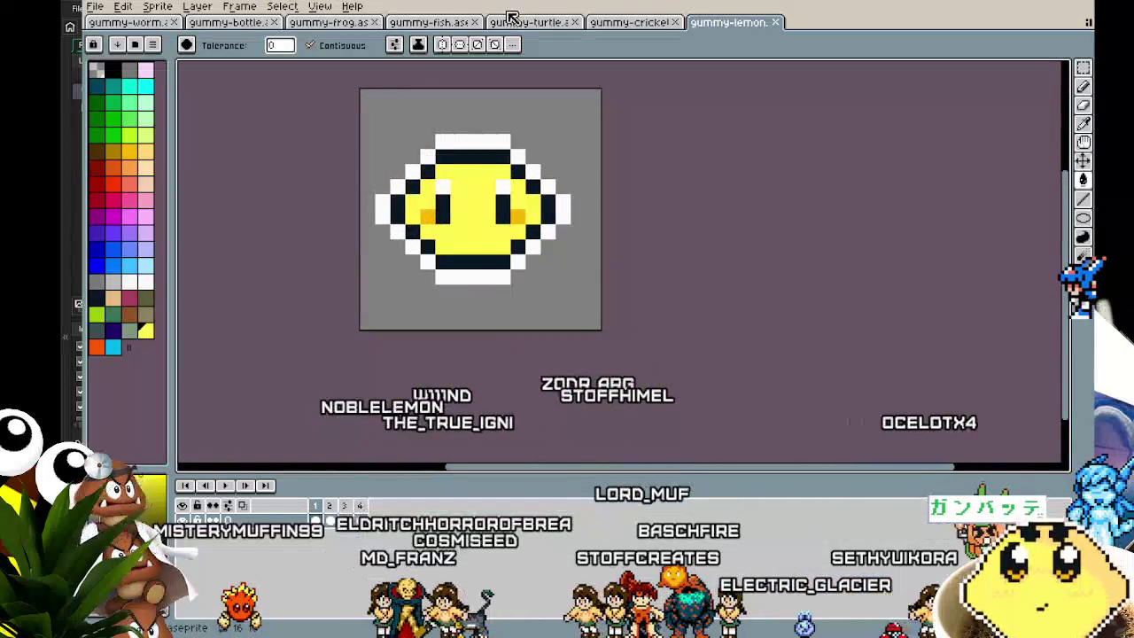
Return to the gummy-cricket card and adjust the zoom on it.
{"action": "left_click", "coordinate": [629, 23]}
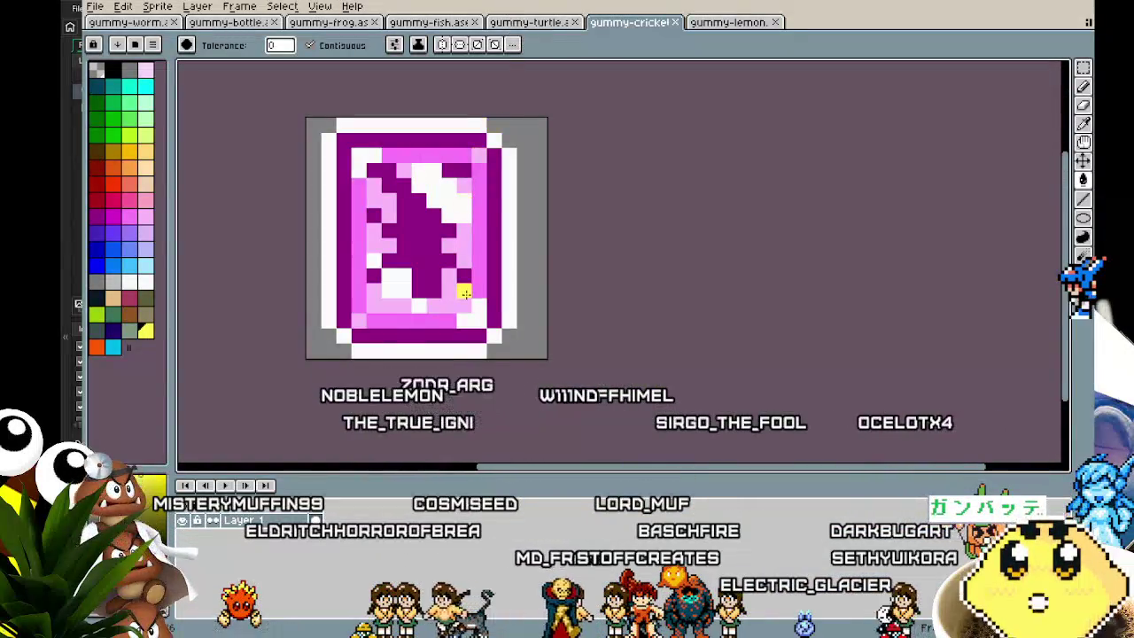
{"action": "scroll", "coordinate": [413, 324], "scroll_direction": "down", "scroll_amount": 3}
{"action": "scroll", "coordinate": [412, 324], "scroll_direction": "up", "scroll_amount": 2}
{"action": "scroll", "coordinate": [449, 278], "scroll_direction": "up", "scroll_amount": 1}
{"action": "left_click_drag", "start_coordinate": [449, 278], "coordinate": [447, 278]}
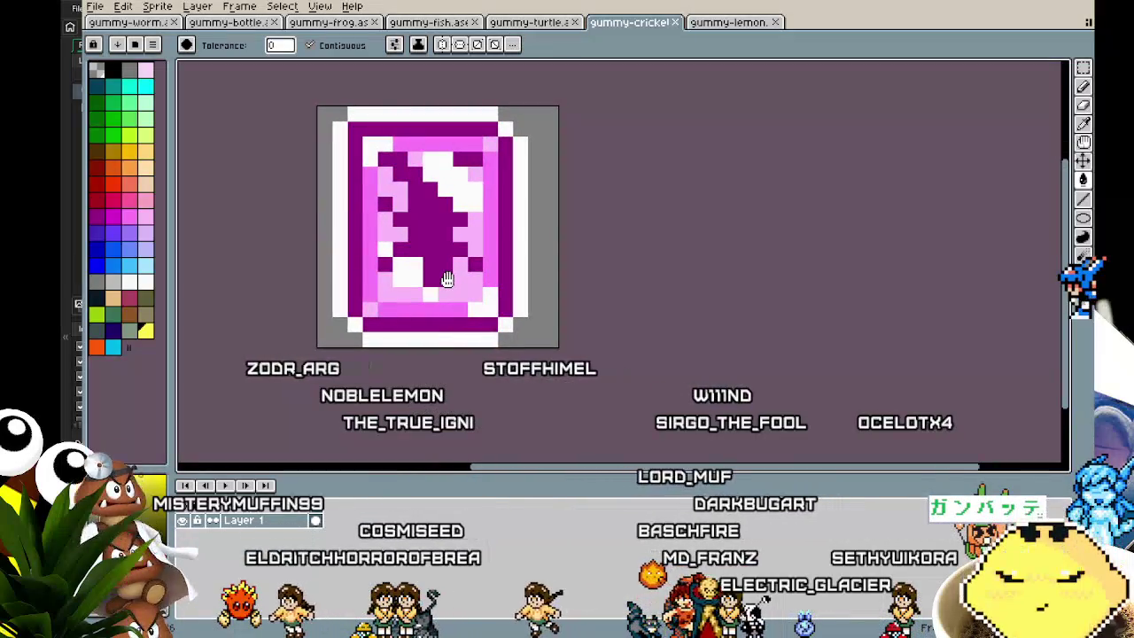
Add a second frame copying the card, select it all, and squash it wider.
{"action": "left_click", "coordinate": [355, 527]}
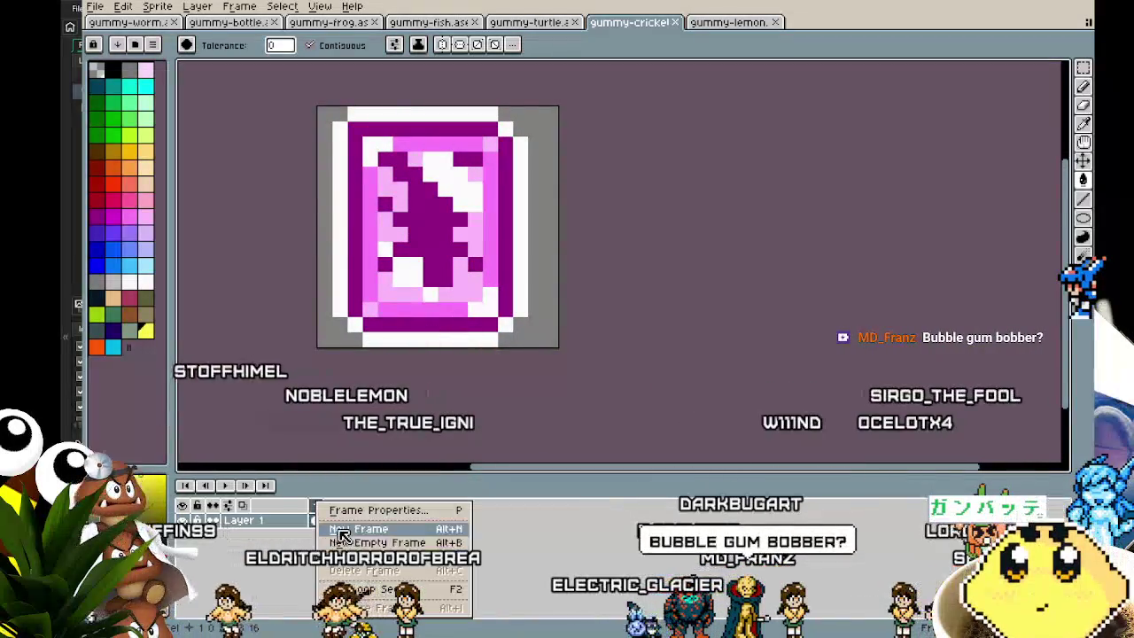
{"action": "key", "text": "m"}
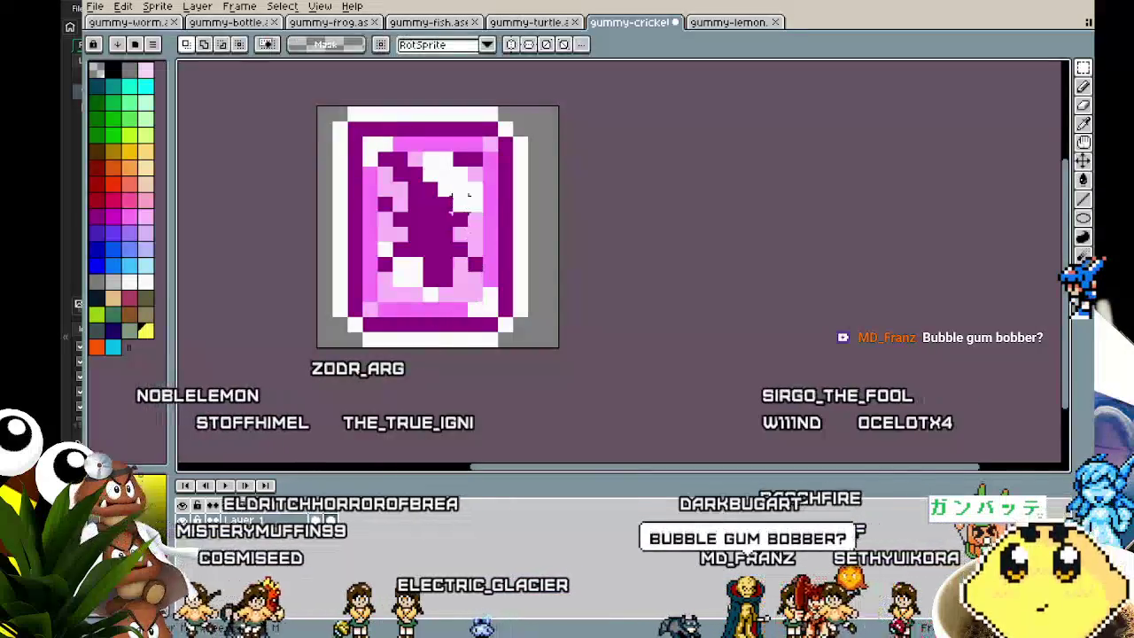
{"action": "key", "text": "ctrl+a"}
{"action": "left_click_drag", "start_coordinate": [438, 104], "coordinate": [438, 133]}
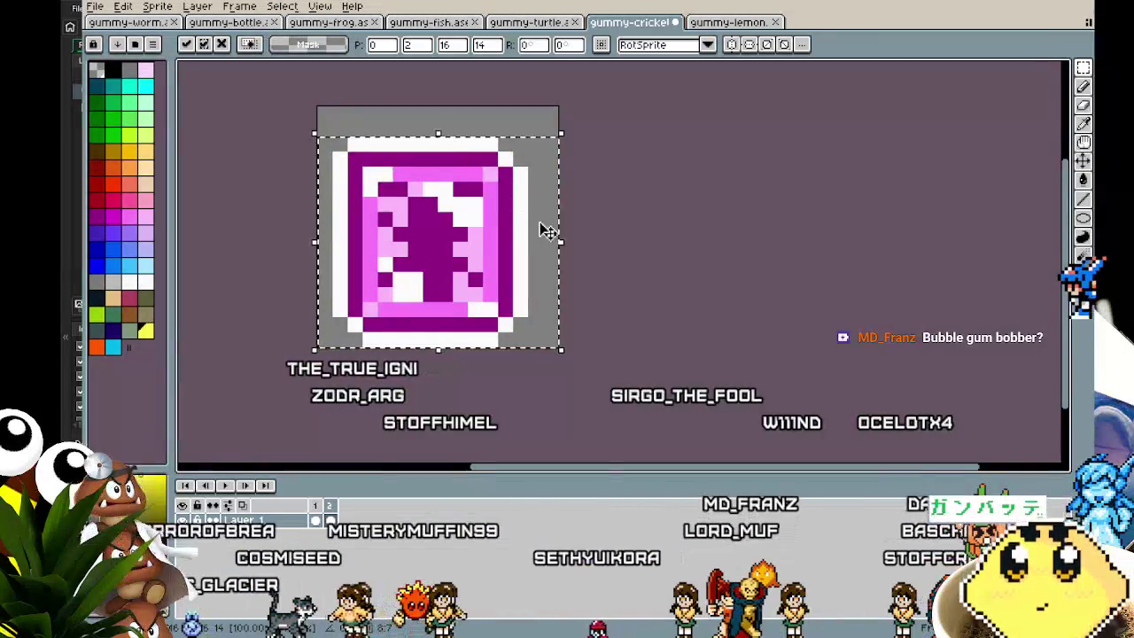
{"action": "left_click_drag", "start_coordinate": [561, 244], "coordinate": [599, 250]}
{"action": "left_click_drag", "start_coordinate": [302, 219], "coordinate": [286, 220]}
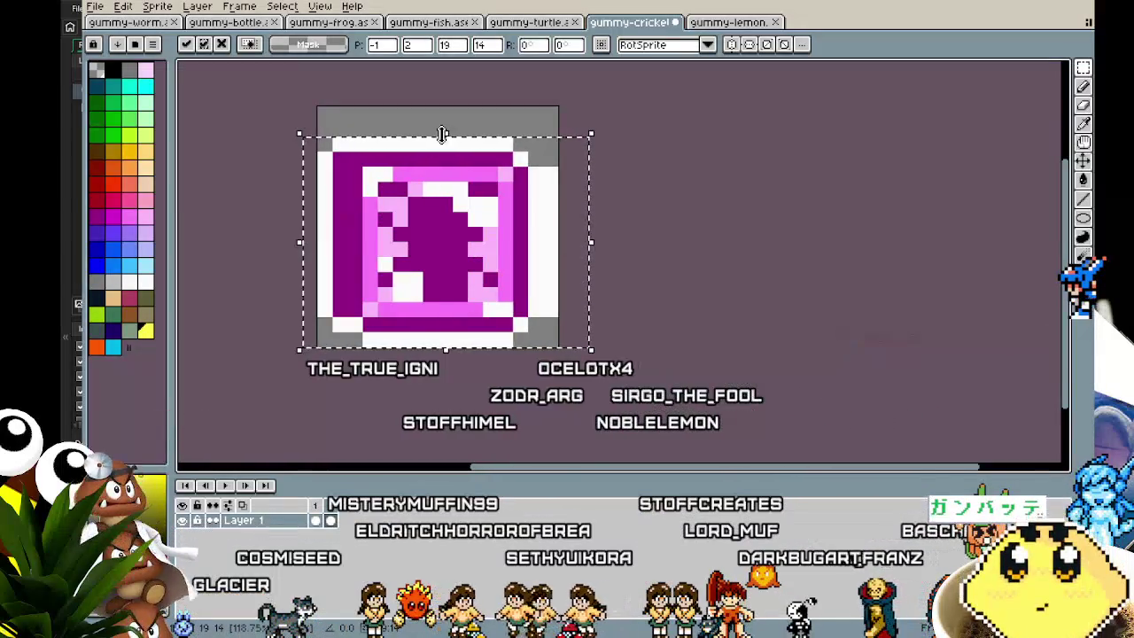
{"action": "left_click_drag", "start_coordinate": [448, 129], "coordinate": [449, 147]}
Undo the squash adjustments, then rotate the card 90° onto its side and commit.
{"action": "key", "text": "ctrl+z"}
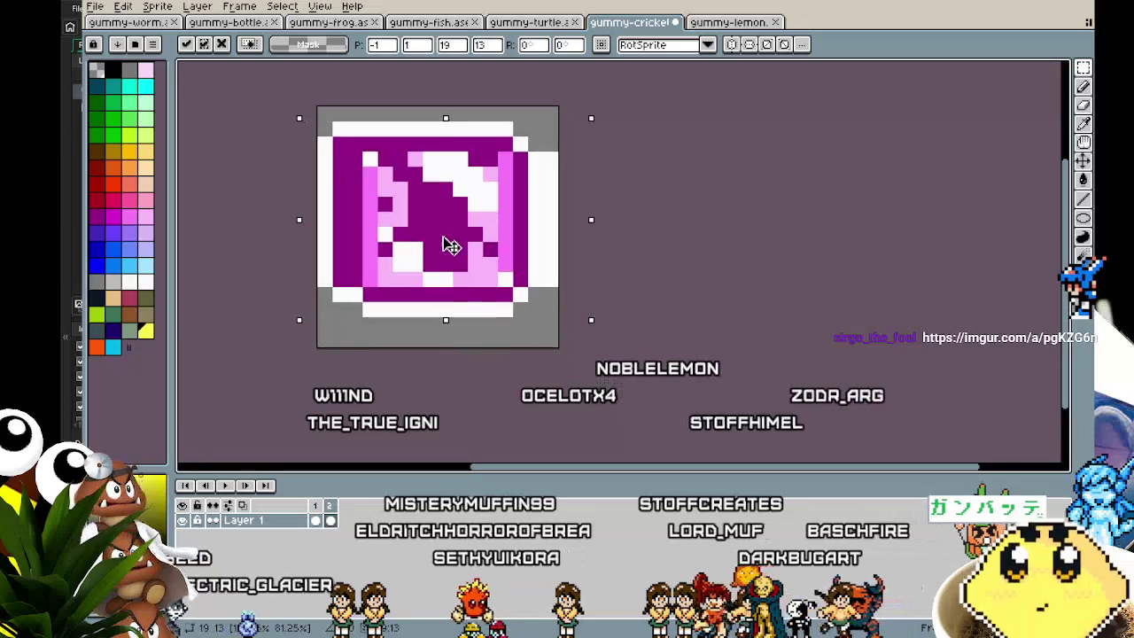
{"action": "key", "text": "ctrl+z"}
{"action": "key", "text": "ctrl+z"}
{"action": "key", "text": "ctrl+z"}
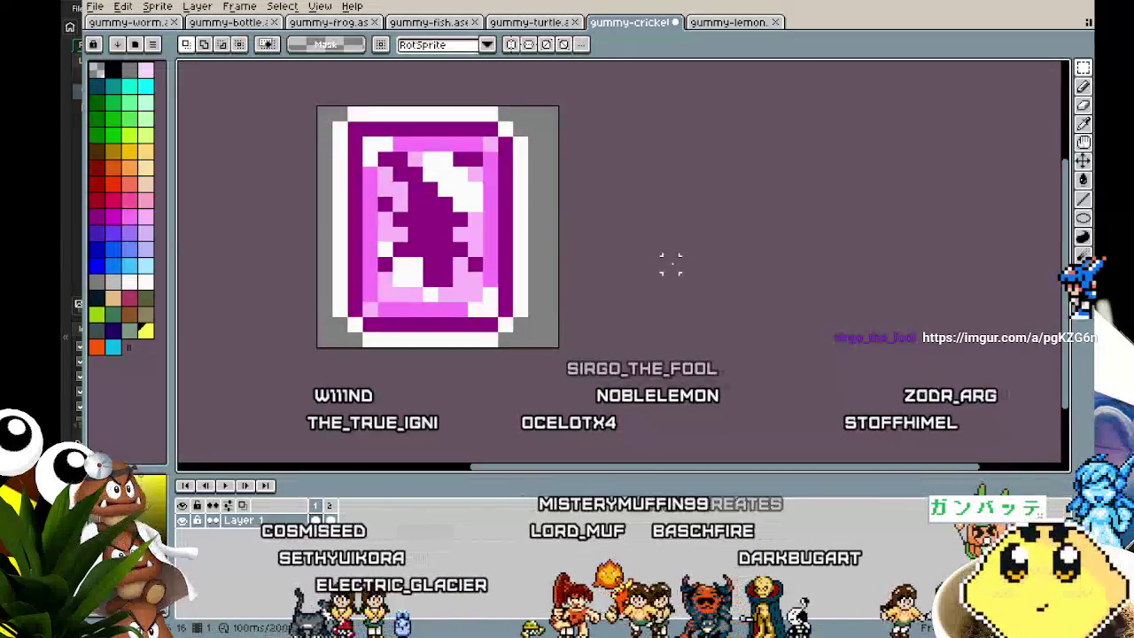
{"action": "left_click_drag", "start_coordinate": [671, 263], "coordinate": [443, 347]}
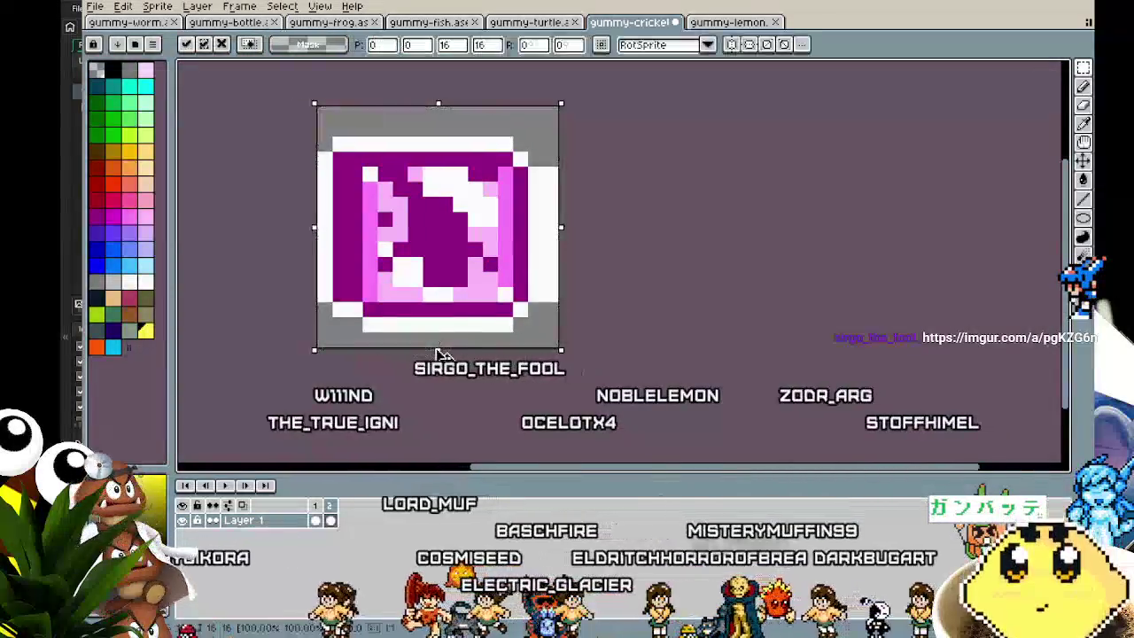
{"action": "key", "text": "Return"}
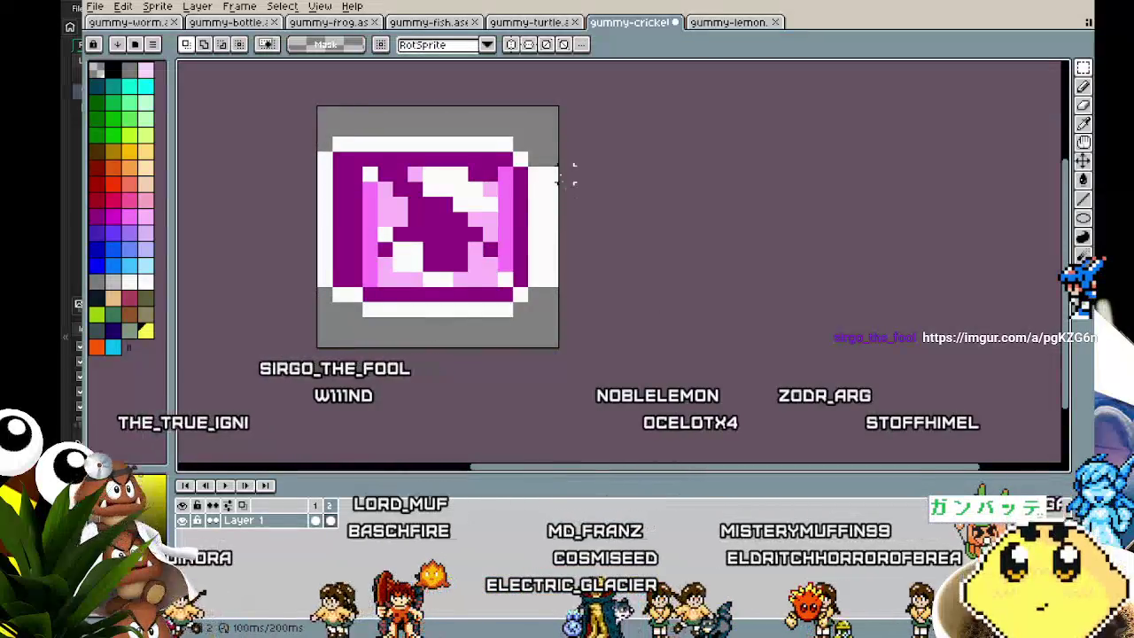
{"action": "key", "text": "b"}
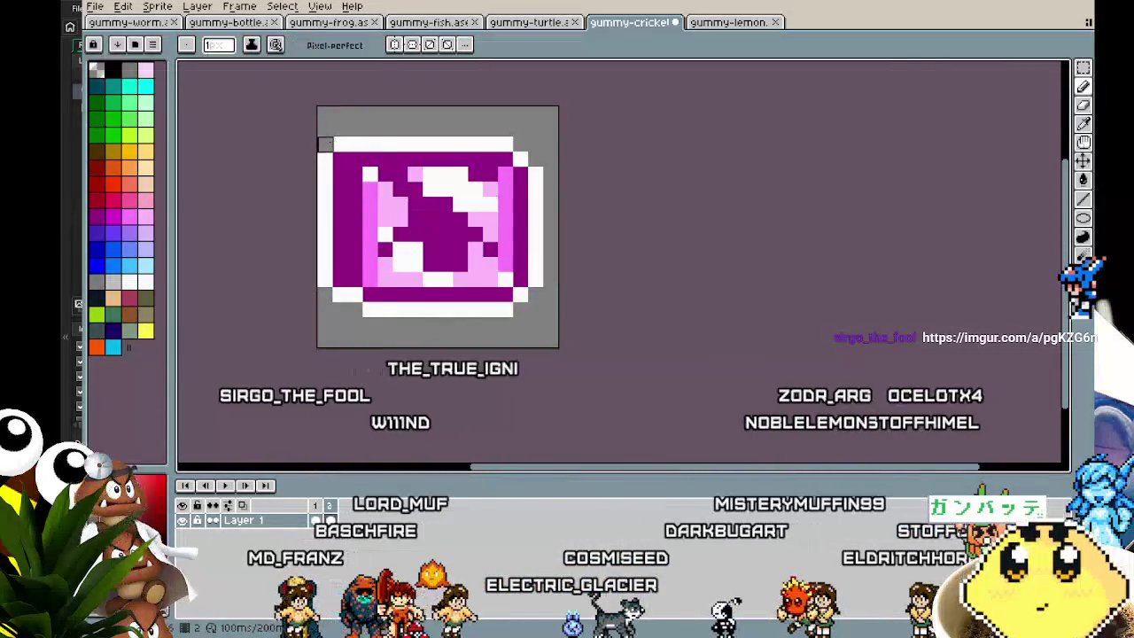
Clean up the sideways card's left outline and top-left corner pixels in white.
{"action": "scroll", "coordinate": [312, 161], "scroll_direction": "up", "scroll_amount": 1}
{"action": "left_click", "coordinate": [346, 139], "text": "alt"}
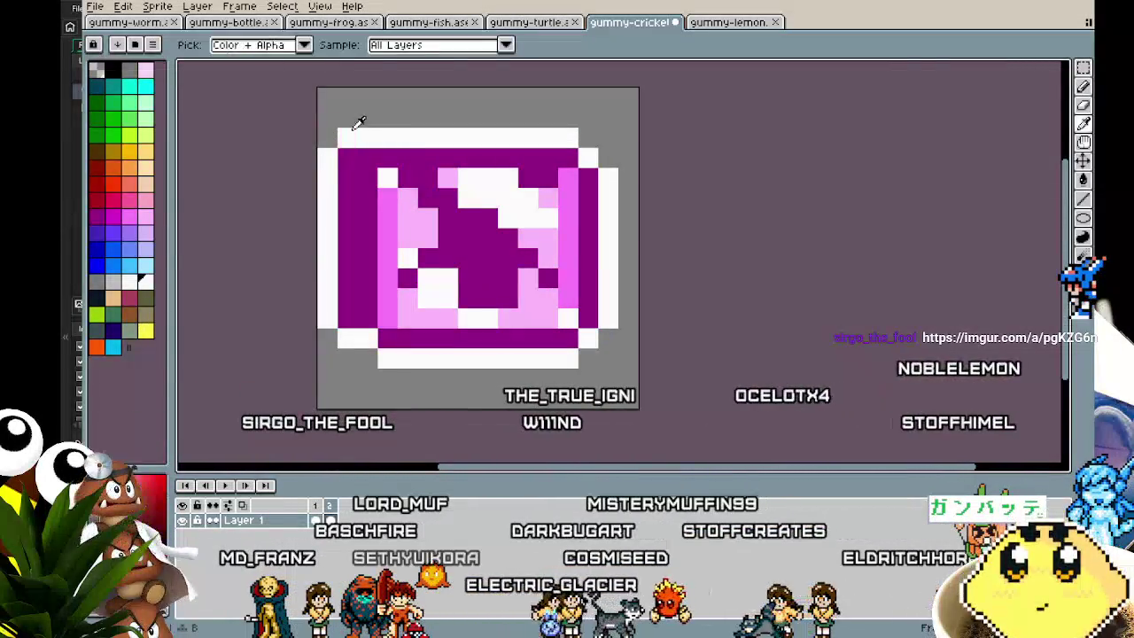
{"action": "left_click", "coordinate": [347, 161]}
{"action": "right_click", "coordinate": [346, 138]}
{"action": "right_click", "coordinate": [326, 160]}
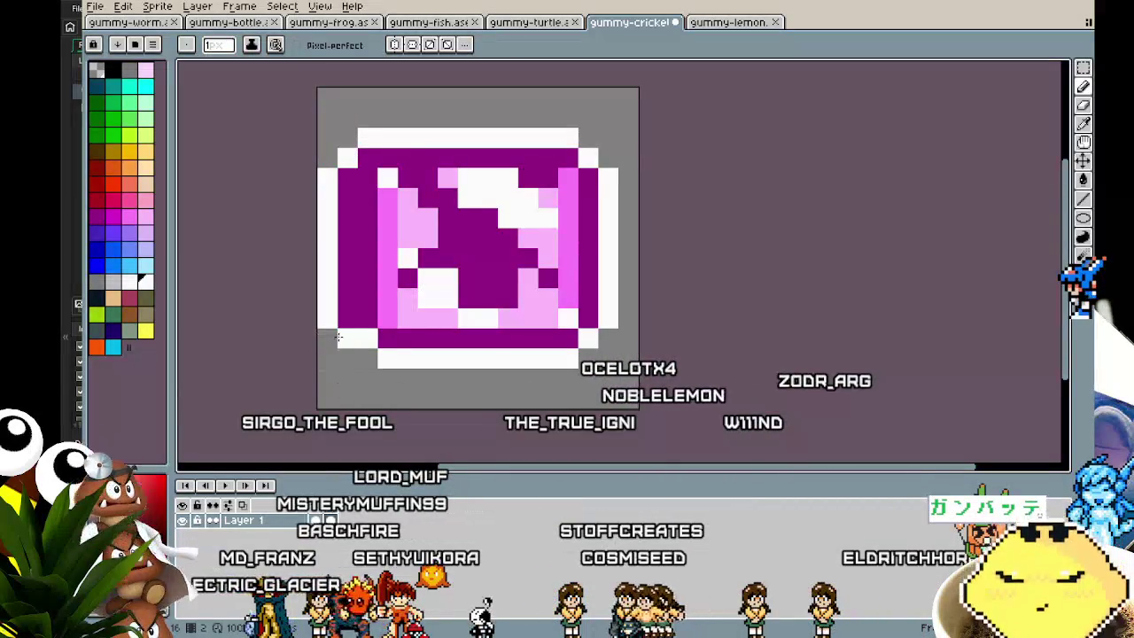
{"action": "mouse_move", "coordinate": [347, 336]}
{"action": "left_mouse_down"}
{"action": "mouse_move", "coordinate": [327, 168]}
{"action": "mouse_move", "coordinate": [350, 280]}
{"action": "left_mouse_up"}
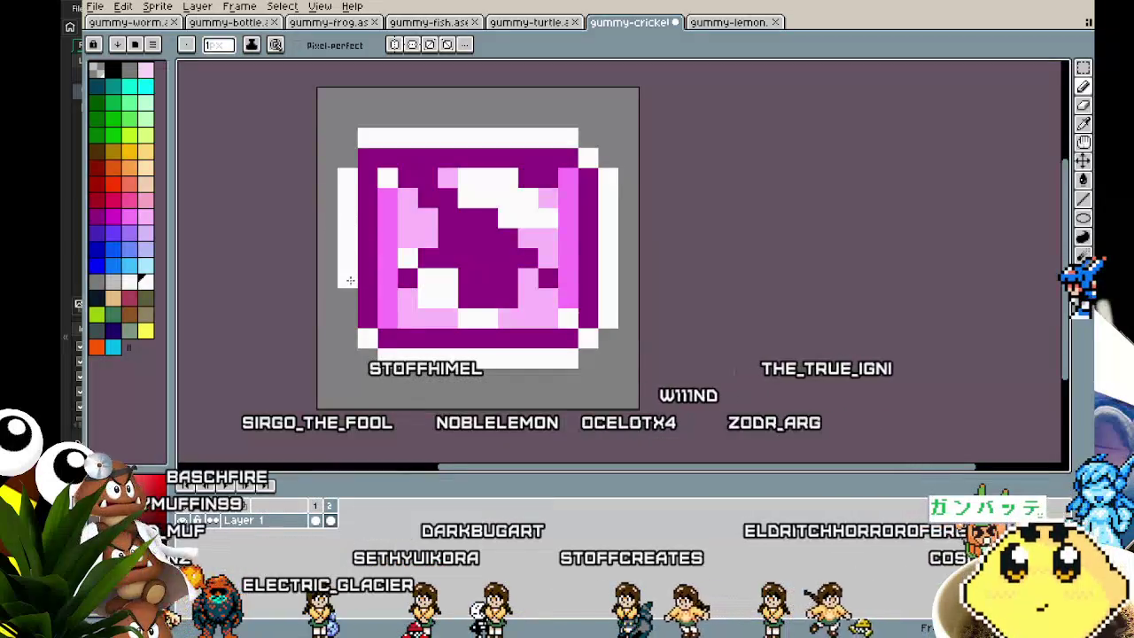
{"action": "left_click", "coordinate": [367, 158]}
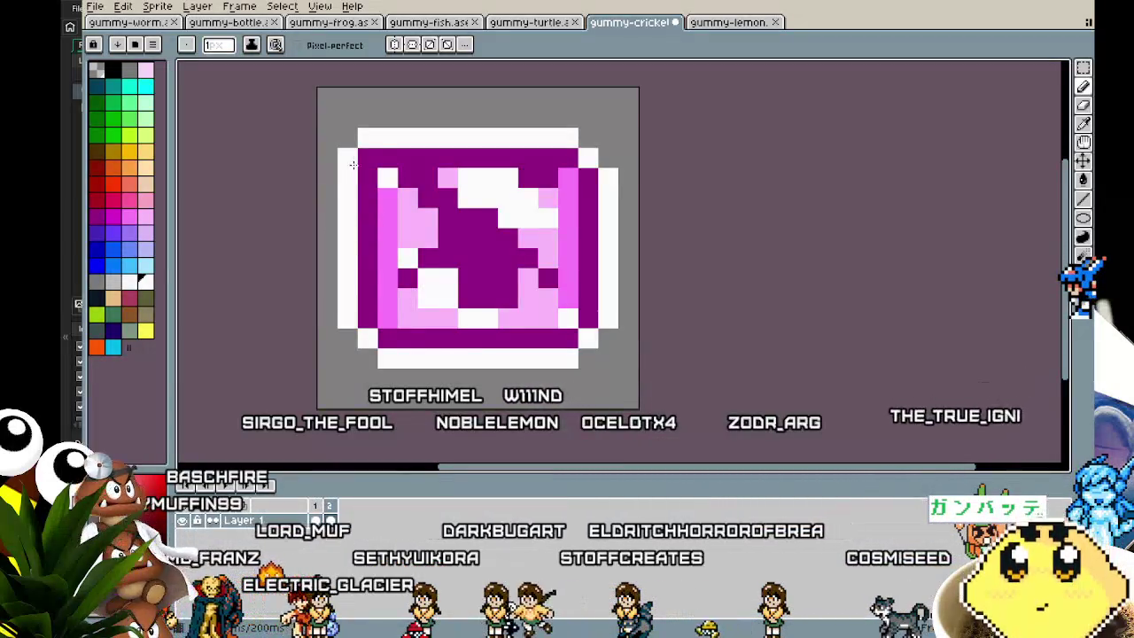
{"action": "right_click", "coordinate": [365, 138]}
{"action": "scroll", "coordinate": [294, 341], "scroll_direction": "down", "scroll_amount": 1}
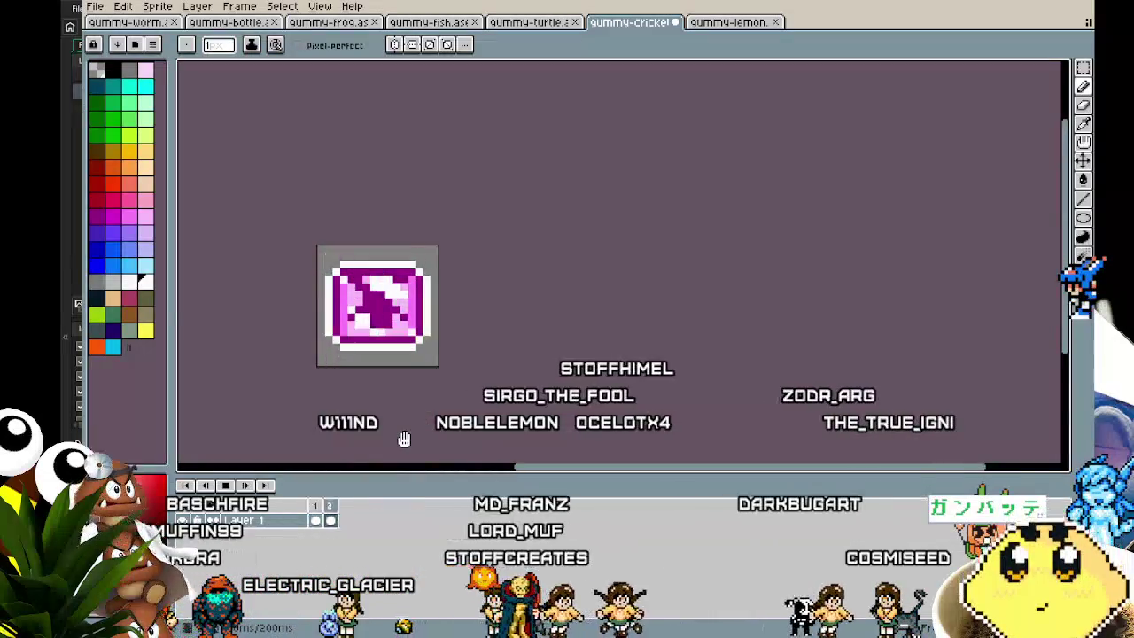
{"action": "scroll", "coordinate": [372, 437], "scroll_direction": "up", "scroll_amount": 1}
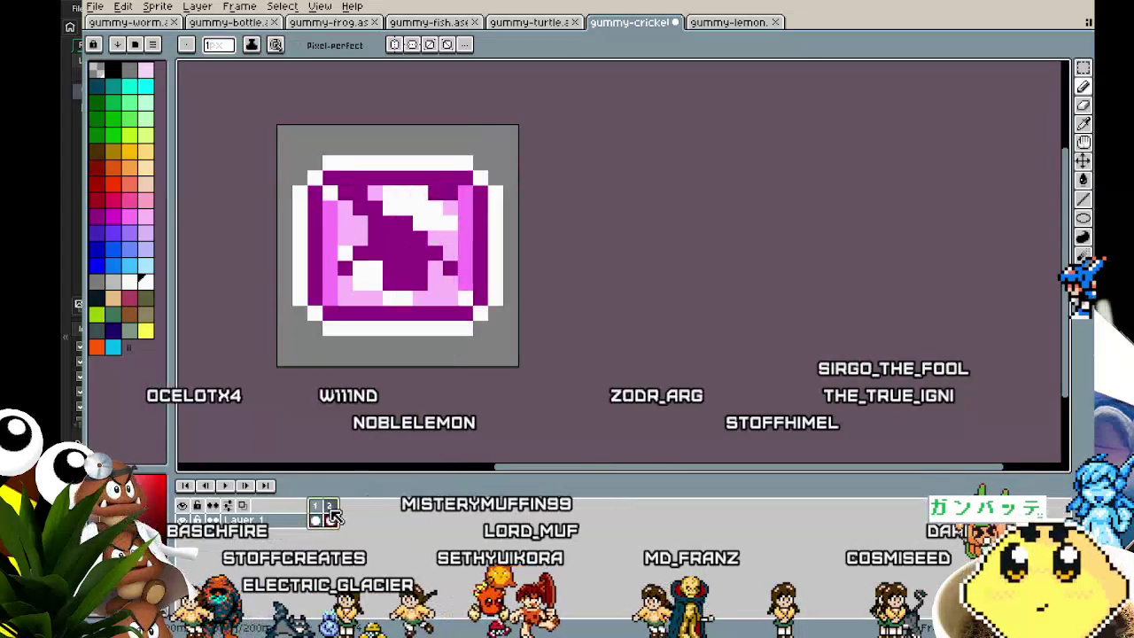
Set both frames' duration to 400 ms.
{"action": "double_click", "coordinate": [330, 507]}
{"action": "type", "text": "00"}
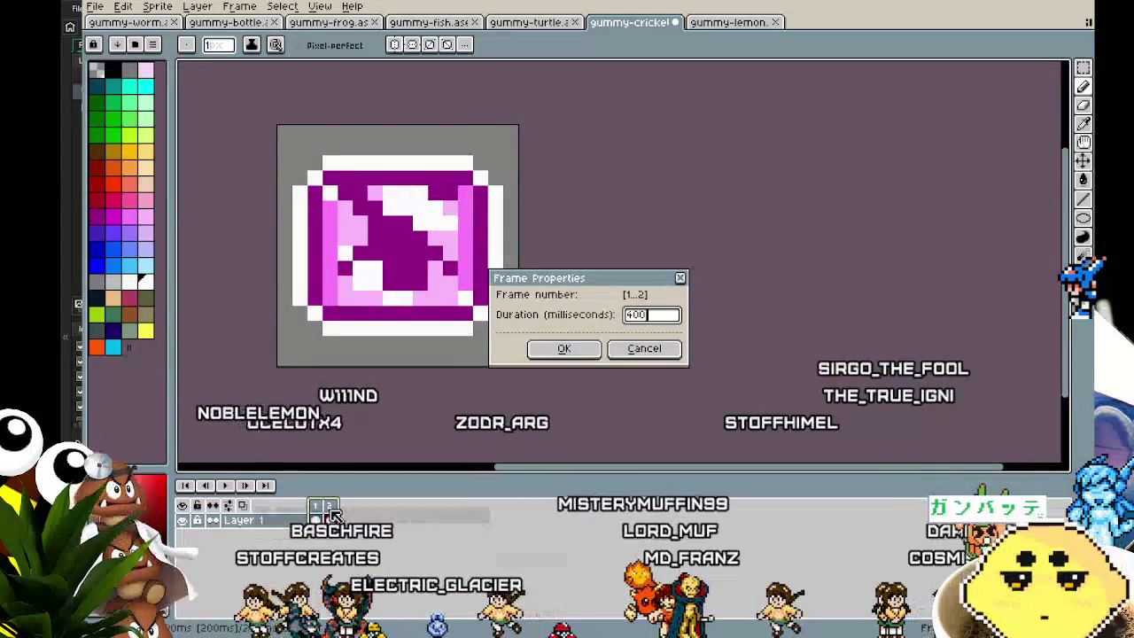
{"action": "key", "text": "Return"}
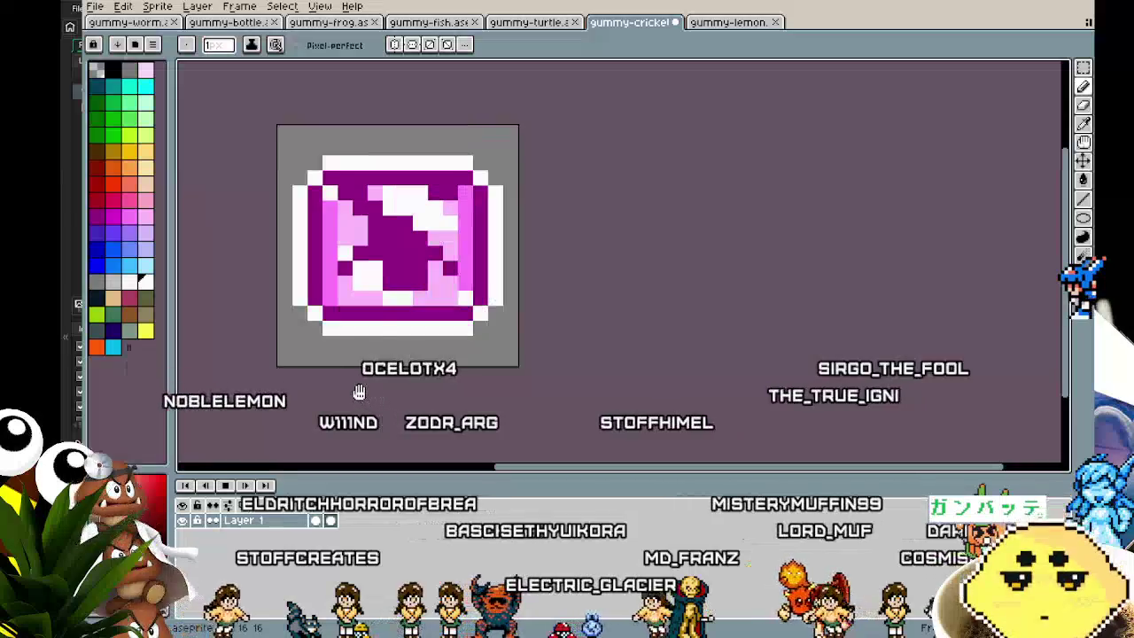
Paint white pixels into the lower-left part of the card's inner stripe.
{"action": "scroll", "coordinate": [409, 406], "scroll_direction": "down", "scroll_amount": 2}
{"action": "scroll", "coordinate": [409, 405], "scroll_direction": "down", "scroll_amount": 1}
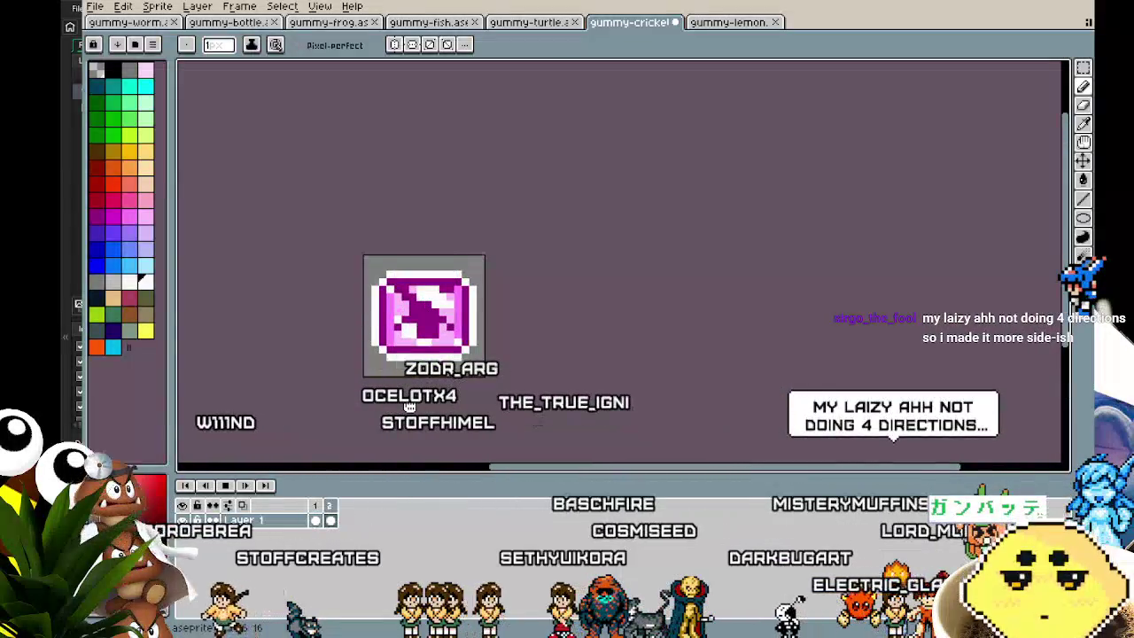
{"action": "scroll", "coordinate": [397, 405], "scroll_direction": "right", "scroll_amount": 1}
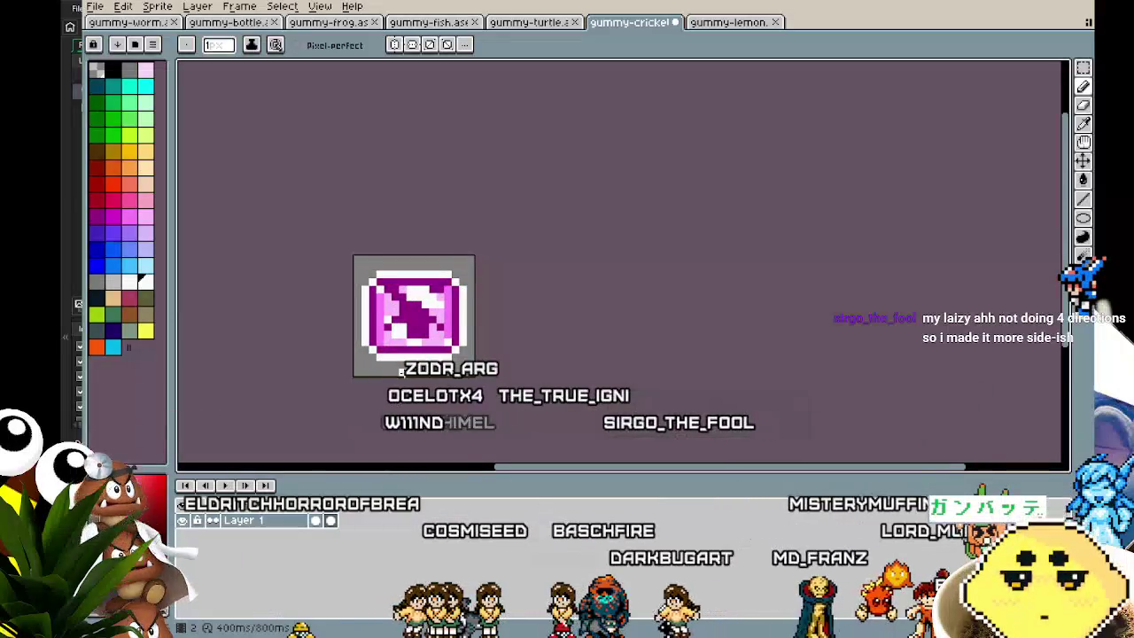
{"action": "scroll", "coordinate": [421, 355], "scroll_direction": "up", "scroll_amount": 4}
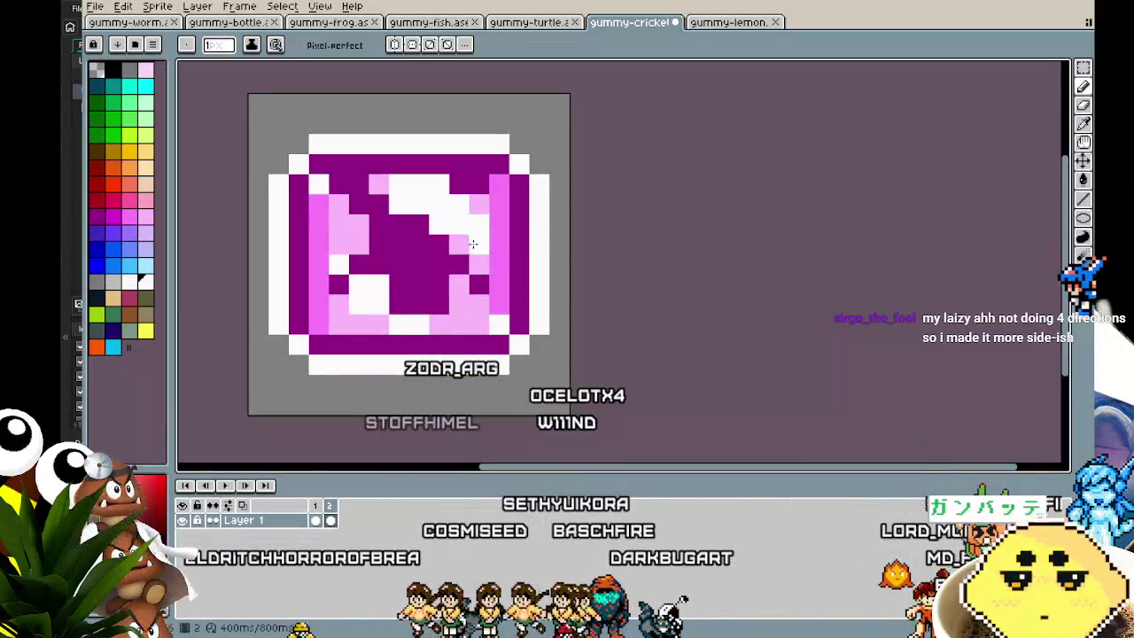
{"action": "scroll", "coordinate": [476, 238], "scroll_direction": "down", "scroll_amount": 4}
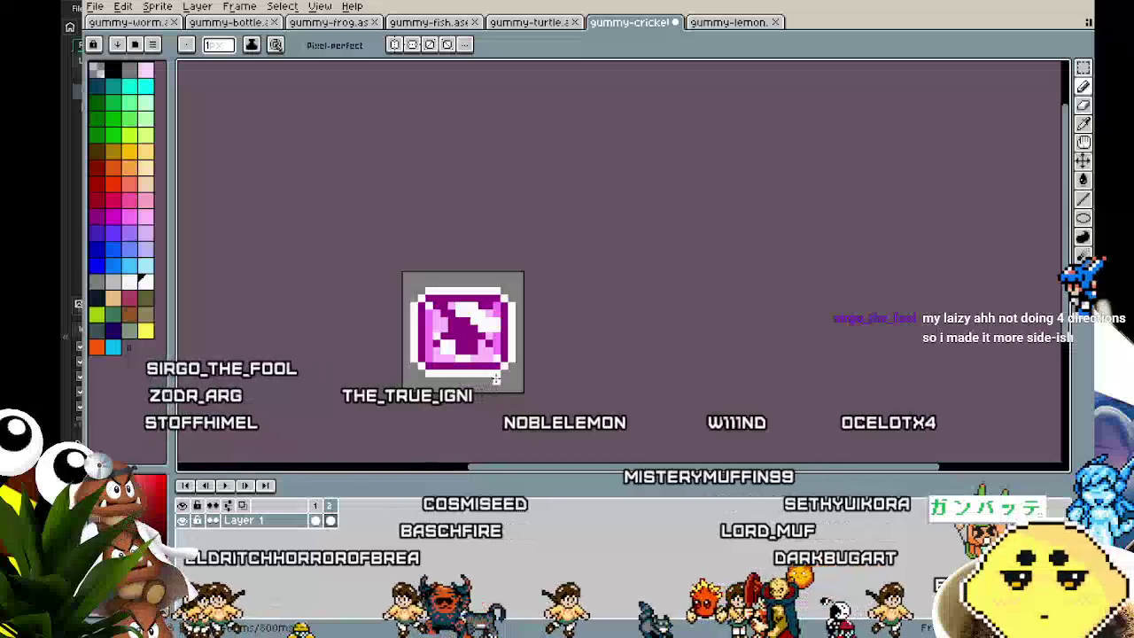
{"action": "scroll", "coordinate": [461, 293], "scroll_direction": "up", "scroll_amount": 3}
{"action": "scroll", "coordinate": [443, 301], "scroll_direction": "up", "scroll_amount": 1}
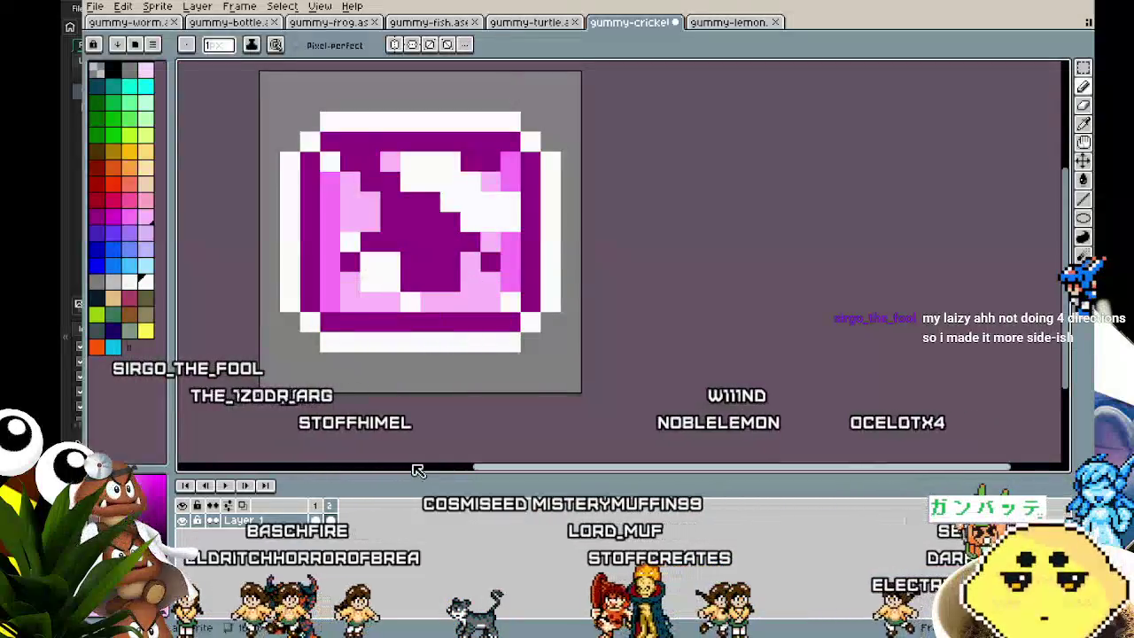
{"action": "scroll", "coordinate": [435, 306], "scroll_direction": "down", "scroll_amount": 3}
{"action": "scroll", "coordinate": [425, 319], "scroll_direction": "down", "scroll_amount": 1}
{"action": "scroll", "coordinate": [416, 333], "scroll_direction": "up", "scroll_amount": 4}
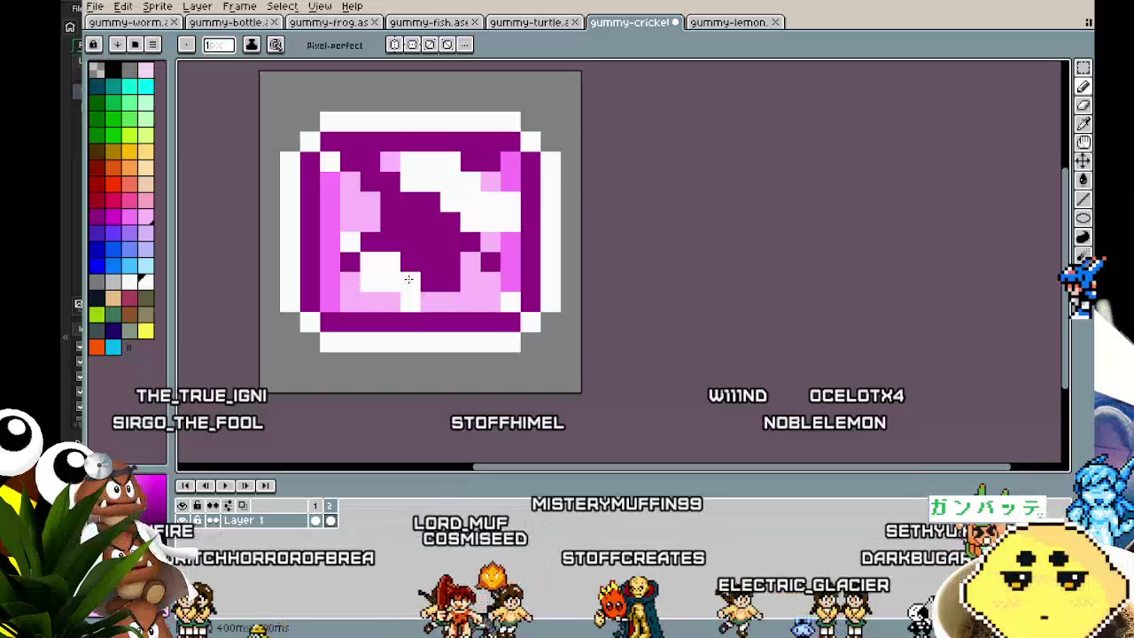
{"action": "left_click_drag", "start_coordinate": [392, 293], "coordinate": [356, 271]}
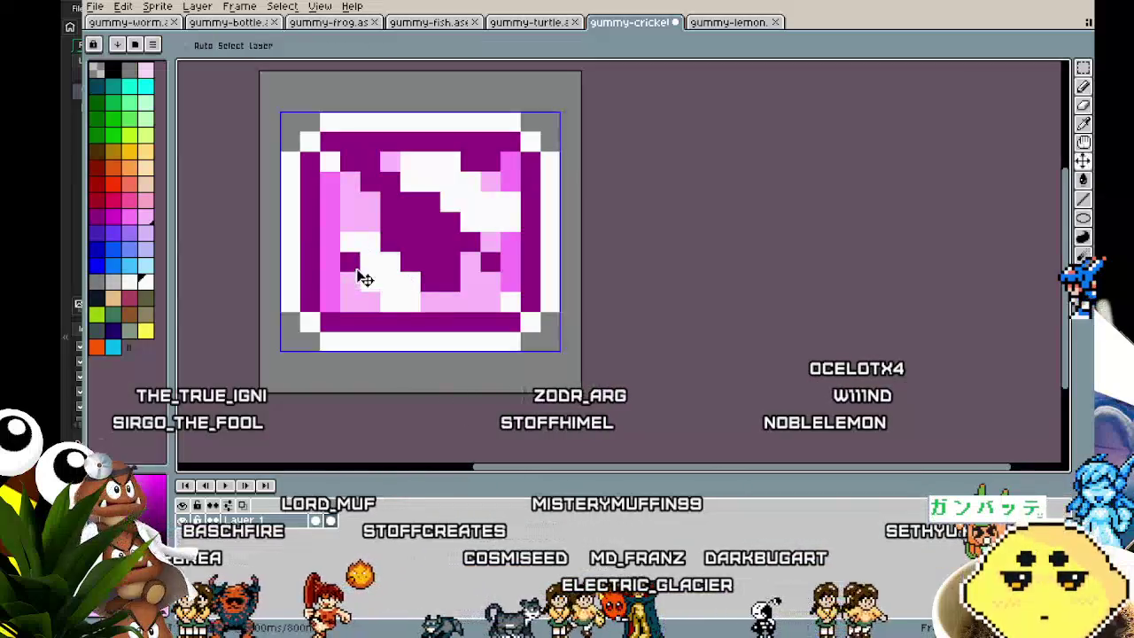
Sample the card's light pink colour for touching up the top of the stripe.
{"action": "scroll", "coordinate": [412, 427], "scroll_direction": "down", "scroll_amount": 4}
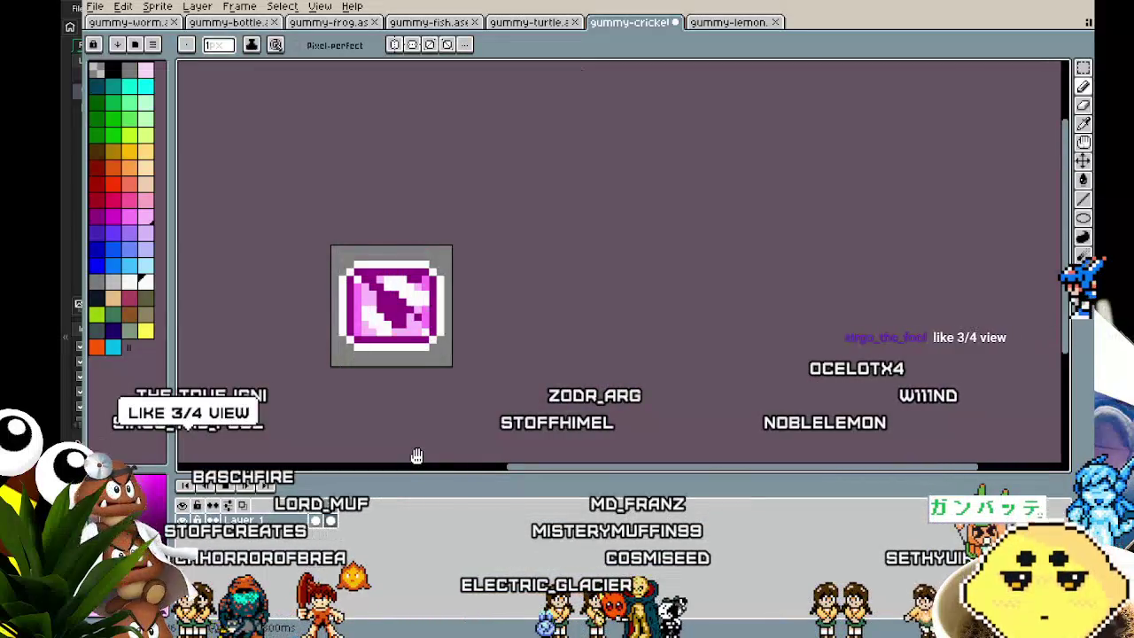
{"action": "scroll", "coordinate": [380, 365], "scroll_direction": "up", "scroll_amount": 3}
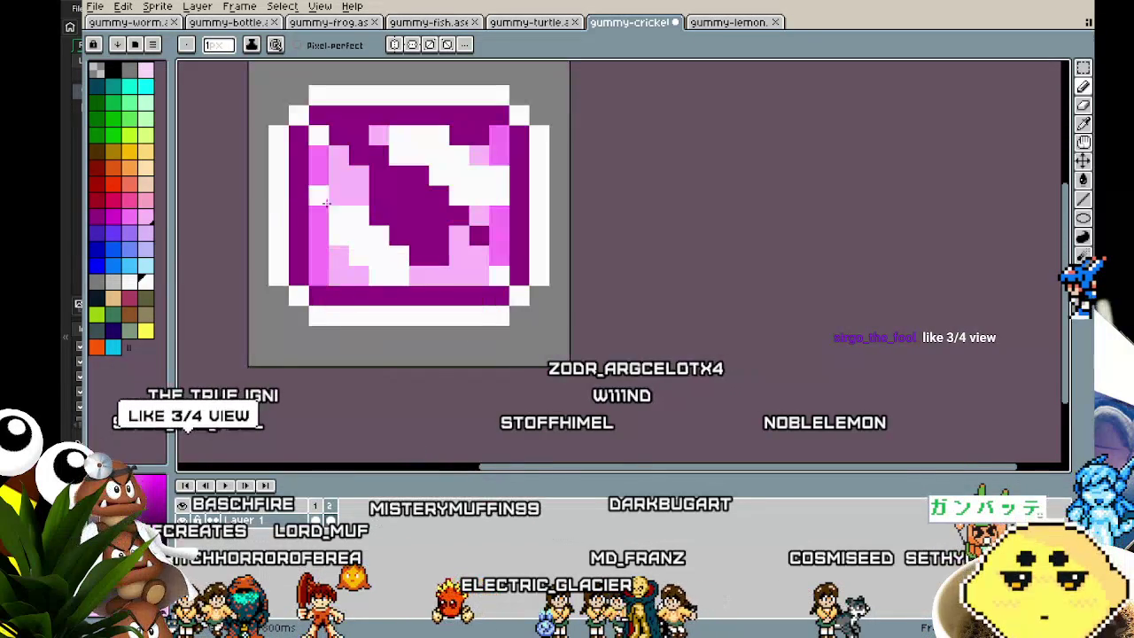
{"action": "scroll", "coordinate": [455, 410], "scroll_direction": "down", "scroll_amount": 4}
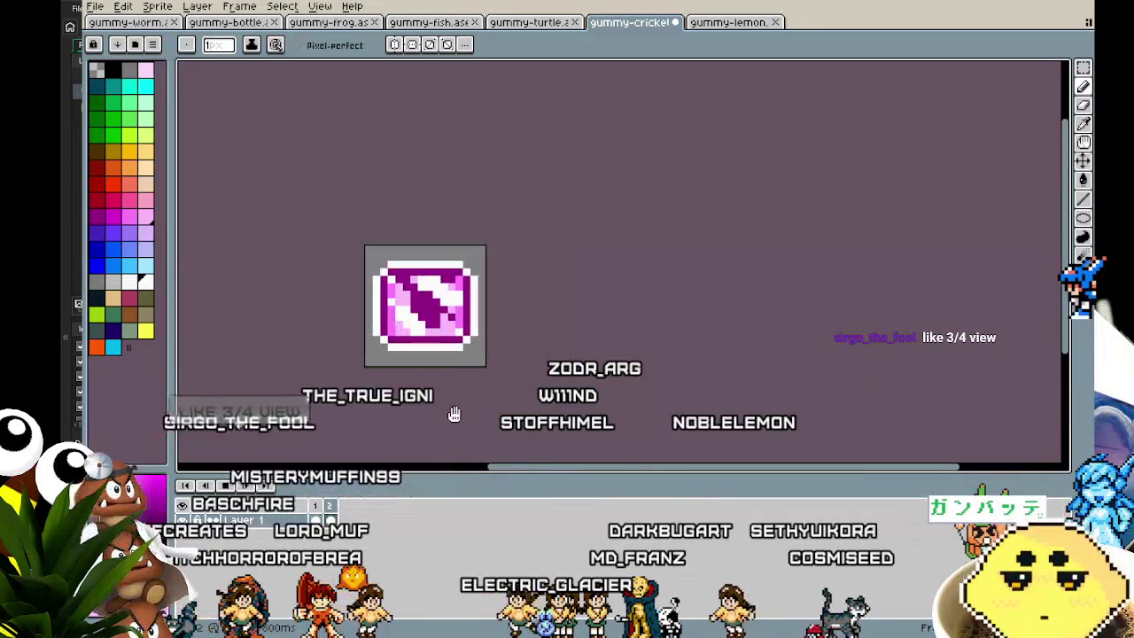
{"action": "scroll", "coordinate": [367, 345], "scroll_direction": "up", "scroll_amount": 1}
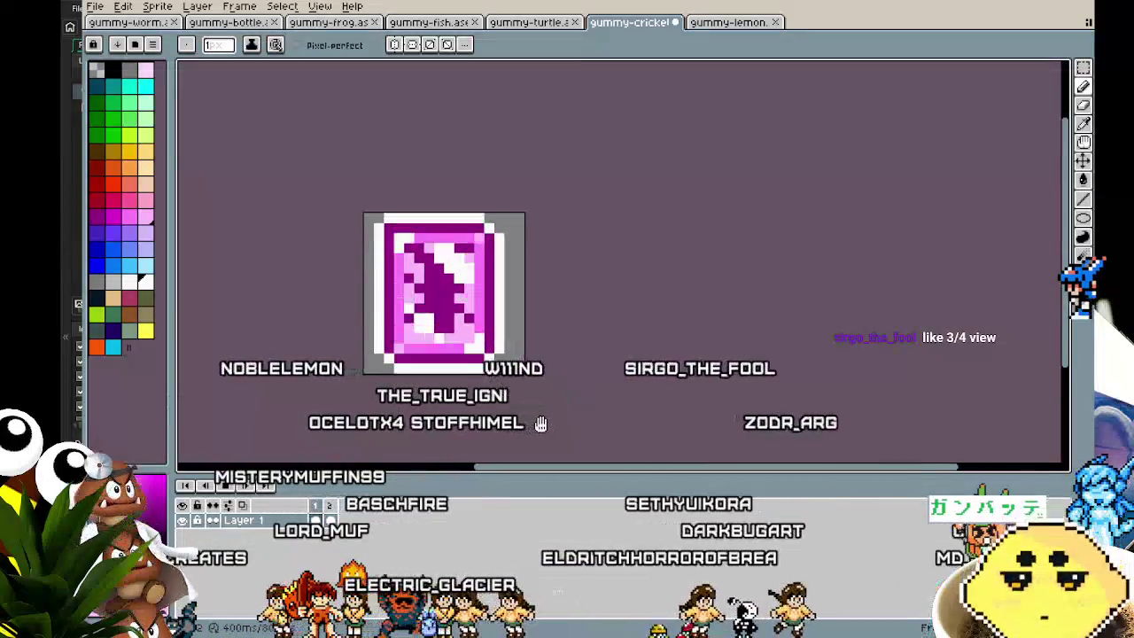
{"action": "scroll", "coordinate": [542, 424], "scroll_direction": "up", "scroll_amount": 3}
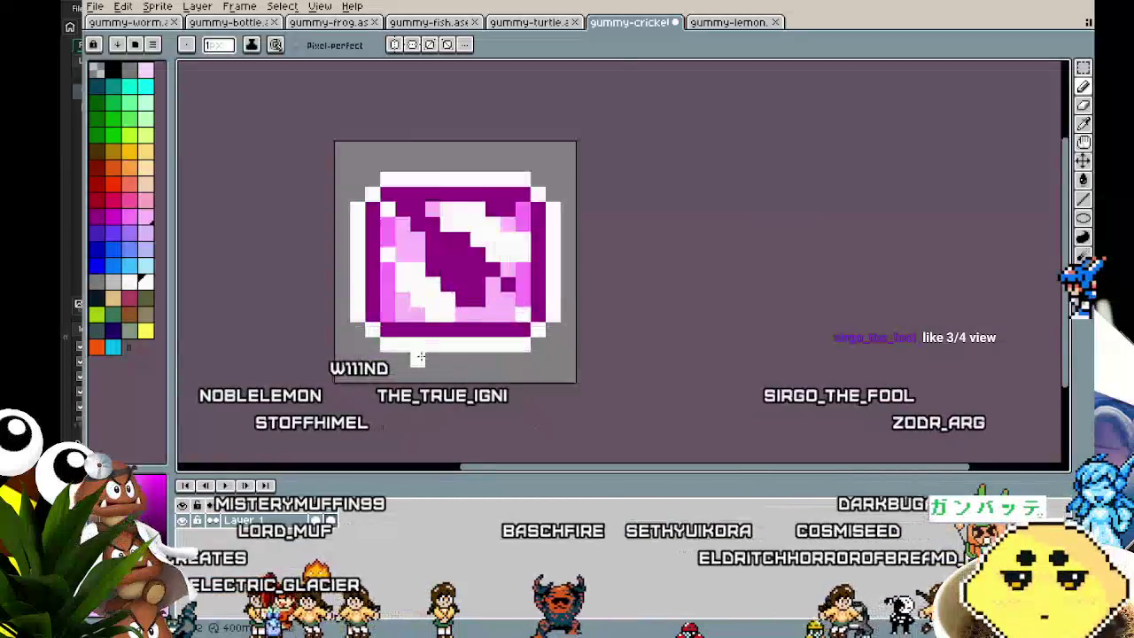
{"action": "key", "text": "v"}
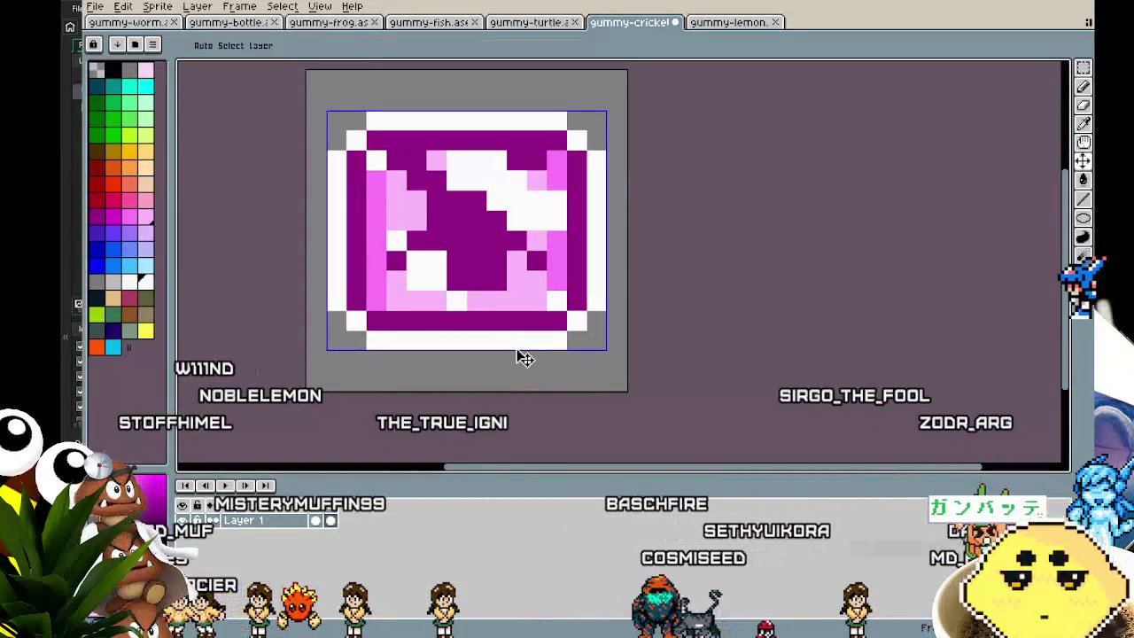
{"action": "key", "text": "i"}
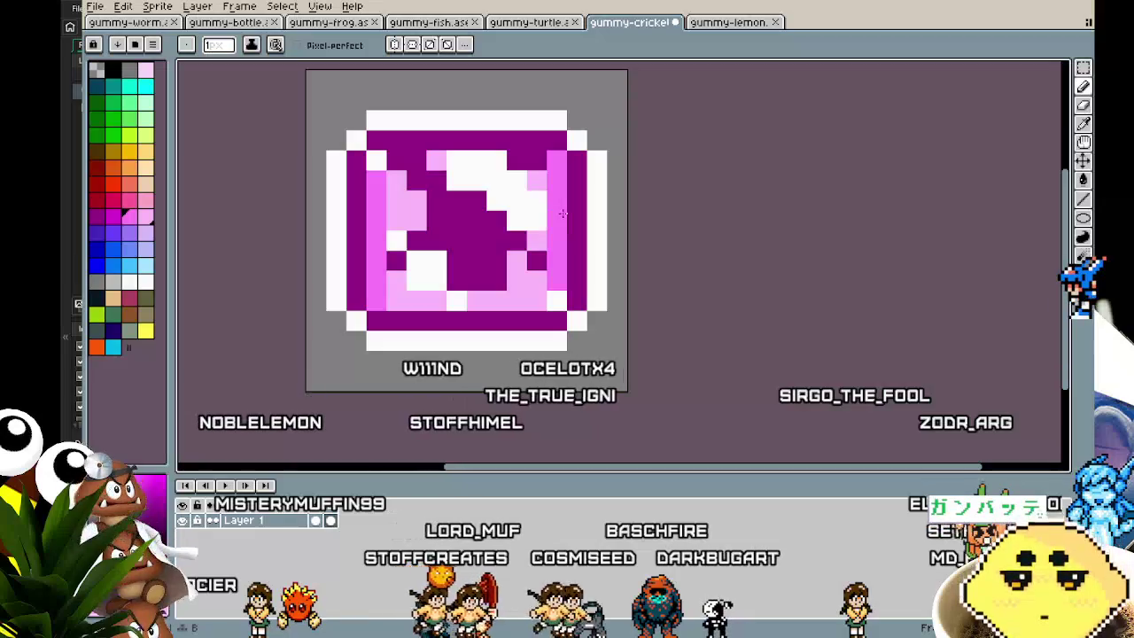
{"action": "left_click", "coordinate": [531, 184]}
{"action": "left_click", "coordinate": [448, 155]}
{"action": "key", "text": "b"}
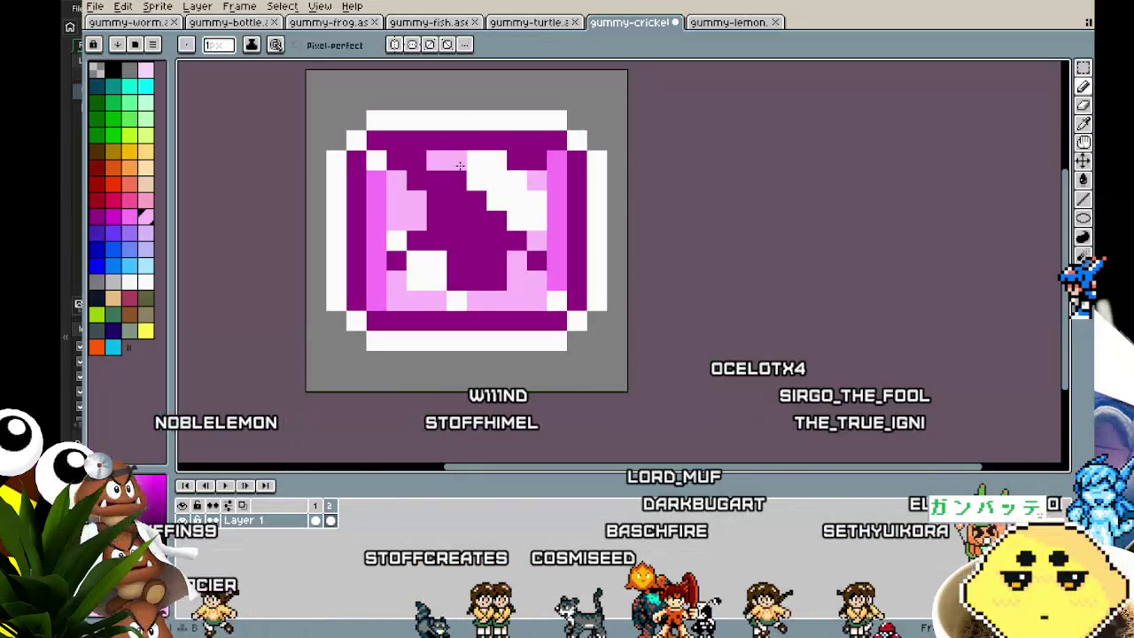
{"action": "scroll", "coordinate": [458, 321], "scroll_direction": "down", "scroll_amount": 3}
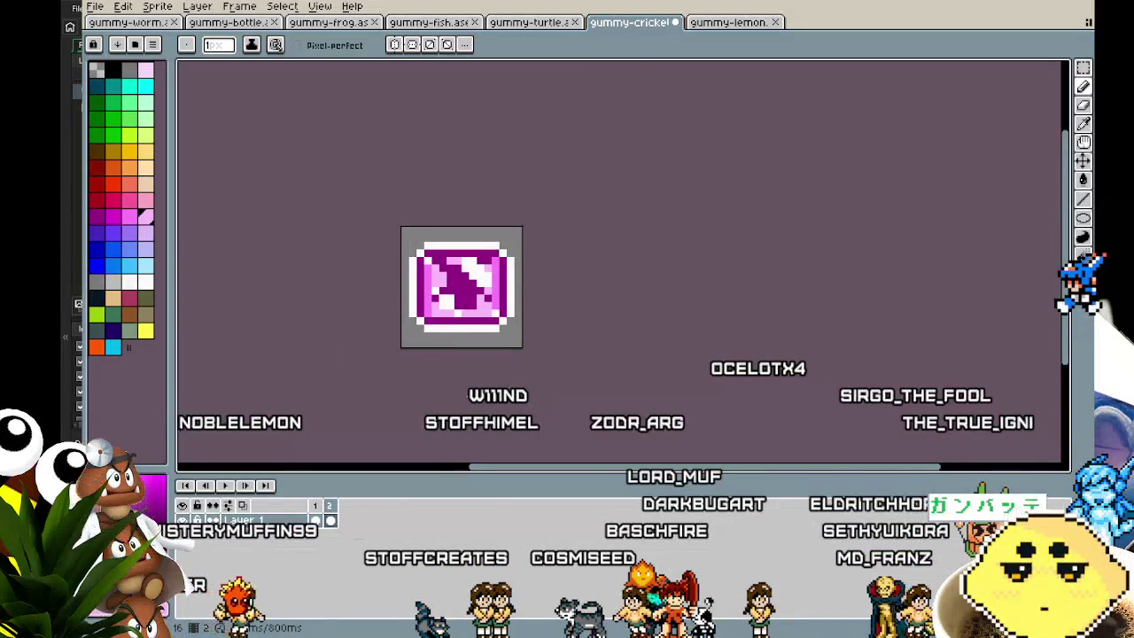
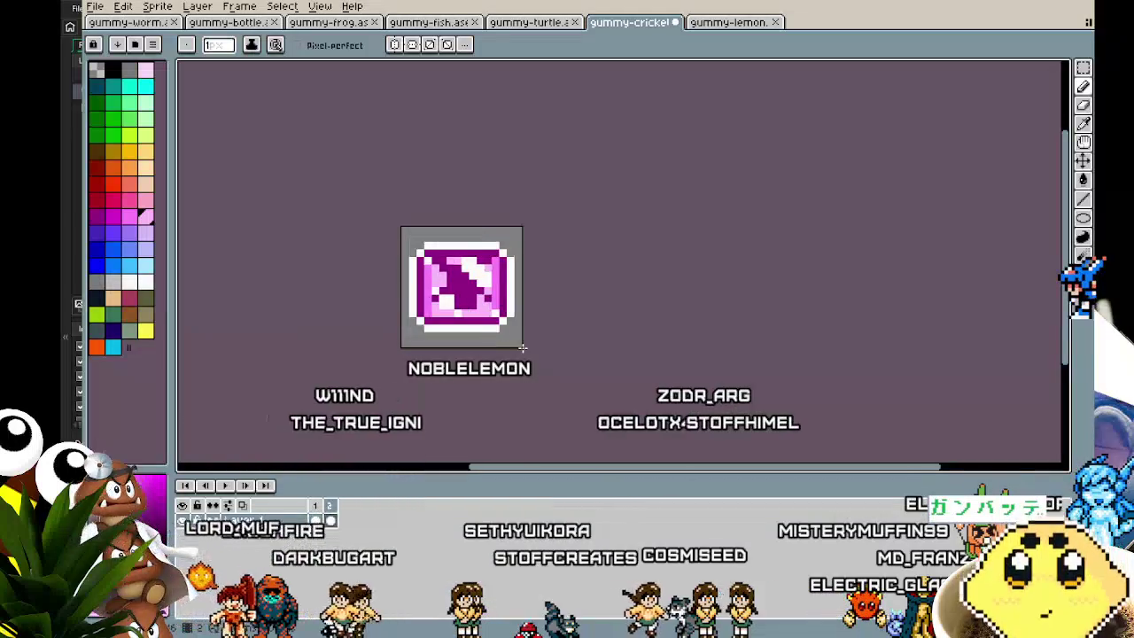
Play and then stop the gummy-cricket animation preview.
{"action": "scroll", "coordinate": [499, 351], "scroll_direction": "down", "scroll_amount": 1}
{"action": "key", "text": "Return"}
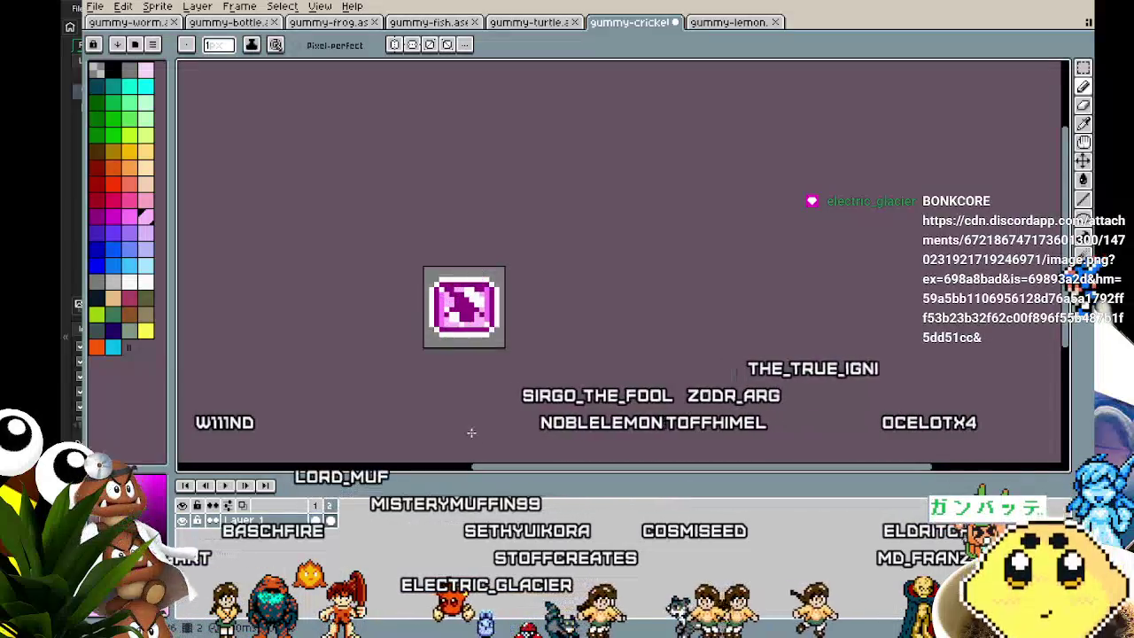
{"action": "key", "text": "Return"}
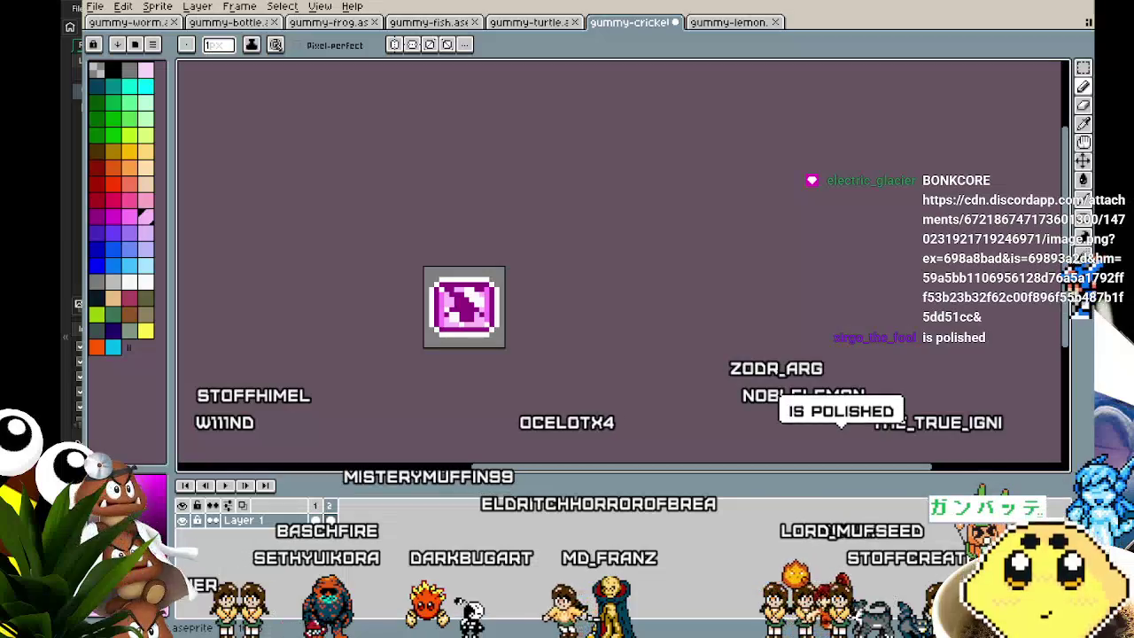
Create a new sprite with the duck-face image pasted in, then bring up gummy-lemon.
{"action": "left_click", "coordinate": [93, 7]}
{"action": "left_click", "coordinate": [108, 27]}
{"action": "left_click", "coordinate": [554, 432]}
{"action": "key", "text": "ctrl+v"}
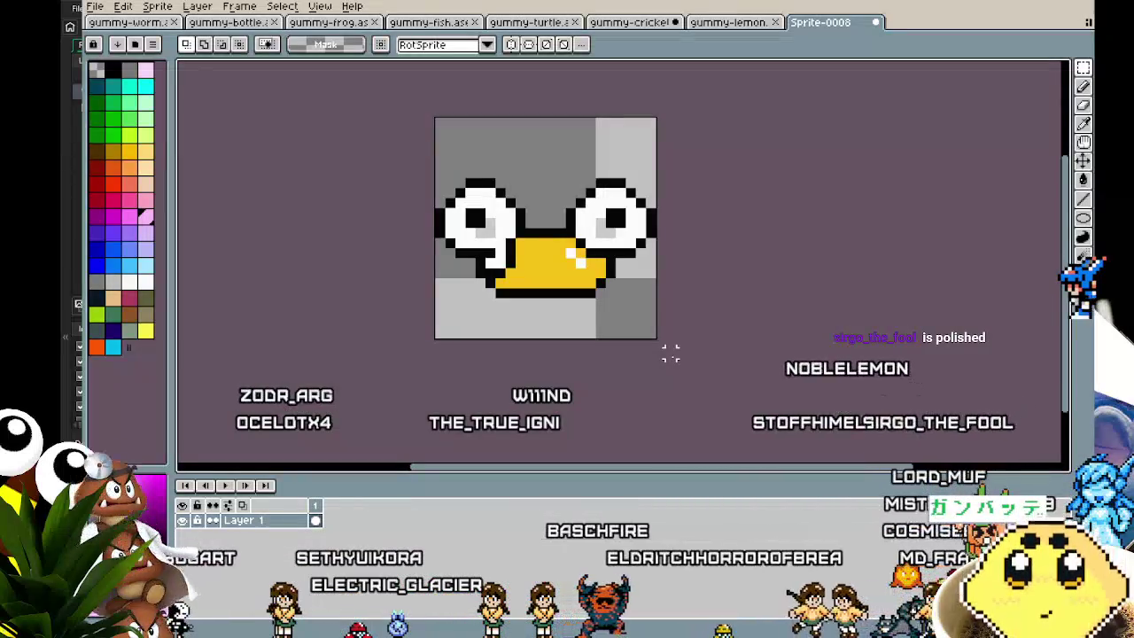
{"action": "left_click", "coordinate": [616, 23]}
{"action": "left_click", "coordinate": [728, 22]}
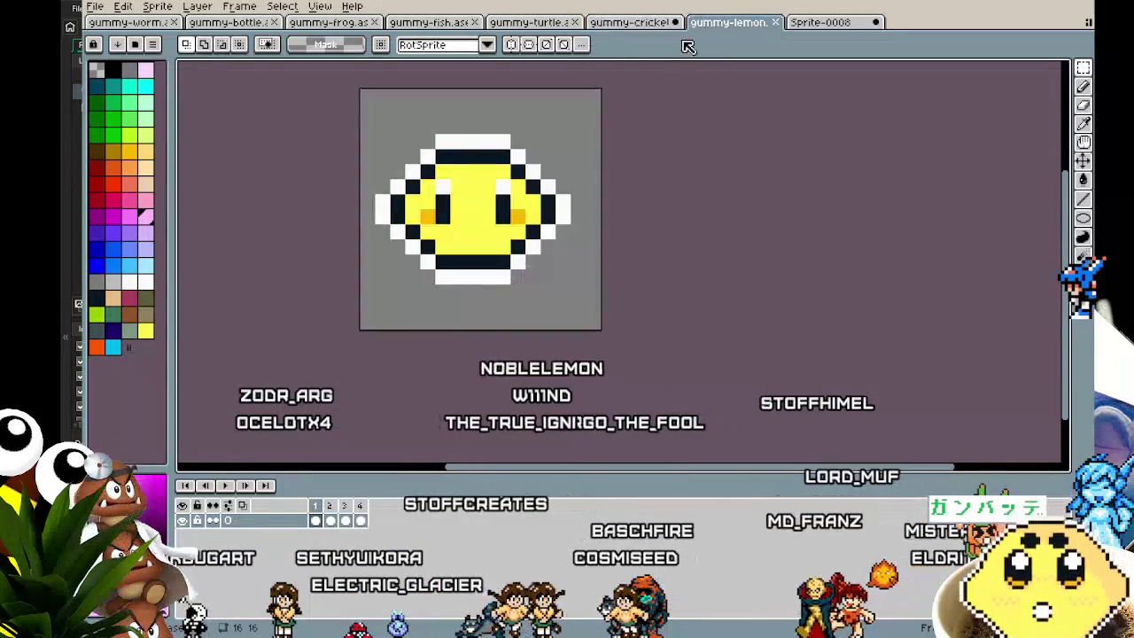
Repaint both eyes white on the lemon's flattened frame 2.
{"action": "left_click", "coordinate": [330, 520]}
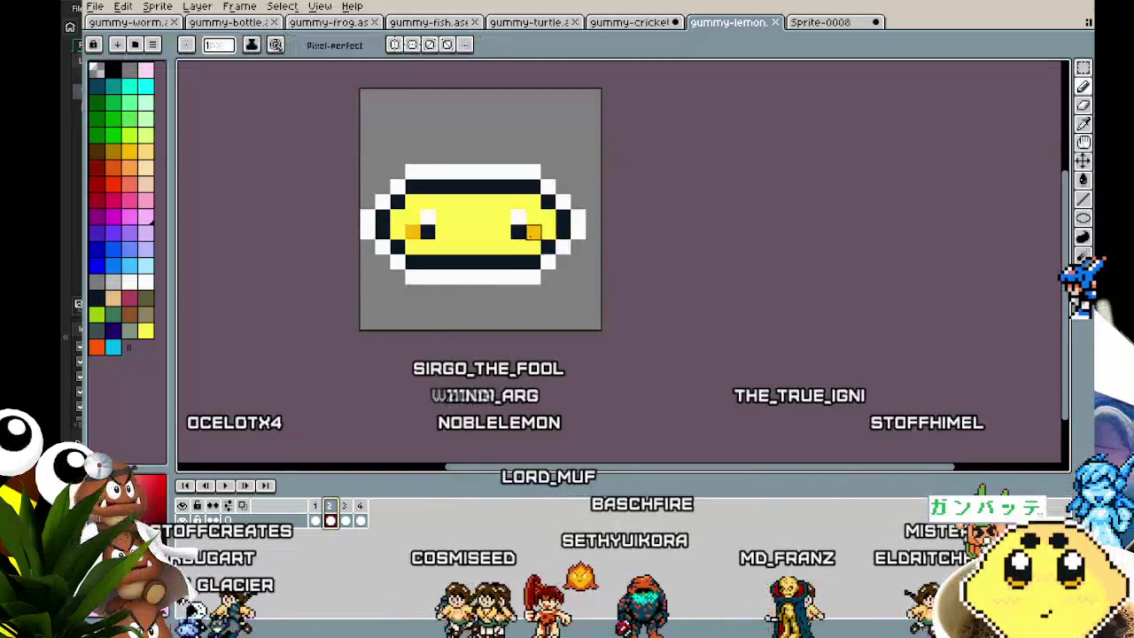
{"action": "key", "text": "i"}
{"action": "left_click", "coordinate": [554, 259]}
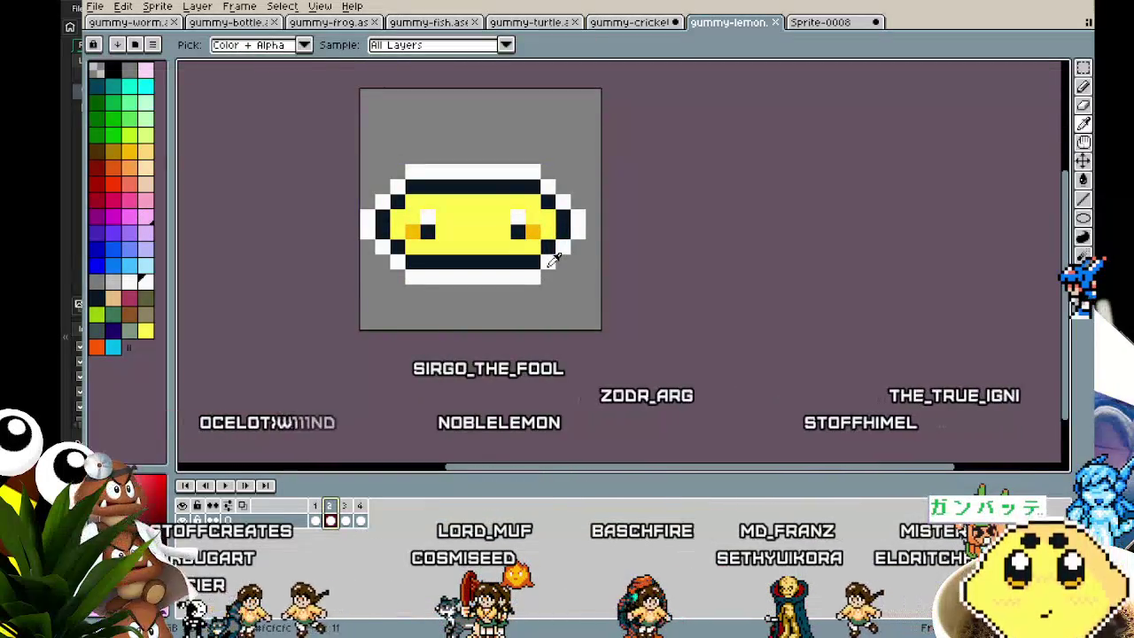
{"action": "key", "text": "b"}
{"action": "left_click_drag", "start_coordinate": [518, 231], "coordinate": [526, 231]}
{"action": "left_click_drag", "start_coordinate": [413, 232], "coordinate": [427, 217]}
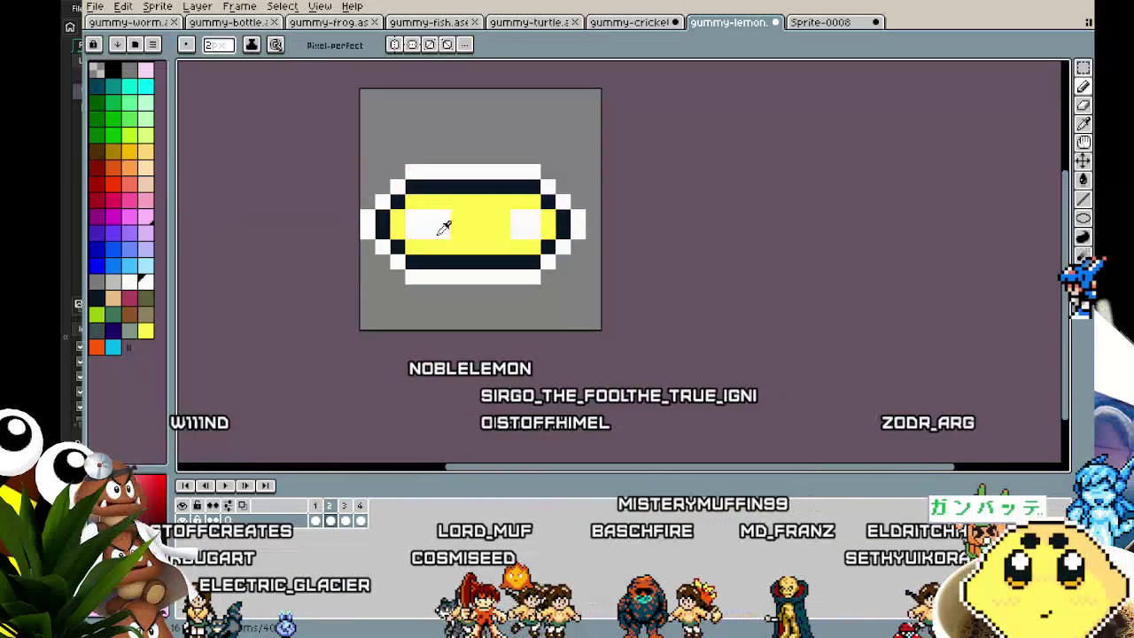
{"action": "key", "text": "i"}
{"action": "key", "text": "b"}
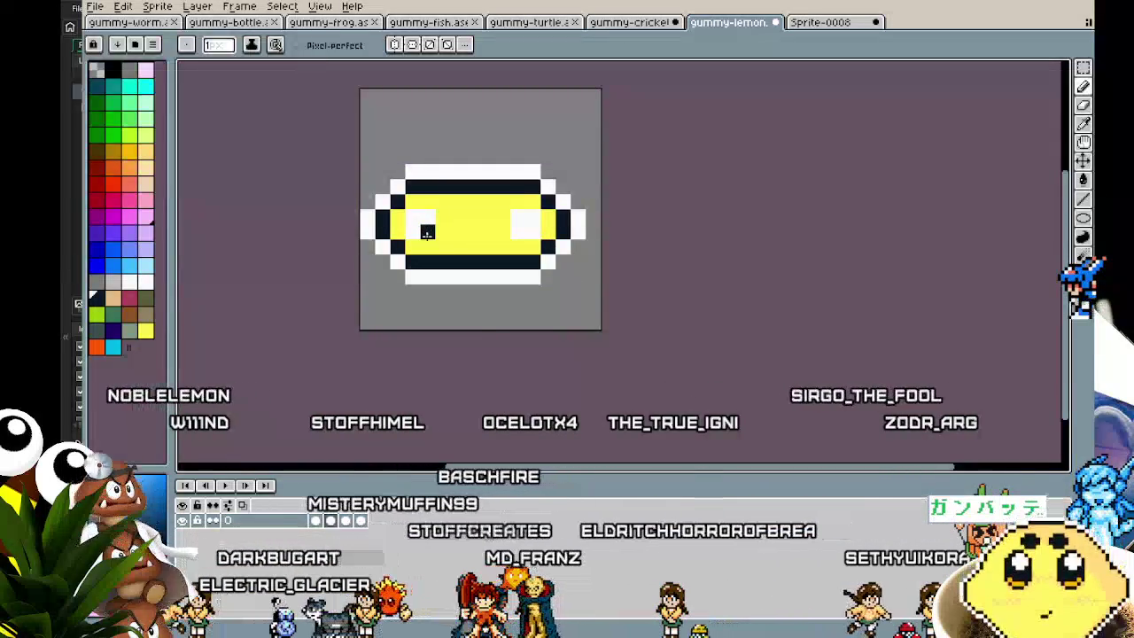
Preview the lemon animation and save the gummy-lemon file.
{"action": "scroll", "coordinate": [427, 232], "scroll_direction": "down", "scroll_amount": 3}
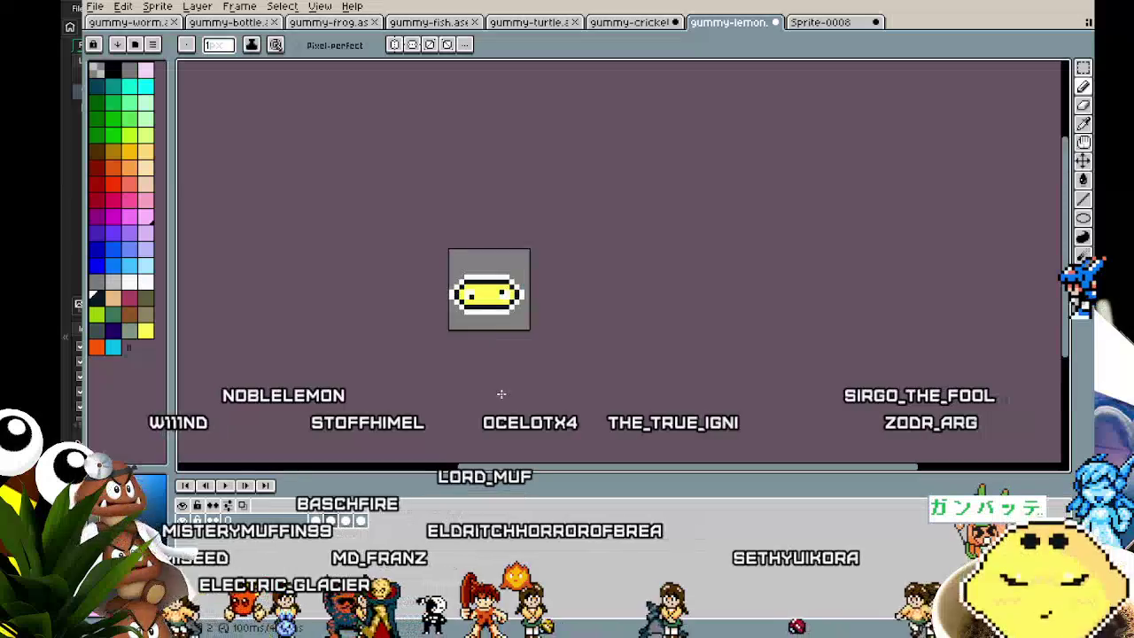
{"action": "scroll", "coordinate": [508, 400], "scroll_direction": "up", "scroll_amount": 1}
{"action": "key", "text": "Return"}
{"action": "scroll", "coordinate": [508, 399], "scroll_direction": "up", "scroll_amount": 1}
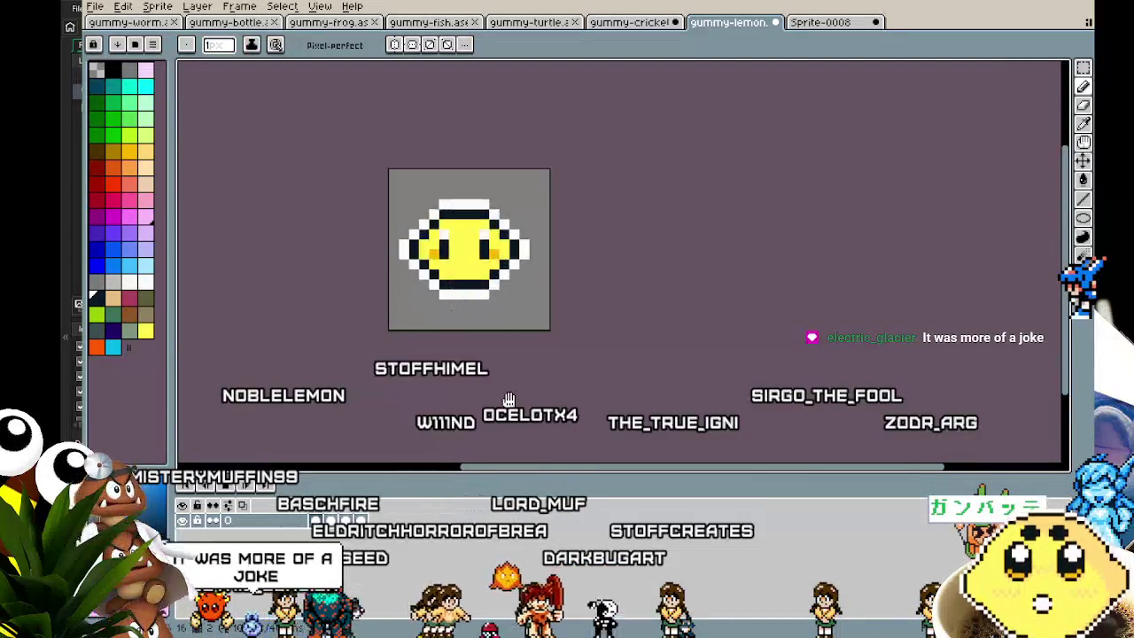
{"action": "key", "text": "v"}
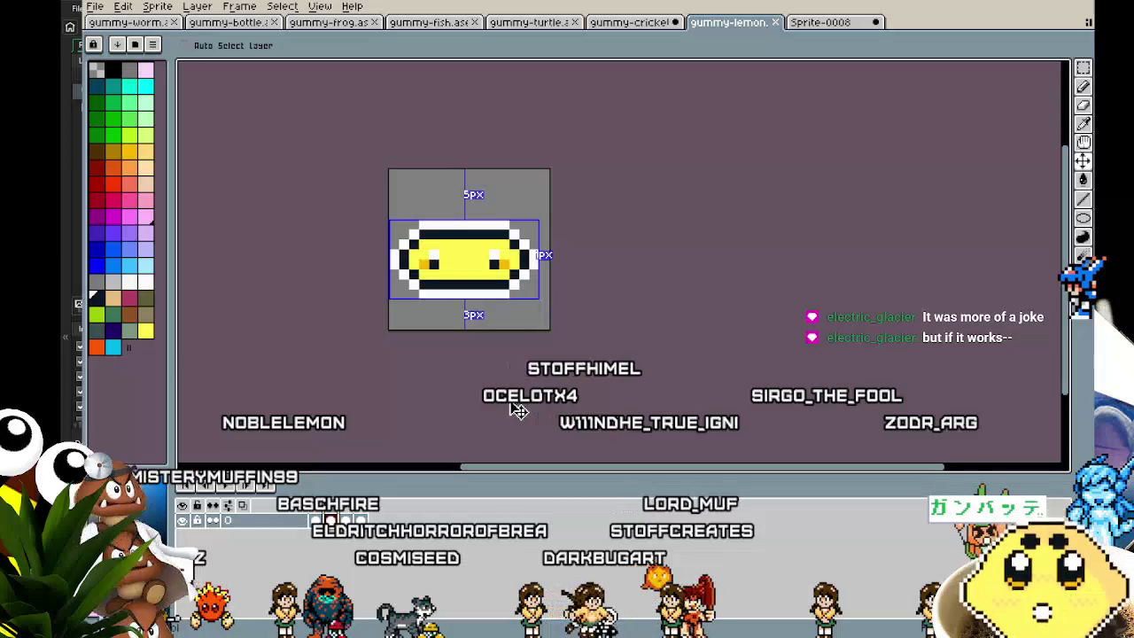
{"action": "key", "text": "b"}
{"action": "mouse_move", "coordinate": [509, 401]}
{"action": "left_mouse_down"}
{"action": "mouse_move", "coordinate": [493, 408]}
{"action": "mouse_move", "coordinate": [499, 431]}
{"action": "mouse_move", "coordinate": [471, 432]}
{"action": "left_mouse_up"}
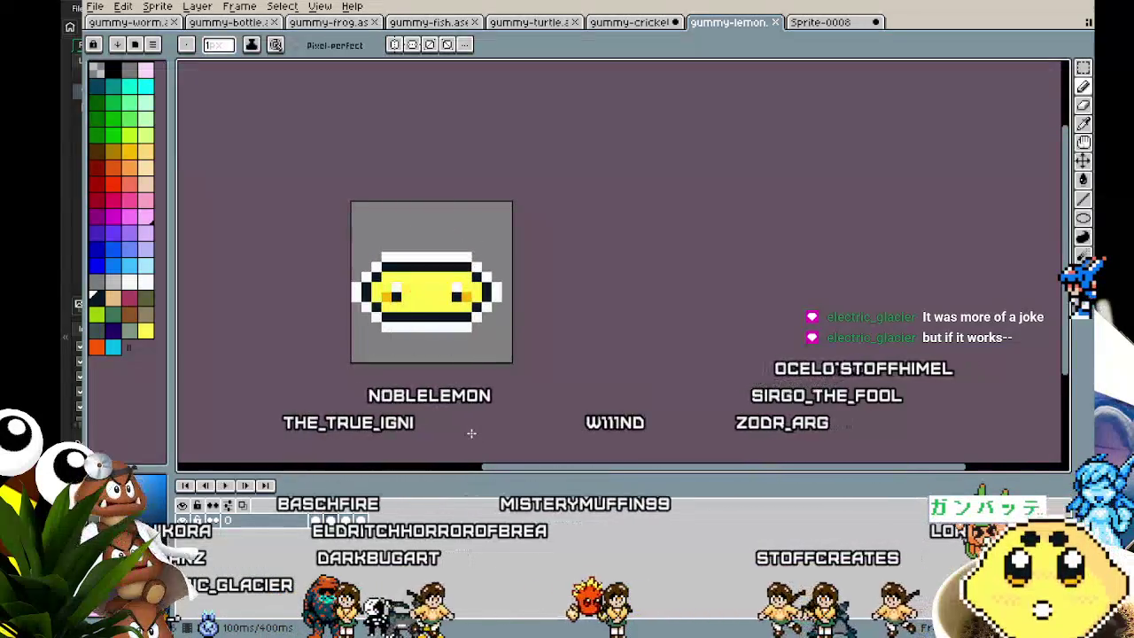
{"action": "key", "text": "ctrl+s"}
Replay the lemon animation, then return to the Sprite-0008 duck-face sprite.
{"action": "key", "text": "v"}
{"action": "key", "text": "b"}
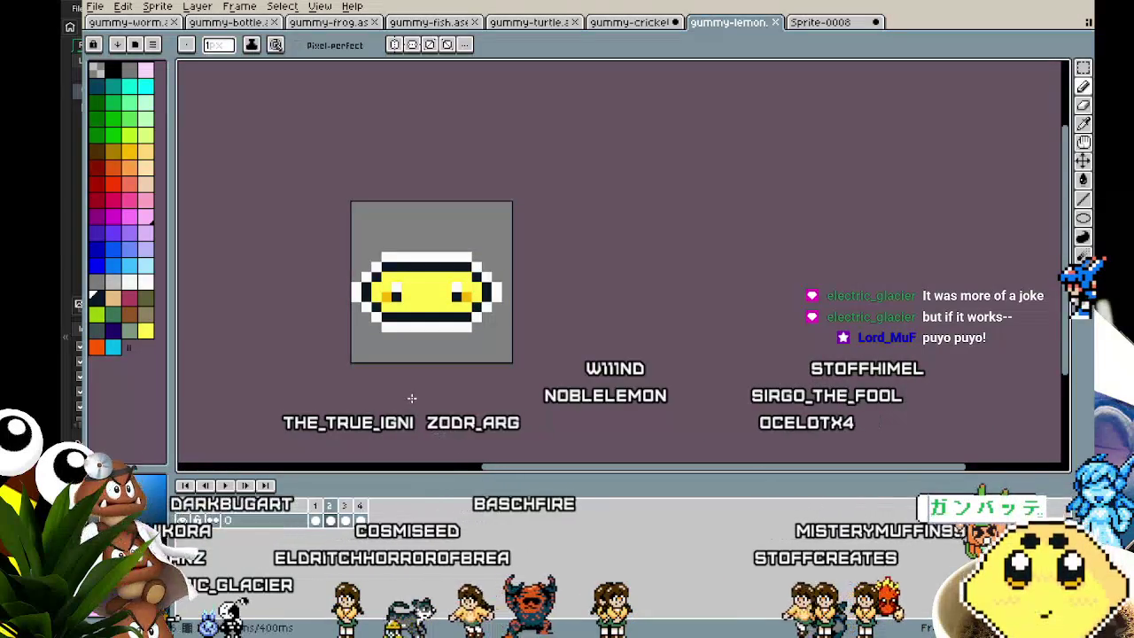
{"action": "key", "text": "Return"}
{"action": "scroll", "coordinate": [441, 348], "scroll_direction": "up", "scroll_amount": 2}
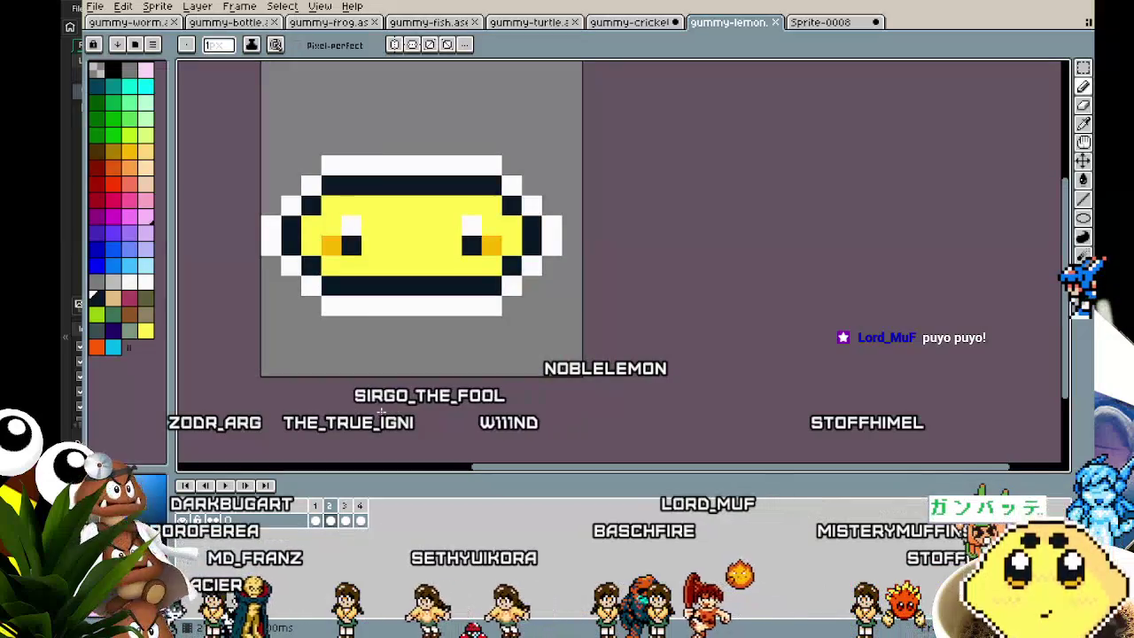
{"action": "scroll", "coordinate": [381, 411], "scroll_direction": "down", "scroll_amount": 3}
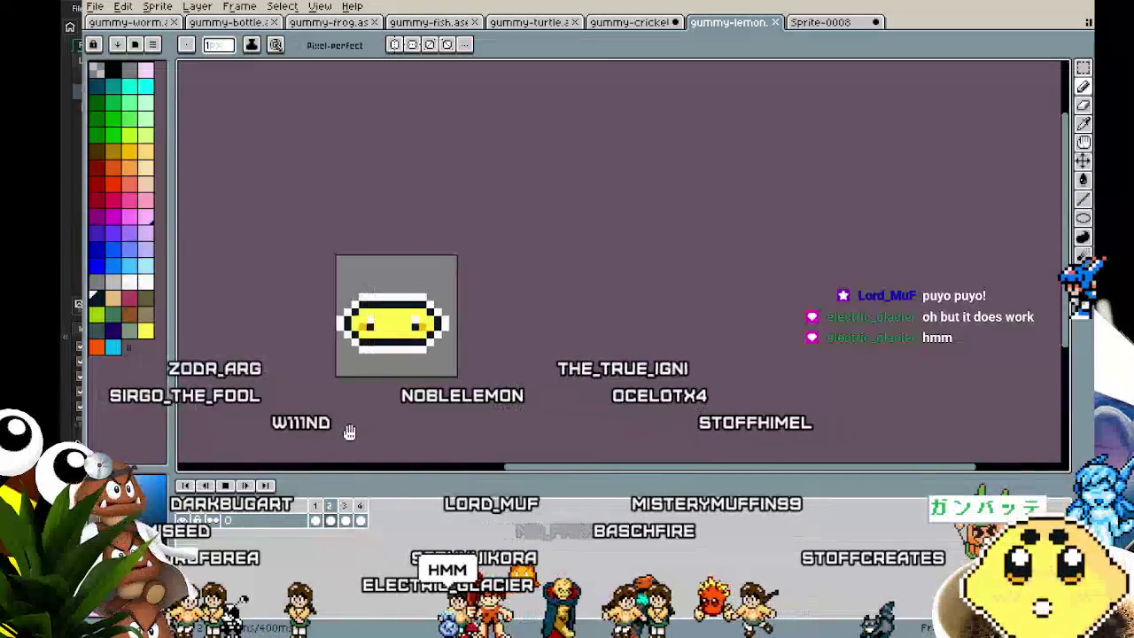
{"action": "left_click_drag", "start_coordinate": [349, 430], "coordinate": [385, 445]}
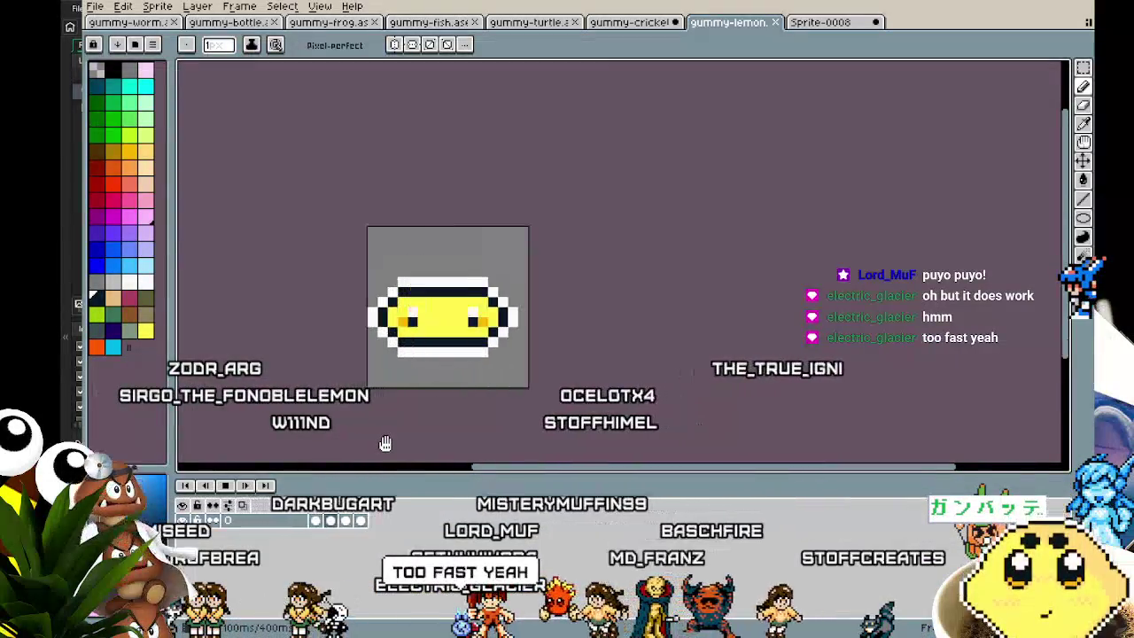
{"action": "left_click", "coordinate": [833, 25]}
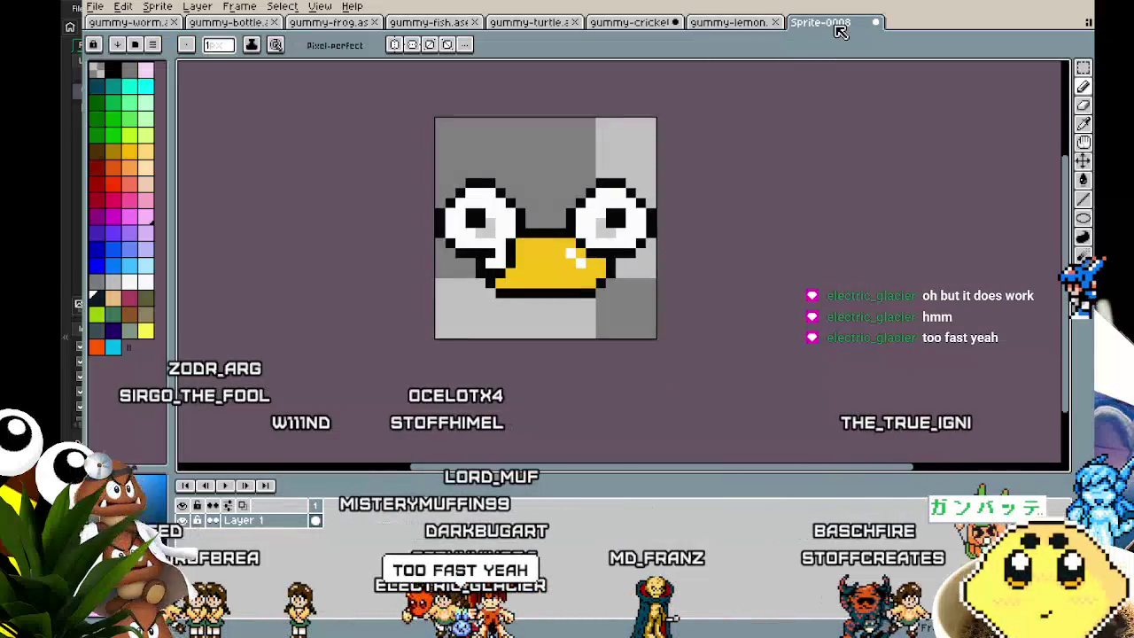
Select all of the gummy-cricket frame and squeeze it one pixel narrower.
{"action": "left_click", "coordinate": [744, 24]}
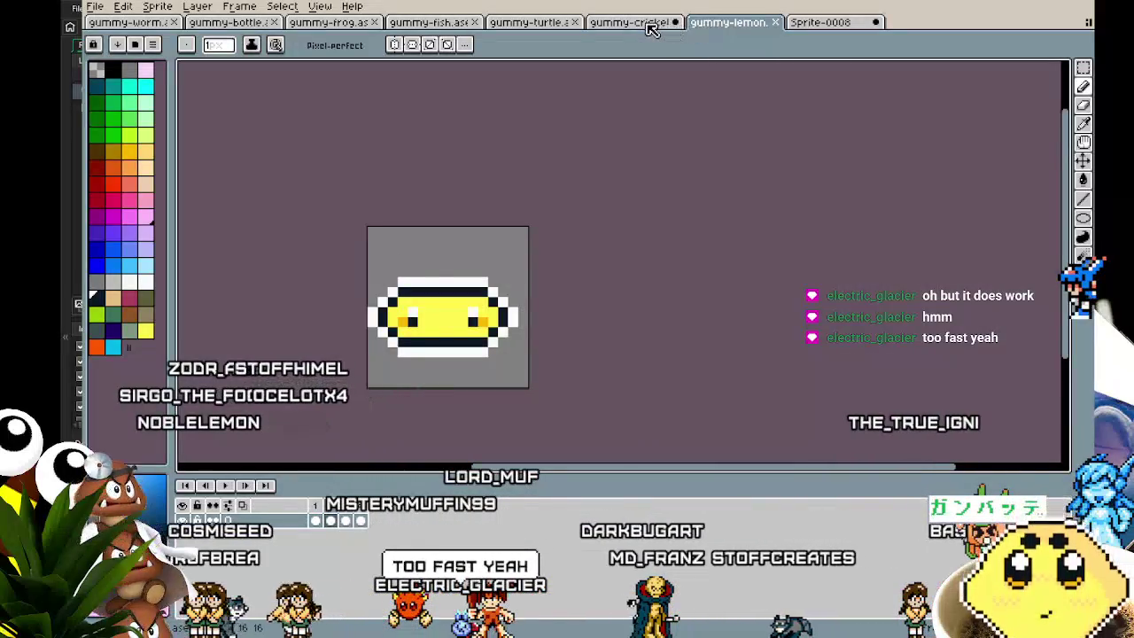
{"action": "left_click", "coordinate": [648, 25]}
{"action": "scroll", "coordinate": [594, 353], "scroll_direction": "up", "scroll_amount": 1}
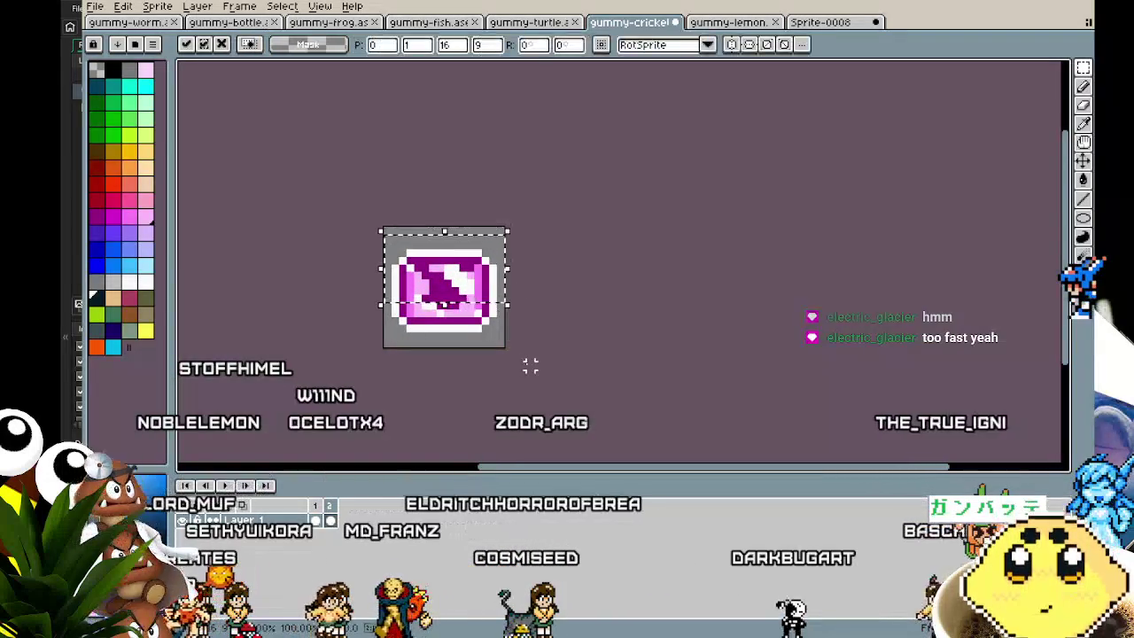
{"action": "key", "text": "ctrl+a"}
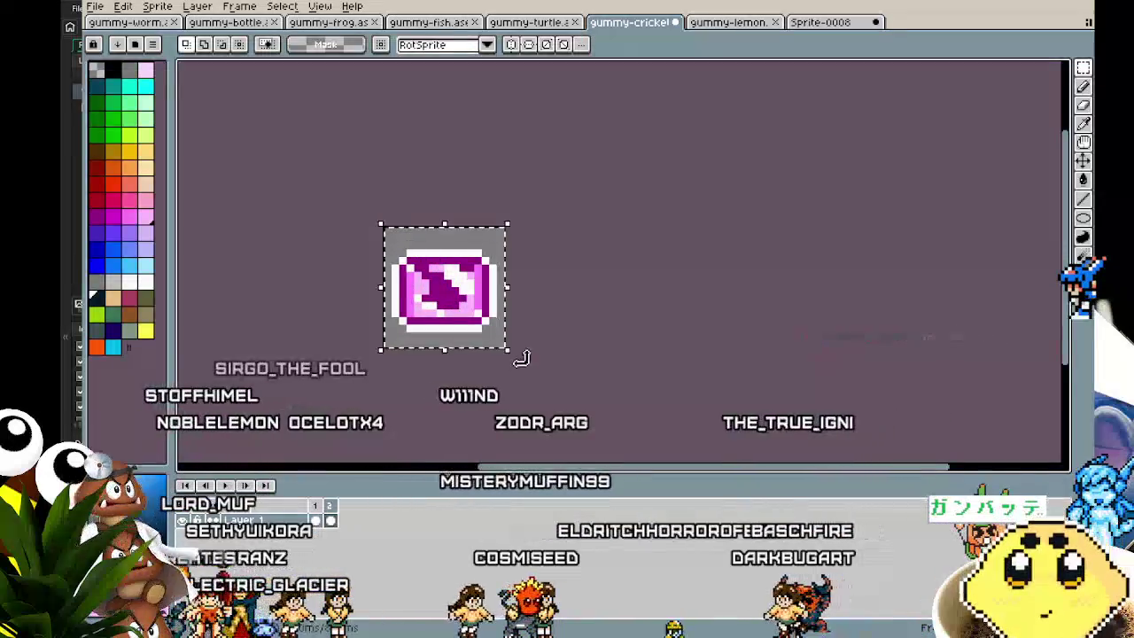
{"action": "left_click_drag", "start_coordinate": [529, 294], "coordinate": [521, 292]}
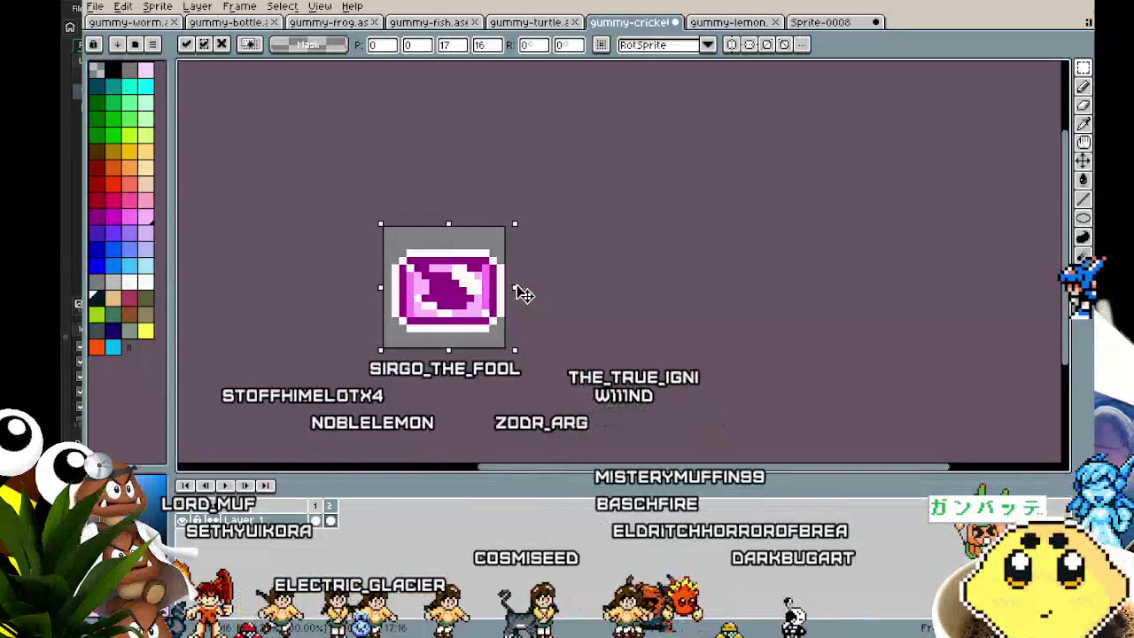
{"action": "key", "text": "Return"}
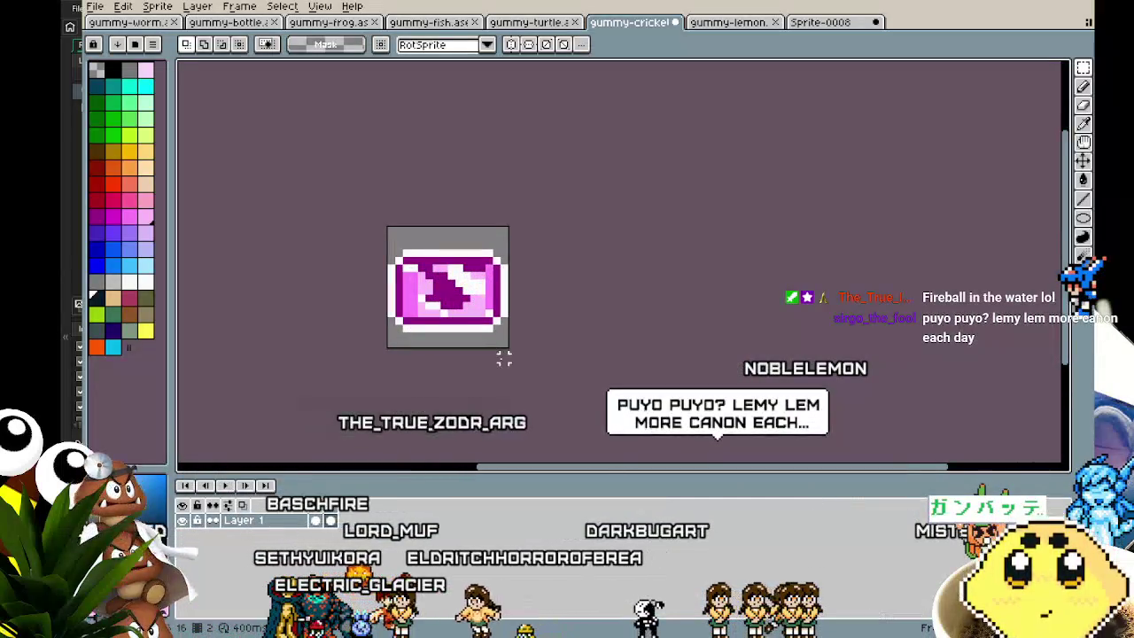
Zoom in on the candy sprite and paint one purple pixel.
{"action": "scroll", "coordinate": [421, 330], "scroll_direction": "up", "scroll_amount": 1}
{"action": "scroll", "coordinate": [445, 304], "scroll_direction": "up", "scroll_amount": 1}
{"action": "key", "text": "b"}
{"action": "left_click", "coordinate": [475, 276]}
{"action": "scroll", "coordinate": [477, 280], "scroll_direction": "down", "scroll_amount": 4}
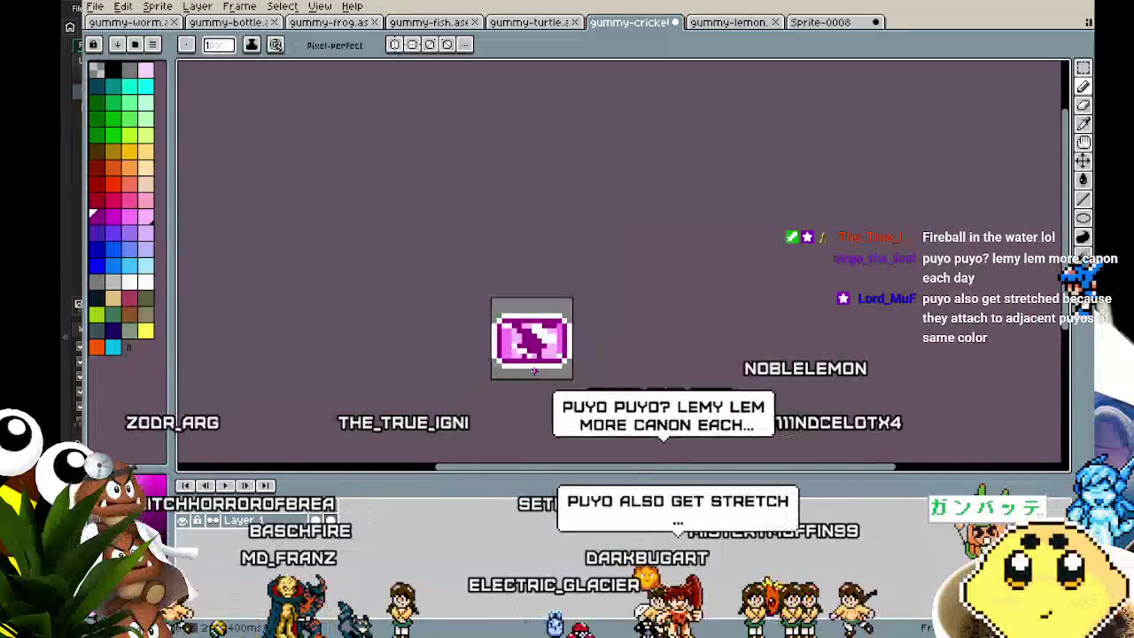
{"action": "scroll", "coordinate": [620, 319], "scroll_direction": "up", "scroll_amount": 3}
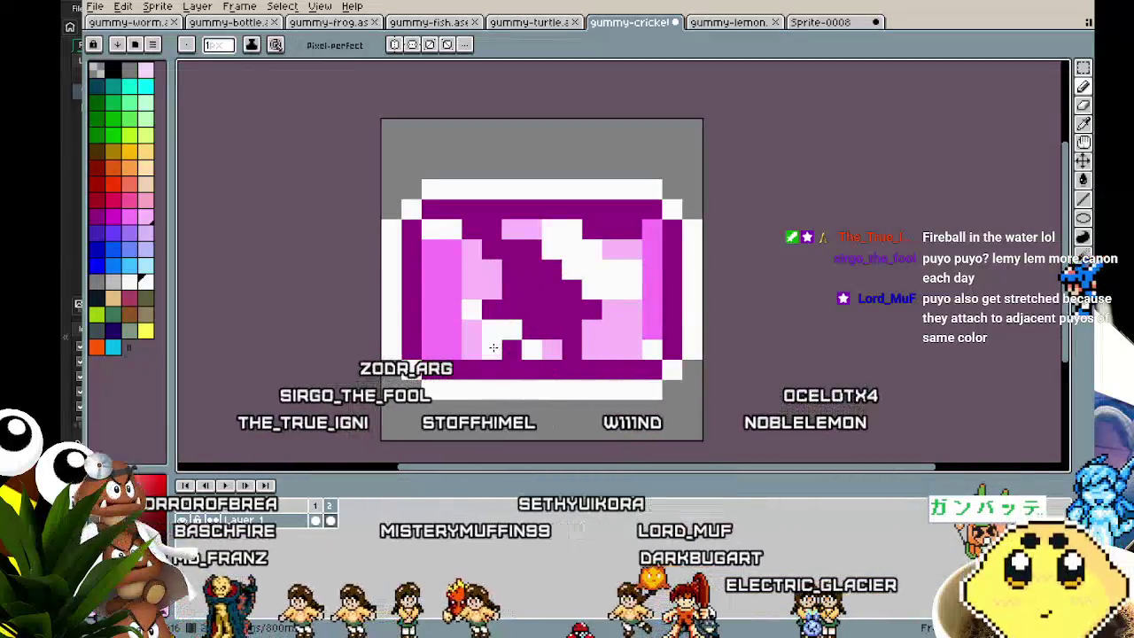
{"action": "scroll", "coordinate": [550, 345], "scroll_direction": "down", "scroll_amount": 3}
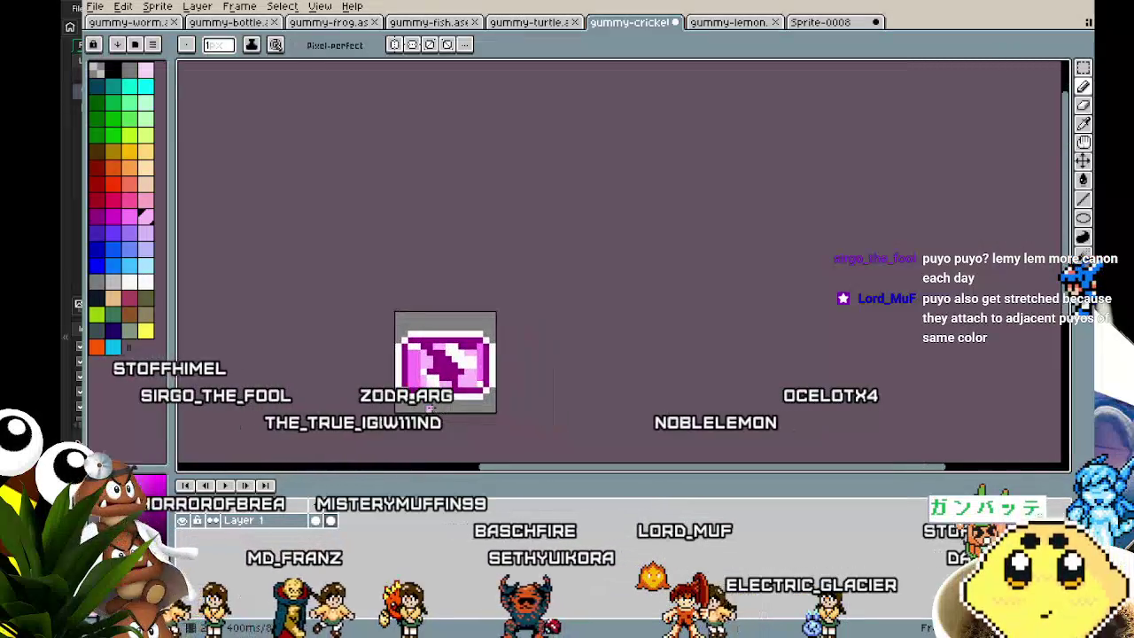
{"action": "scroll", "coordinate": [452, 364], "scroll_direction": "up", "scroll_amount": 2}
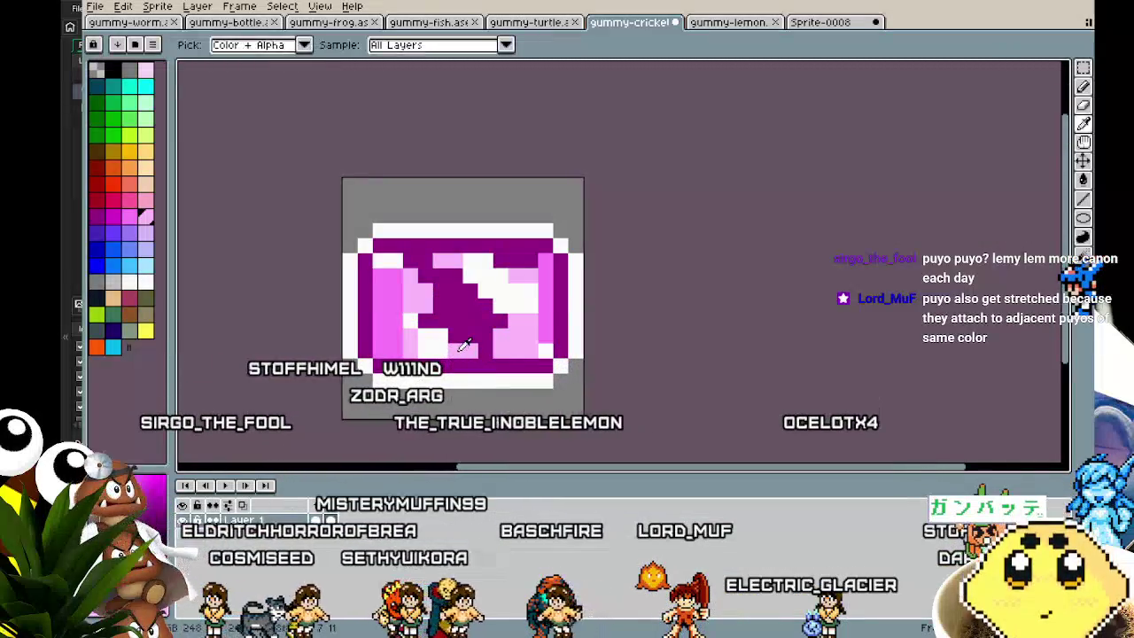
{"action": "scroll", "coordinate": [424, 418], "scroll_direction": "down", "scroll_amount": 1}
{"action": "scroll", "coordinate": [425, 418], "scroll_direction": "up", "scroll_amount": 1}
Recolour individual pixels: one light pink, the one below white, and one hot pink.
{"action": "key", "text": "i"}
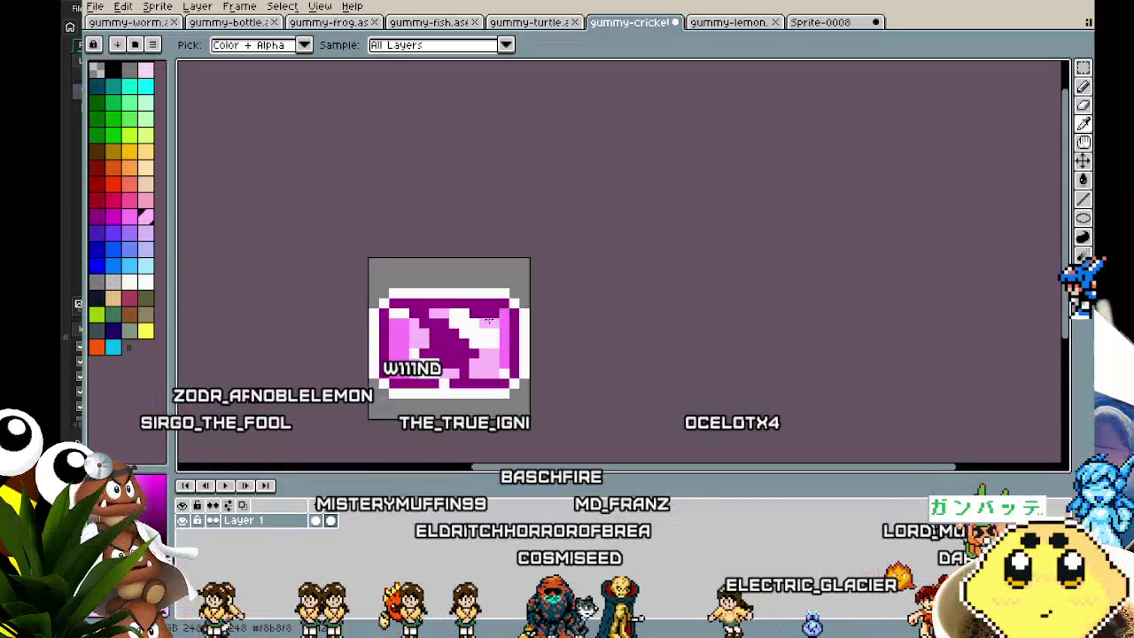
{"action": "scroll", "coordinate": [481, 368], "scroll_direction": "down", "scroll_amount": 1}
{"action": "scroll", "coordinate": [481, 368], "scroll_direction": "up", "scroll_amount": 3}
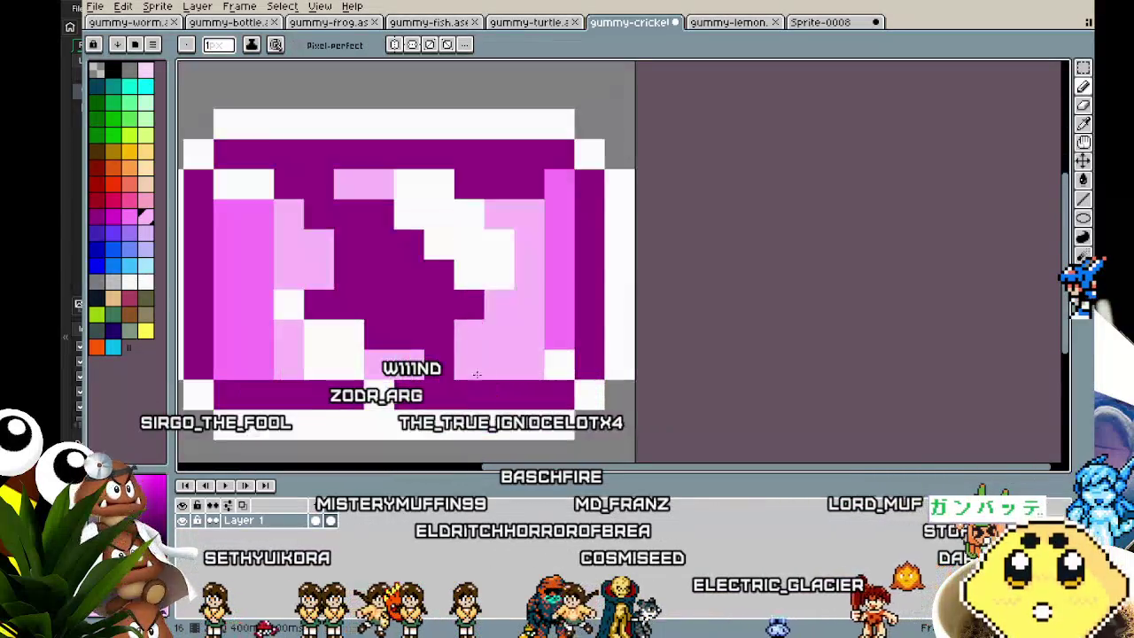
{"action": "left_click", "coordinate": [529, 273]}
{"action": "right_click", "coordinate": [529, 303]}
{"action": "scroll", "coordinate": [390, 378], "scroll_direction": "down", "scroll_amount": 4}
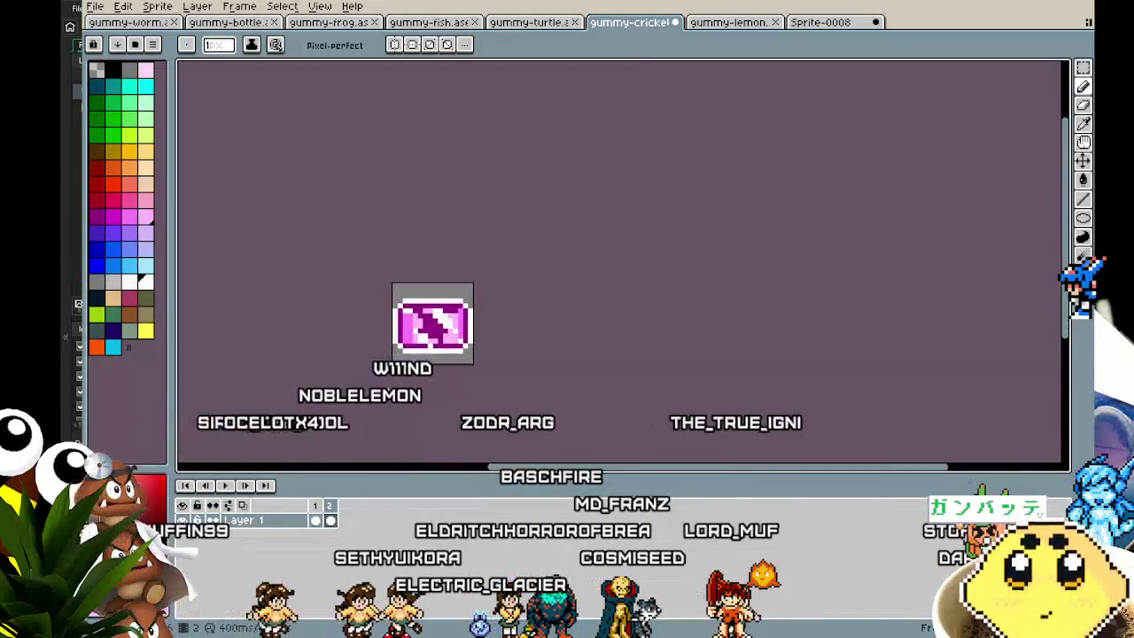
{"action": "scroll", "coordinate": [391, 378], "scroll_direction": "up", "scroll_amount": 2}
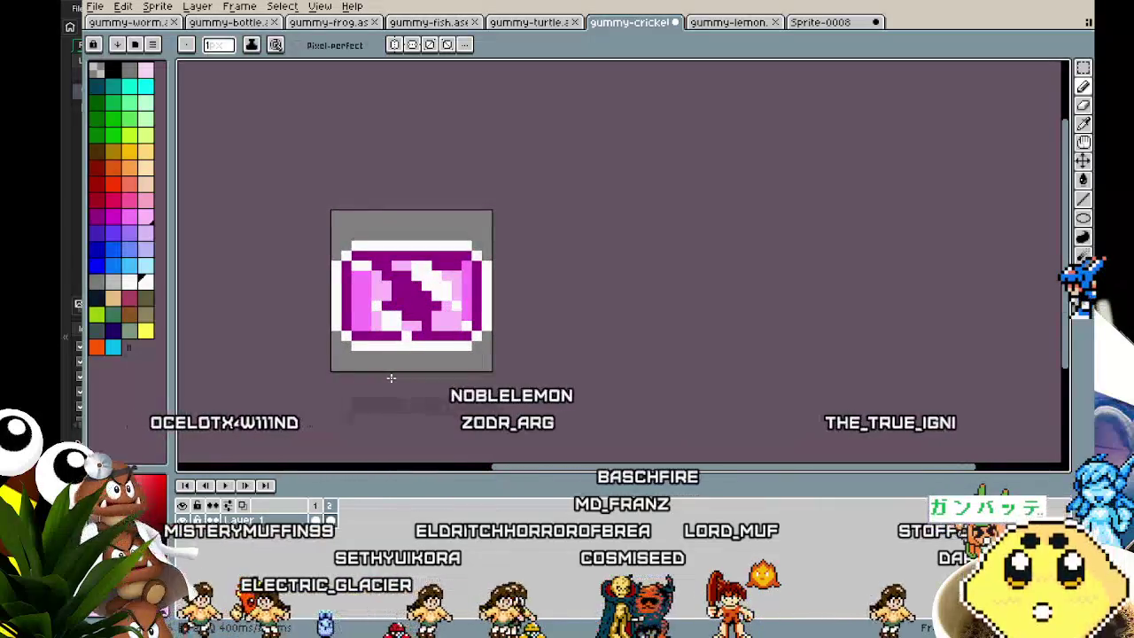
{"action": "scroll", "coordinate": [378, 372], "scroll_direction": "up", "scroll_amount": 1}
{"action": "left_click", "coordinate": [362, 284]}
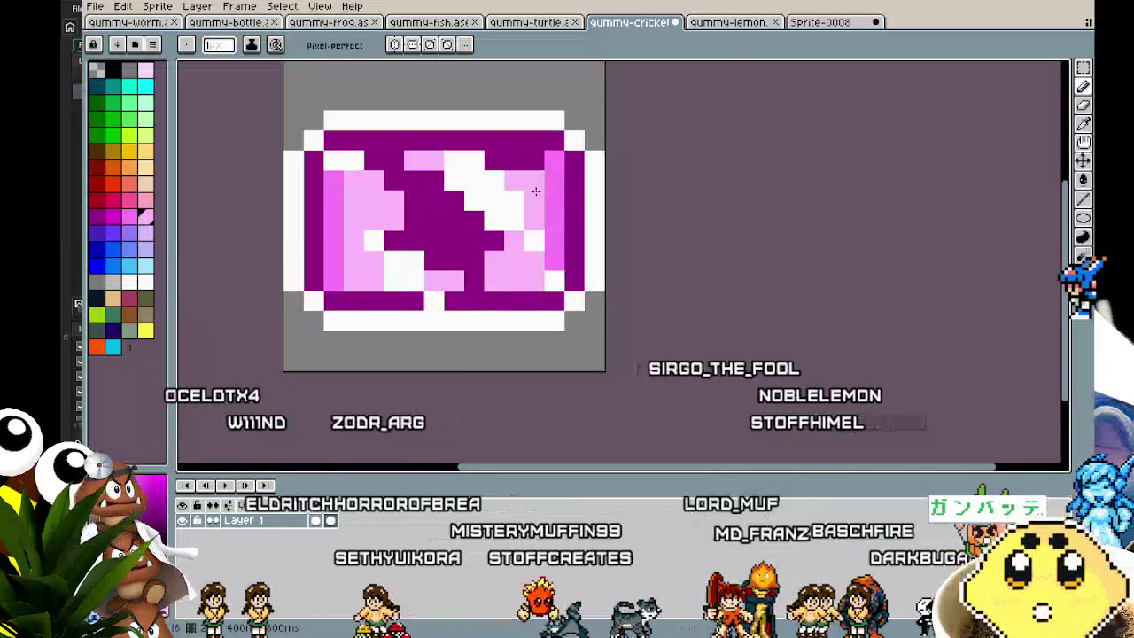
{"action": "scroll", "coordinate": [314, 359], "scroll_direction": "down", "scroll_amount": 1}
{"action": "scroll", "coordinate": [313, 361], "scroll_direction": "down", "scroll_amount": 1}
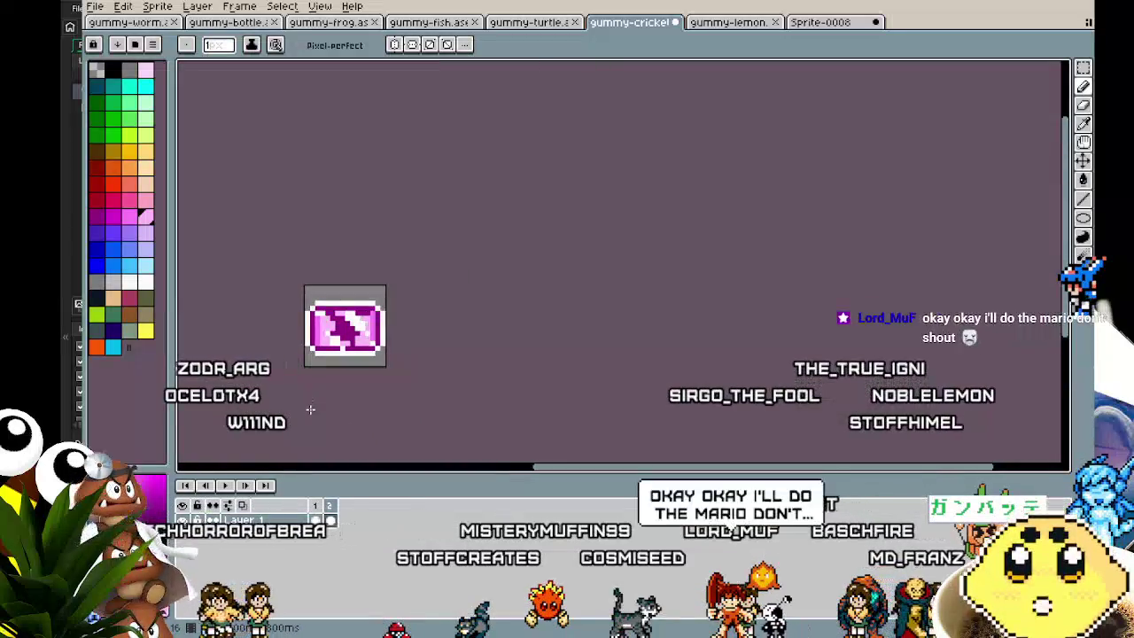
{"action": "scroll", "coordinate": [310, 410], "scroll_direction": "up", "scroll_amount": 1}
{"action": "scroll", "coordinate": [310, 408], "scroll_direction": "up", "scroll_amount": 1}
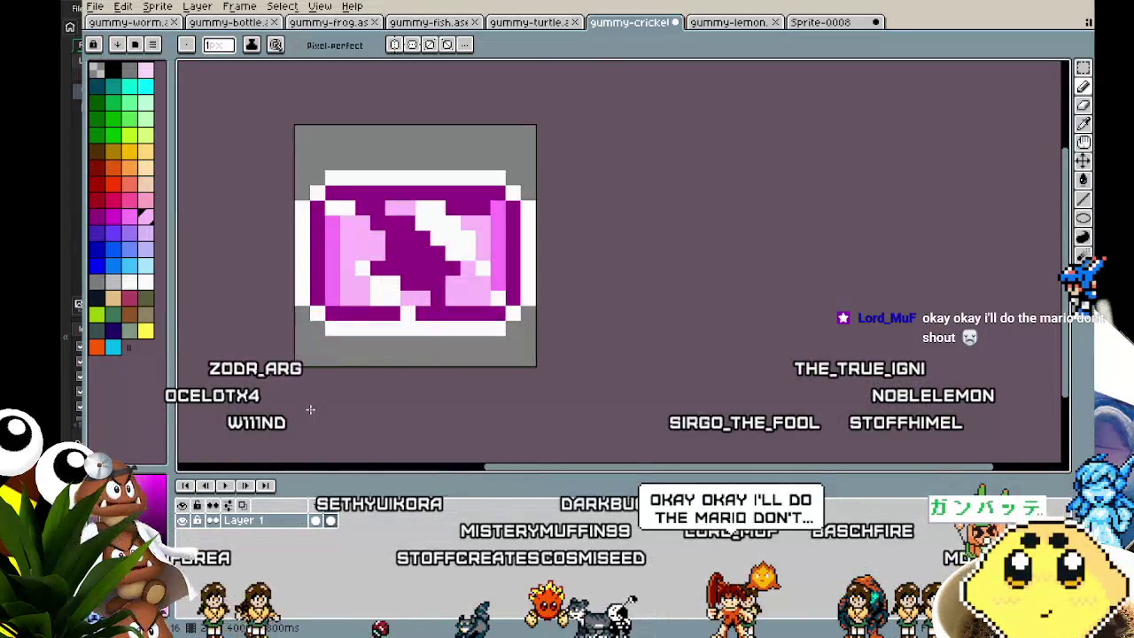
{"action": "scroll", "coordinate": [450, 364], "scroll_direction": "down", "scroll_amount": 2}
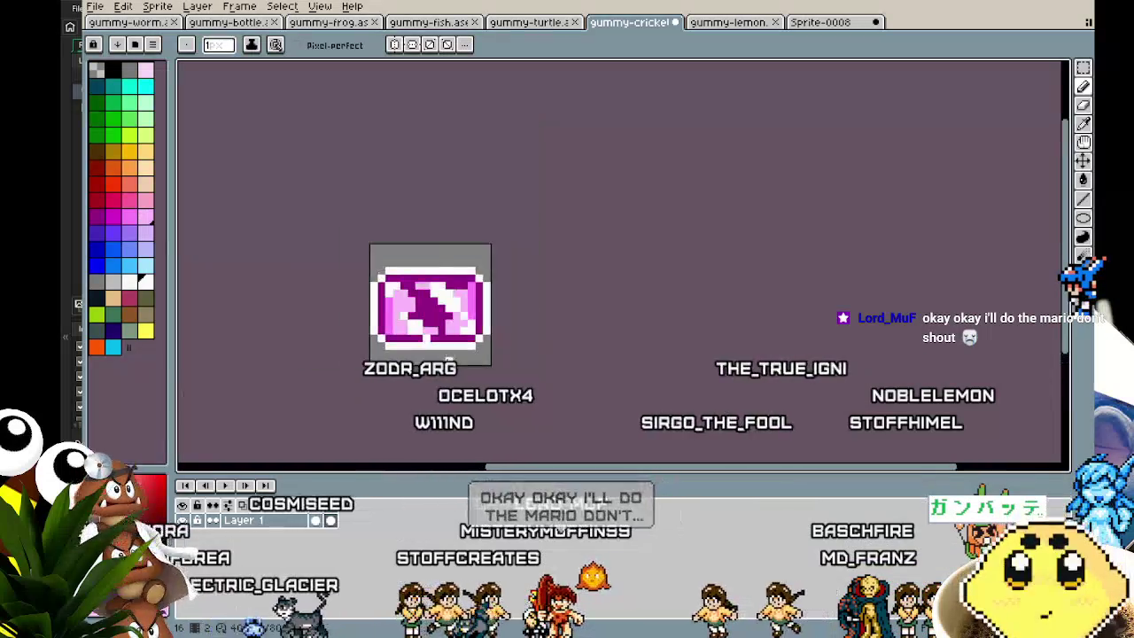
{"action": "scroll", "coordinate": [461, 346], "scroll_direction": "up", "scroll_amount": 1}
{"action": "scroll", "coordinate": [460, 346], "scroll_direction": "up", "scroll_amount": 1}
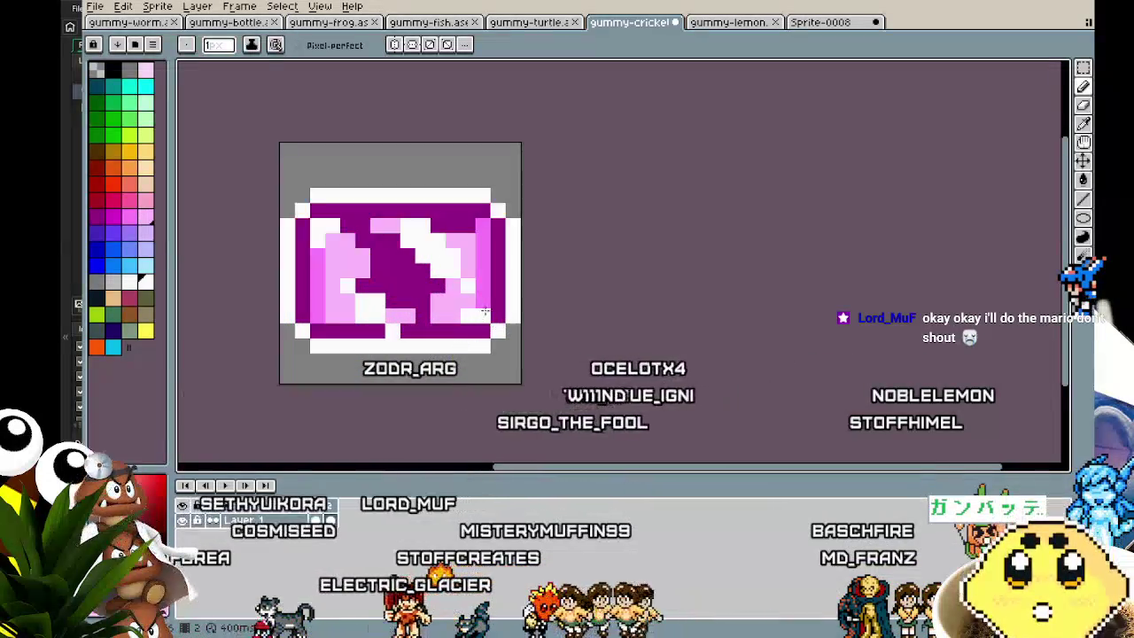
Lighten a left-column pixel and paint a light pink and a dark purple pixel white.
{"action": "scroll", "coordinate": [426, 376], "scroll_direction": "down", "scroll_amount": 2}
{"action": "left_click_drag", "start_coordinate": [426, 375], "coordinate": [457, 350]}
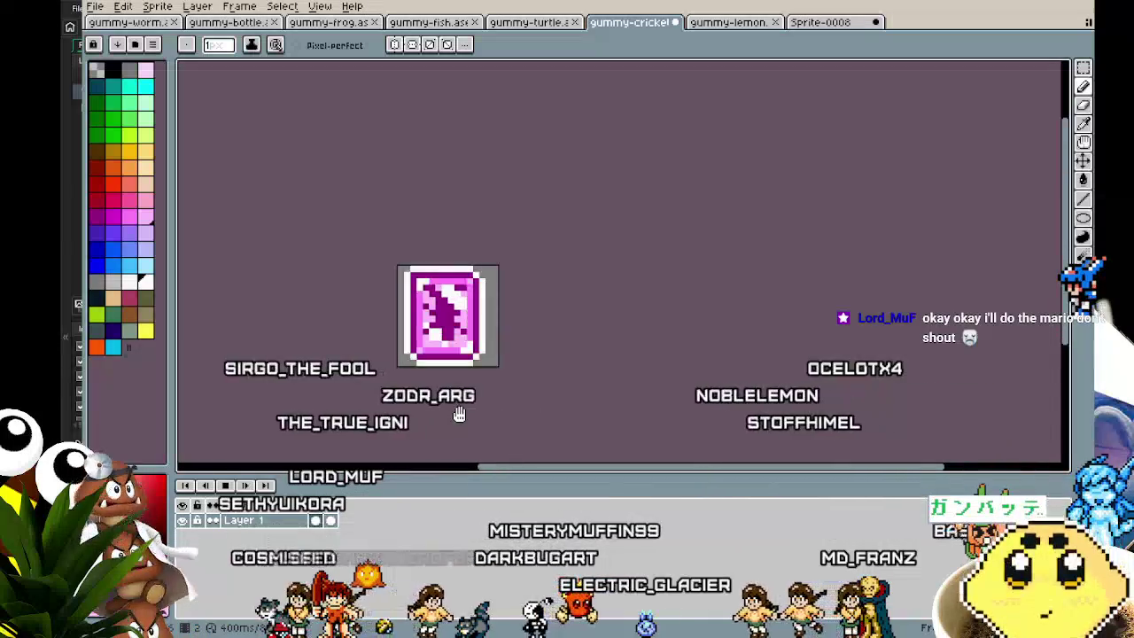
{"action": "scroll", "coordinate": [457, 351], "scroll_direction": "up", "scroll_amount": 1}
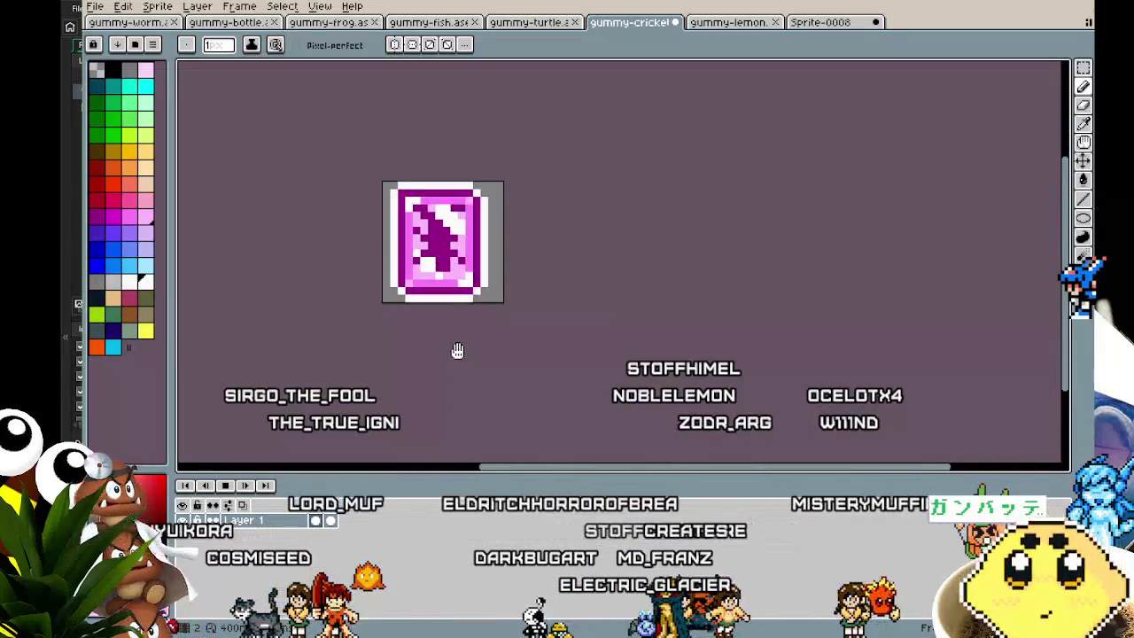
{"action": "left_click_drag", "start_coordinate": [458, 352], "coordinate": [437, 354]}
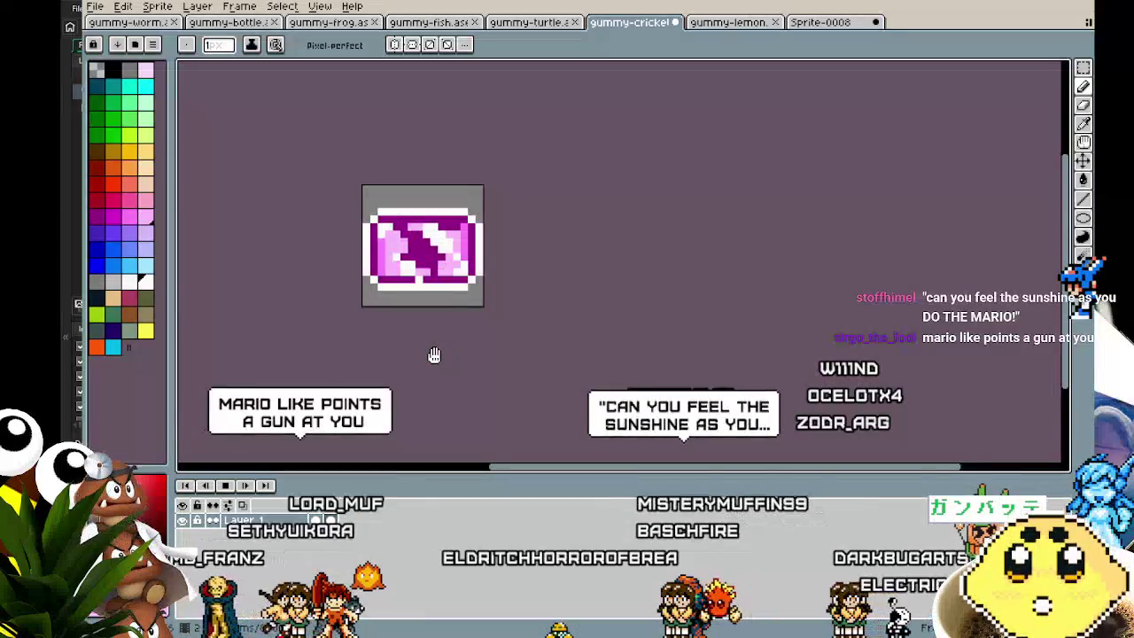
{"action": "scroll", "coordinate": [437, 354], "scroll_direction": "up", "scroll_amount": 3}
{"action": "left_click_drag", "start_coordinate": [437, 354], "coordinate": [463, 397]}
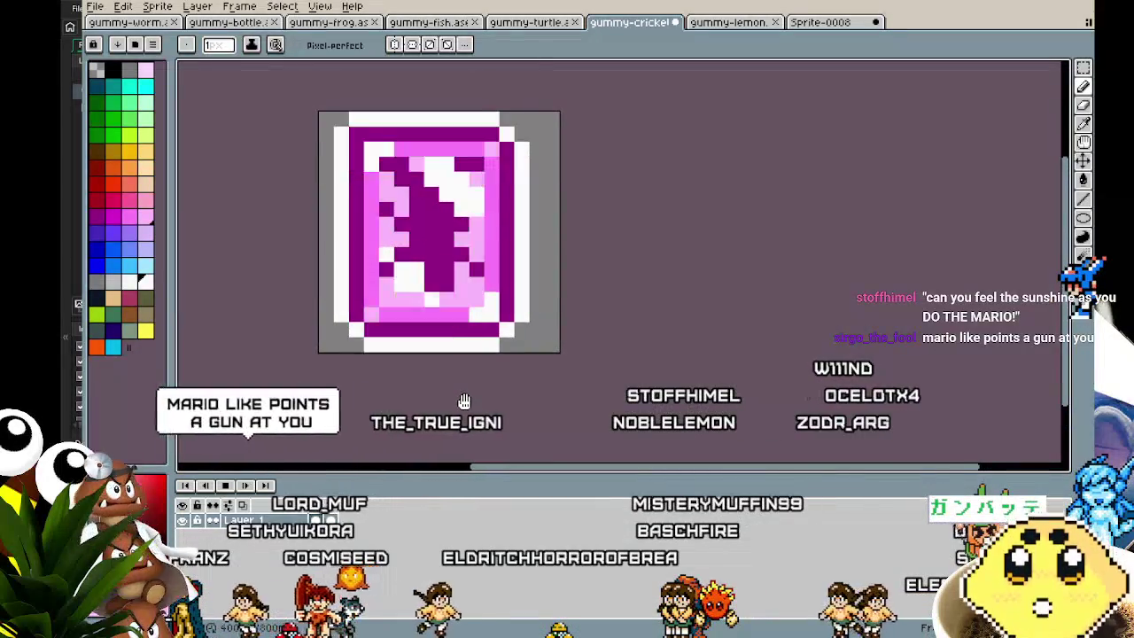
{"action": "left_click", "coordinate": [360, 237]}
{"action": "scroll", "coordinate": [360, 243], "scroll_direction": "up", "scroll_amount": 3}
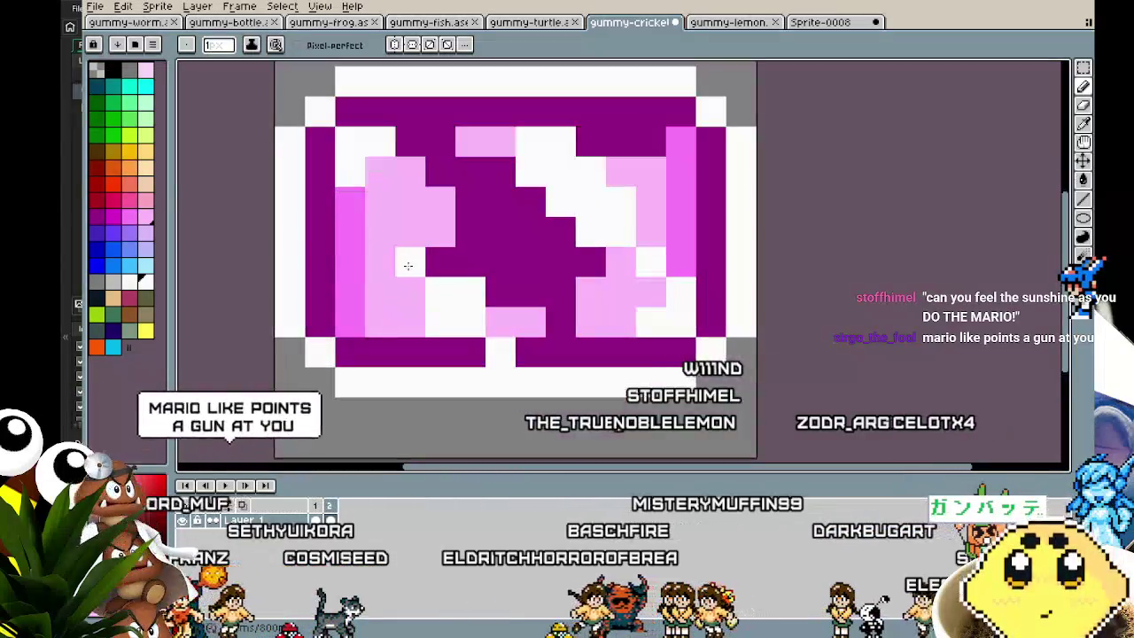
{"action": "left_click", "coordinate": [390, 241]}
{"action": "scroll", "coordinate": [391, 241], "scroll_direction": "down", "scroll_amount": 4}
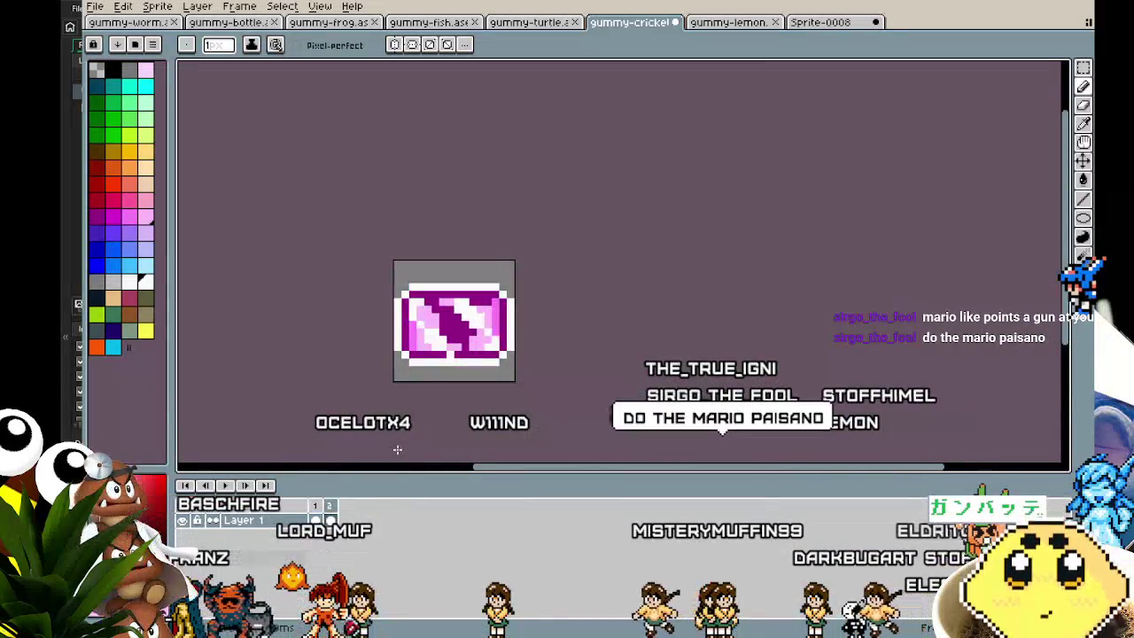
{"action": "scroll", "coordinate": [427, 423], "scroll_direction": "up", "scroll_amount": 2}
{"action": "scroll", "coordinate": [414, 213], "scroll_direction": "up", "scroll_amount": 2}
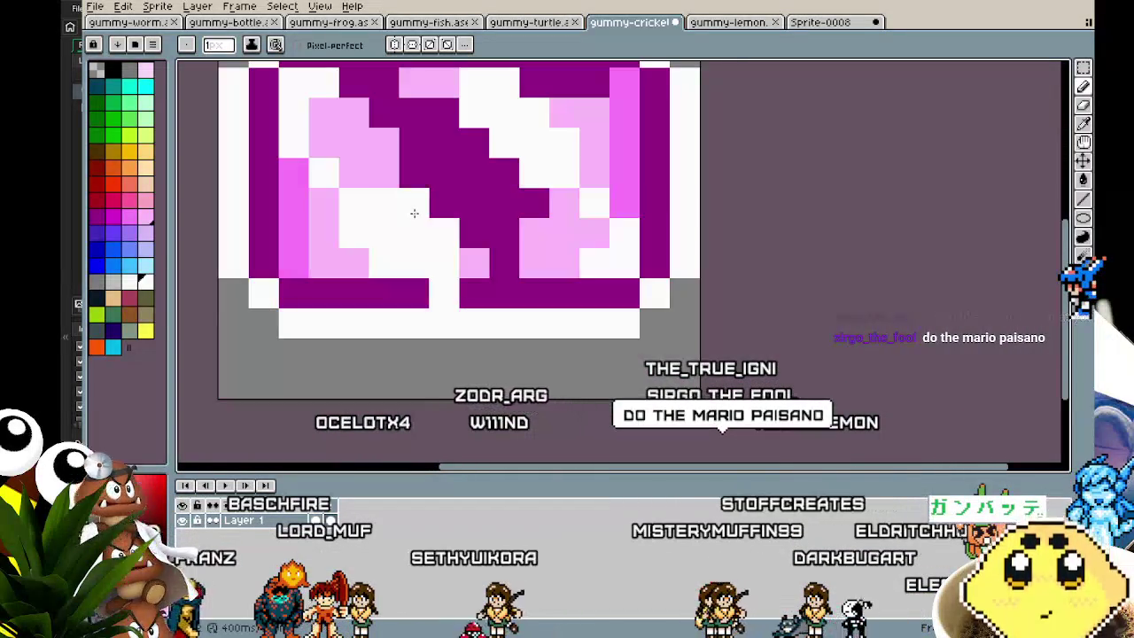
{"action": "left_click", "coordinate": [477, 242]}
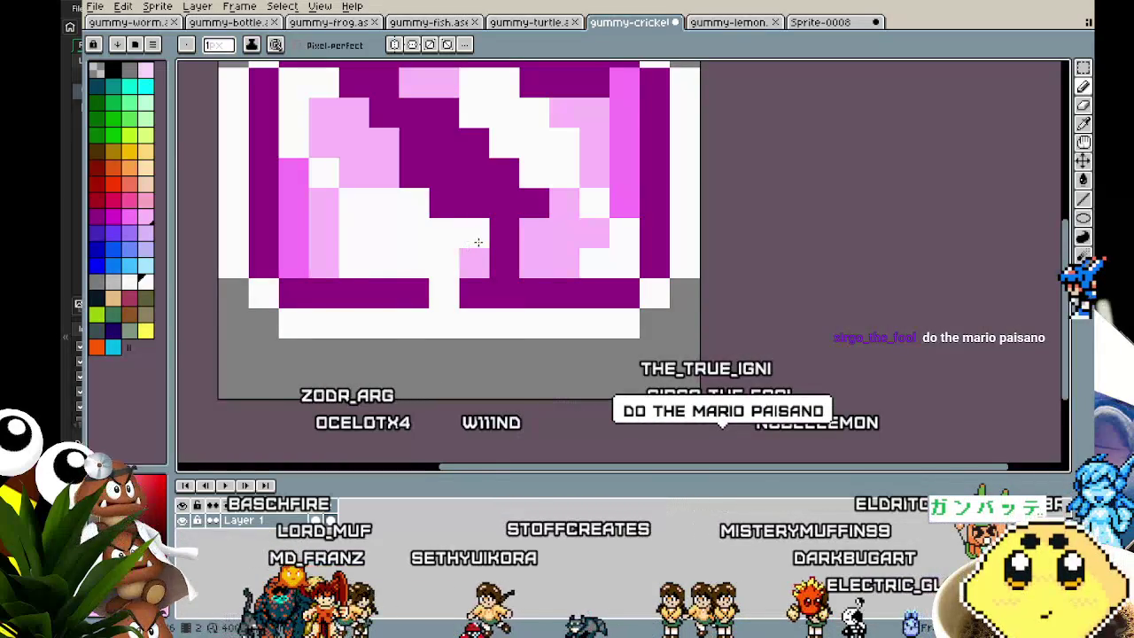
Play the gummy-cricket animation to preview both frames.
{"action": "scroll", "coordinate": [426, 372], "scroll_direction": "down", "scroll_amount": 3}
{"action": "scroll", "coordinate": [425, 372], "scroll_direction": "up", "scroll_amount": 2}
{"action": "scroll", "coordinate": [425, 372], "scroll_direction": "down", "scroll_amount": 2}
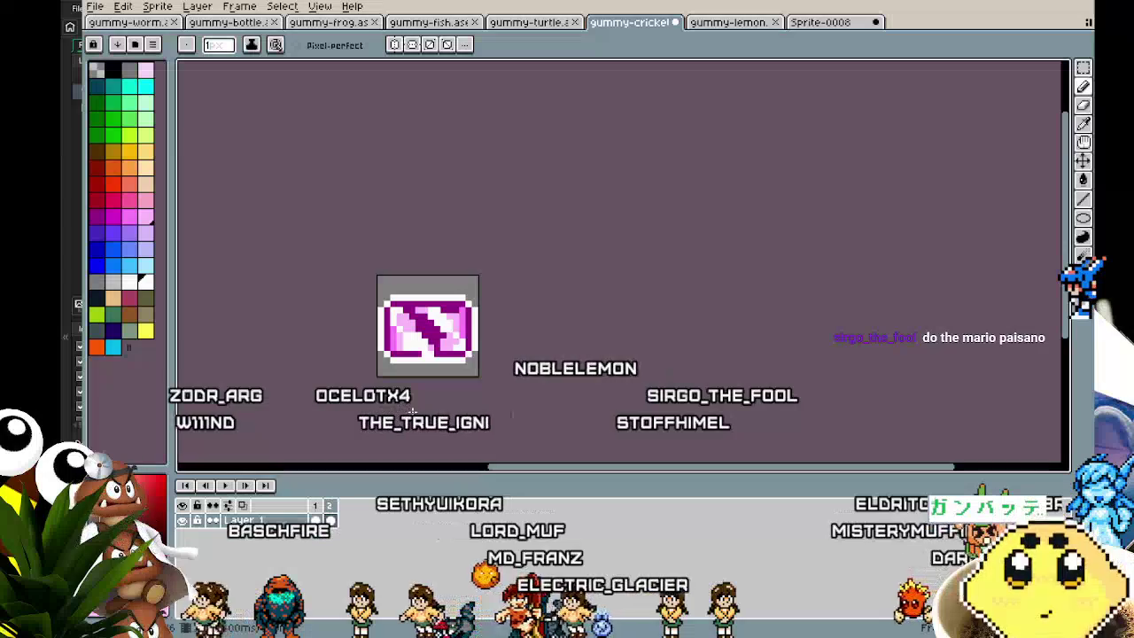
{"action": "scroll", "coordinate": [414, 395], "scroll_direction": "up", "scroll_amount": 1}
{"action": "scroll", "coordinate": [414, 395], "scroll_direction": "up", "scroll_amount": 3}
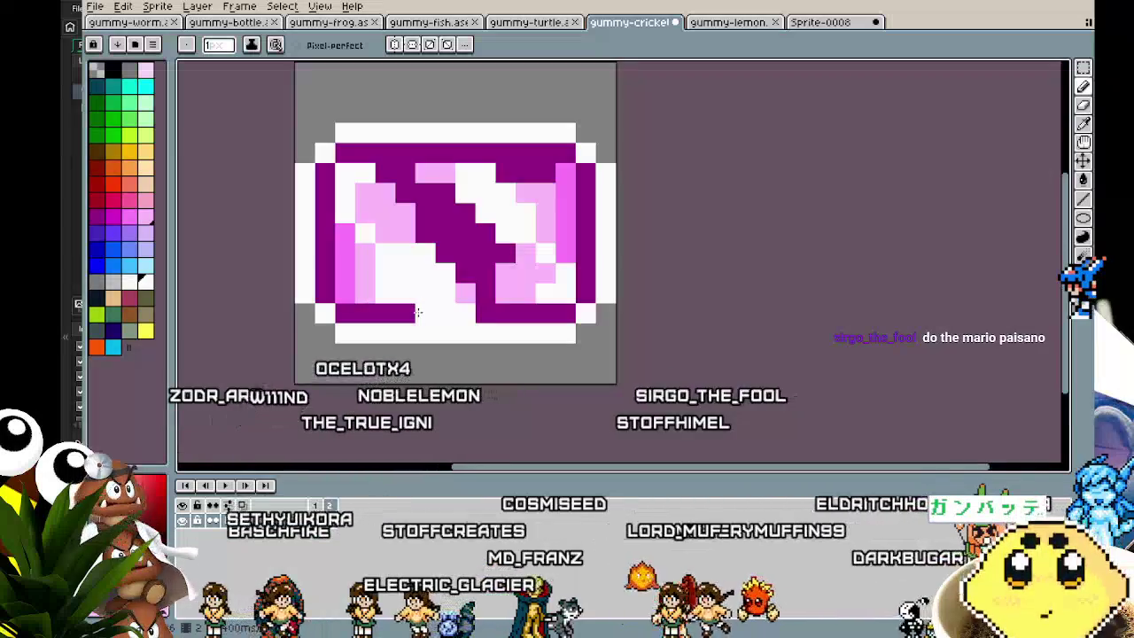
{"action": "scroll", "coordinate": [390, 403], "scroll_direction": "down", "scroll_amount": 3}
{"action": "scroll", "coordinate": [365, 410], "scroll_direction": "down", "scroll_amount": 1}
{"action": "key", "text": "Return"}
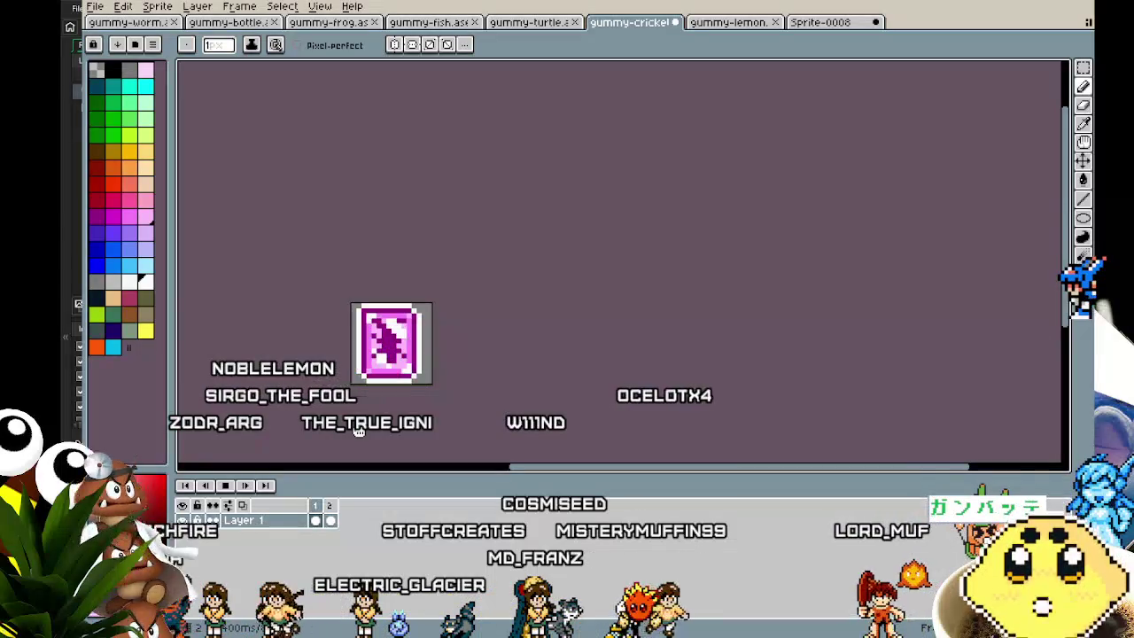
{"action": "scroll", "coordinate": [359, 430], "scroll_direction": "up", "scroll_amount": 1}
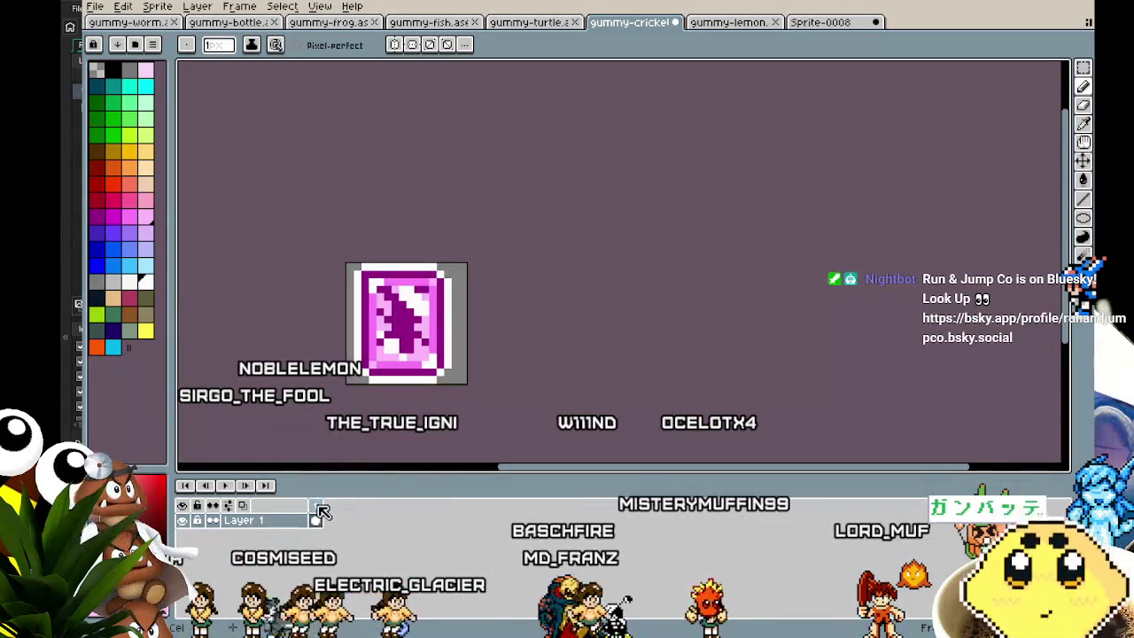
Stop the animation preview and recentre the card frame in view.
{"action": "right_click", "coordinate": [329, 505]}
{"action": "key", "text": "Escape"}
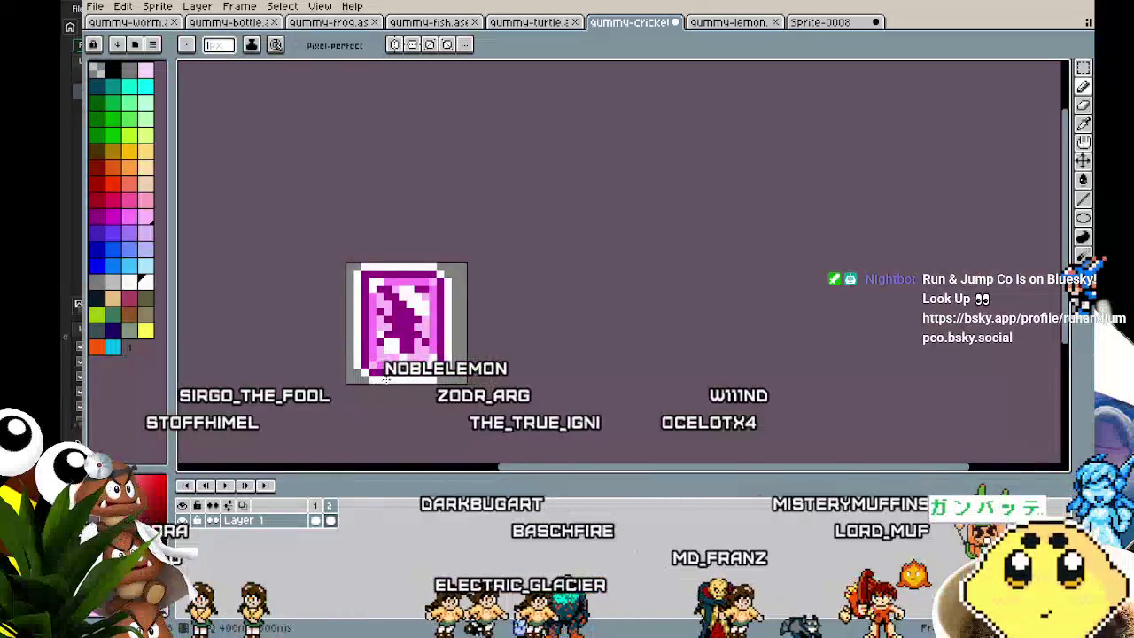
{"action": "scroll", "coordinate": [419, 349], "scroll_direction": "up", "scroll_amount": 1}
{"action": "left_click_drag", "start_coordinate": [419, 349], "coordinate": [388, 337]}
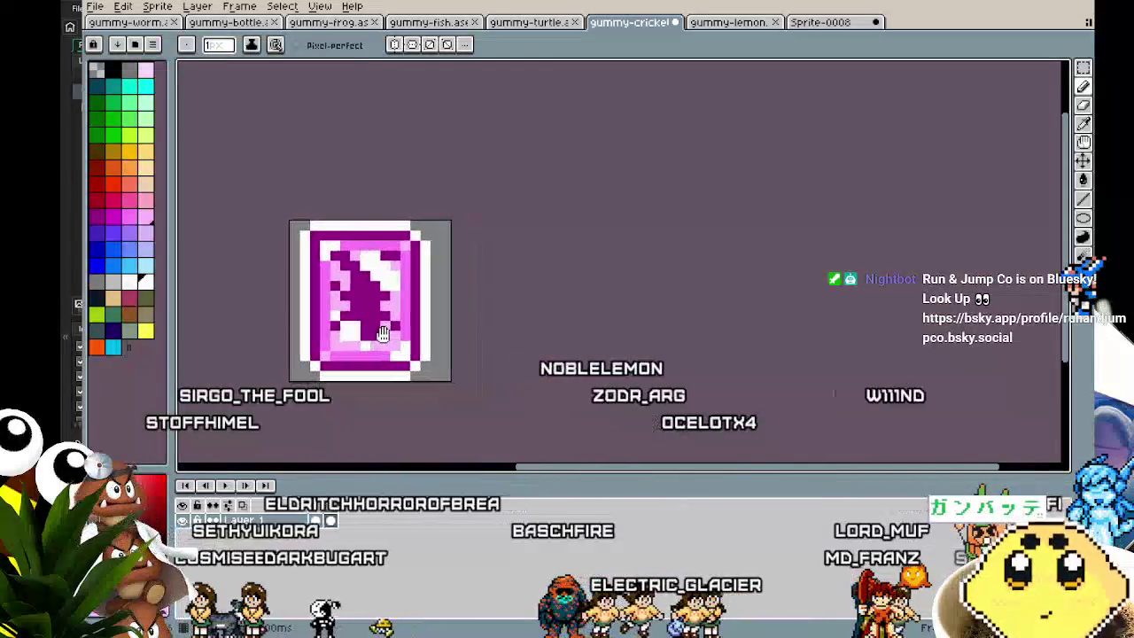
{"action": "left_click_drag", "start_coordinate": [341, 242], "coordinate": [358, 207]}
{"action": "scroll", "coordinate": [335, 312], "scroll_direction": "up", "scroll_amount": 1}
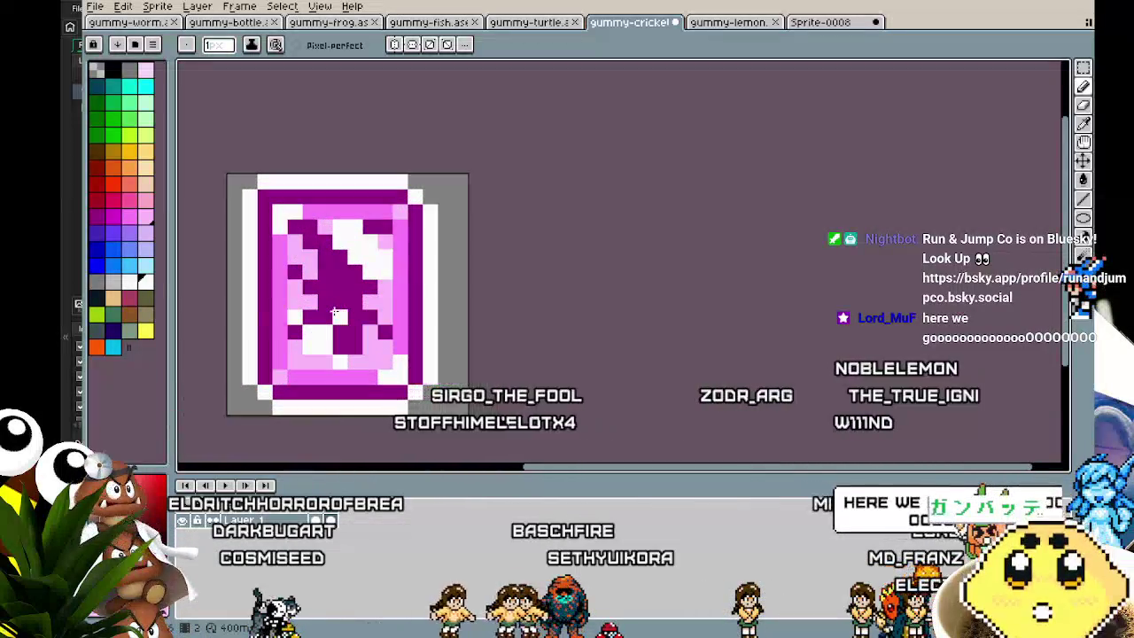
Flood-fill the inner shape pink, undo it, and fill the bottom-left light pink area white.
{"action": "key", "text": "g"}
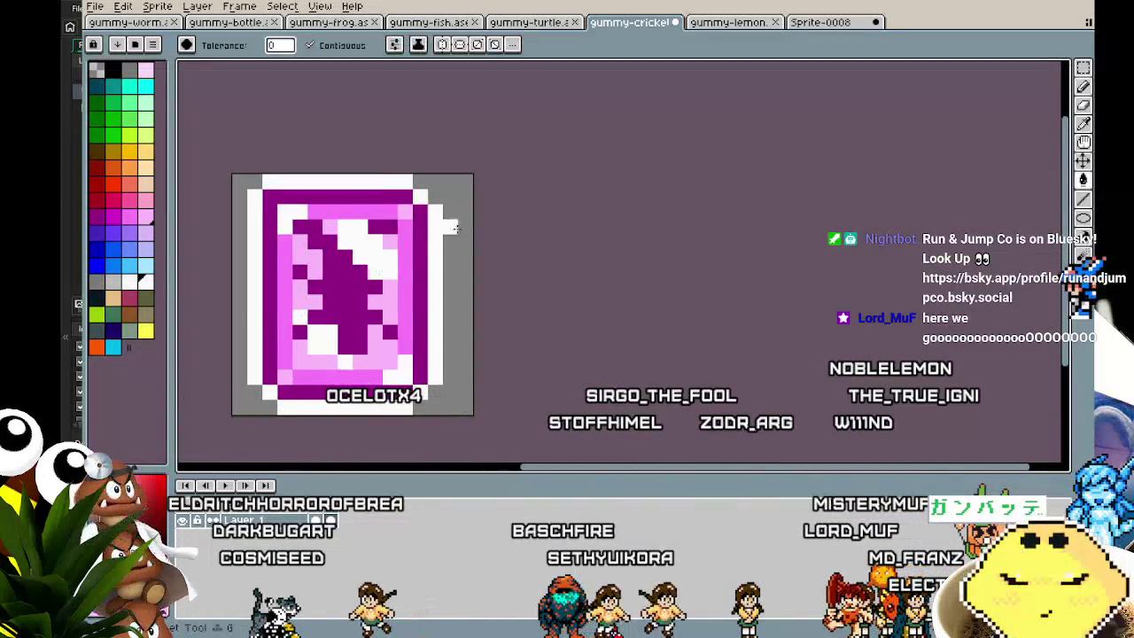
{"action": "left_click", "coordinate": [359, 266]}
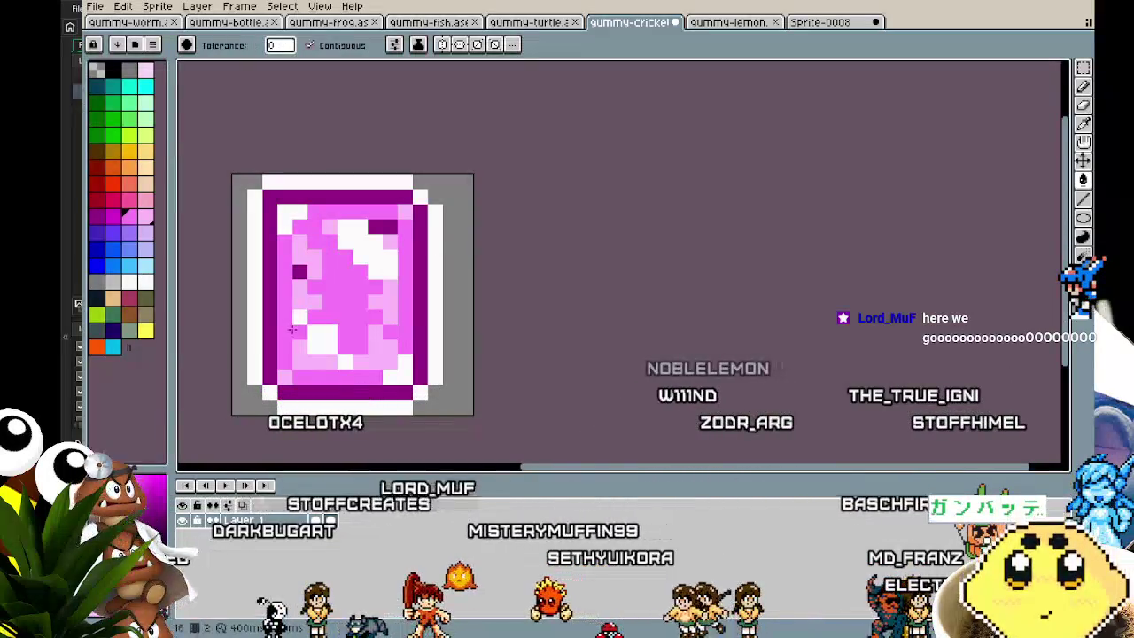
{"action": "key", "text": "v"}
{"action": "key", "text": "ctrl+z"}
{"action": "key", "text": "g"}
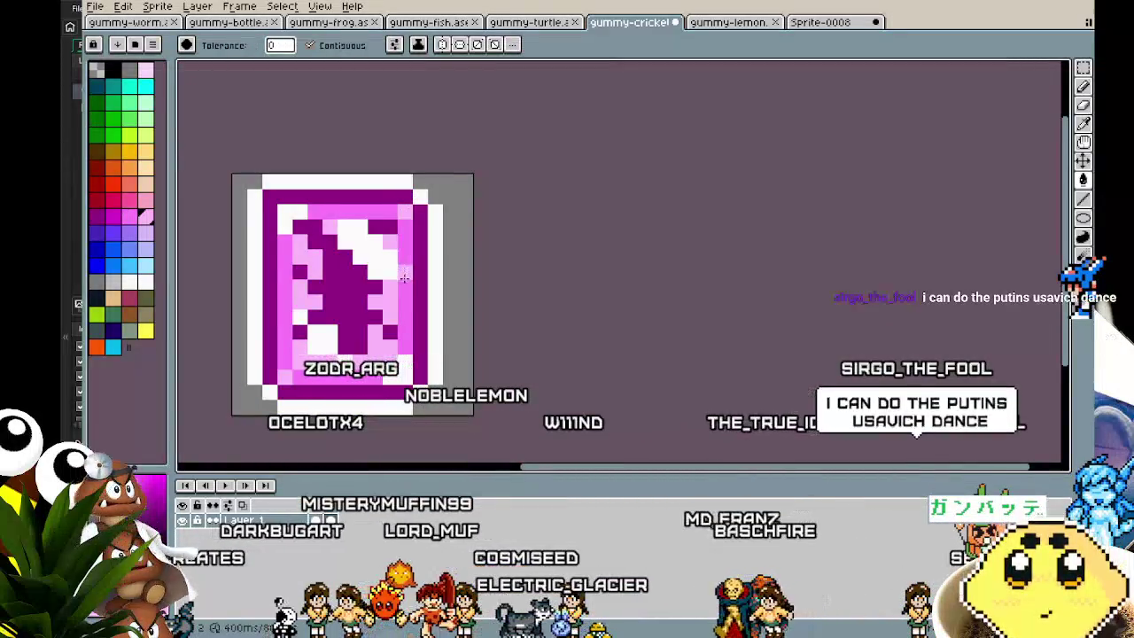
{"action": "left_click", "coordinate": [330, 359]}
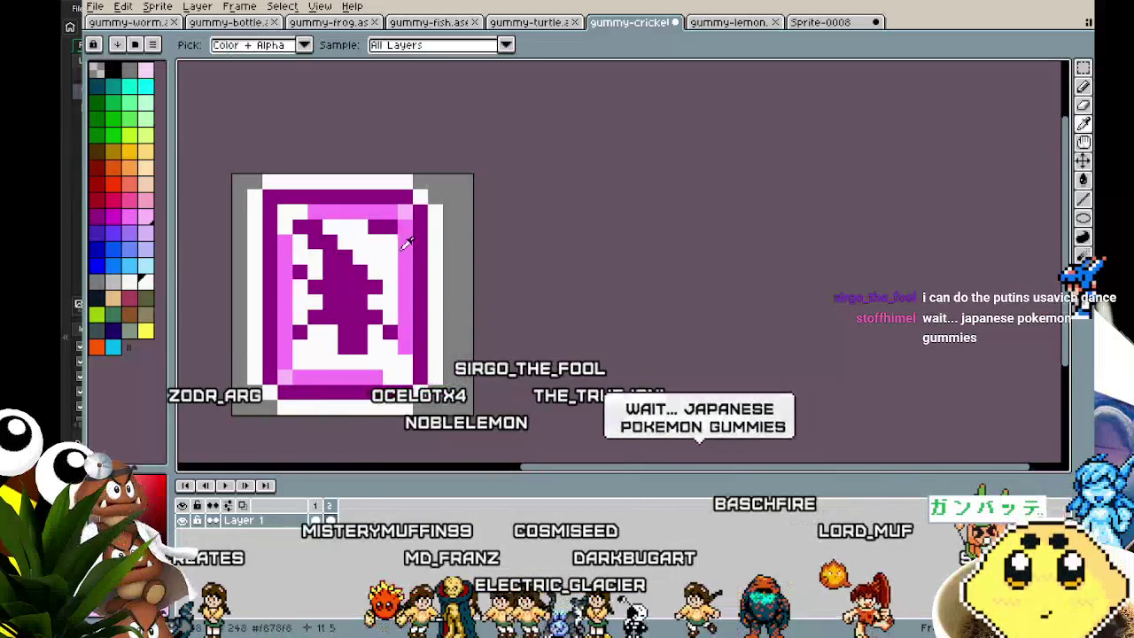
Pick the purple from the sprite and flood-fill the dark purple inner shape light pink.
{"action": "key", "text": "i"}
{"action": "left_click", "coordinate": [399, 215]}
{"action": "key", "text": "g"}
{"action": "left_click", "coordinate": [297, 333]}
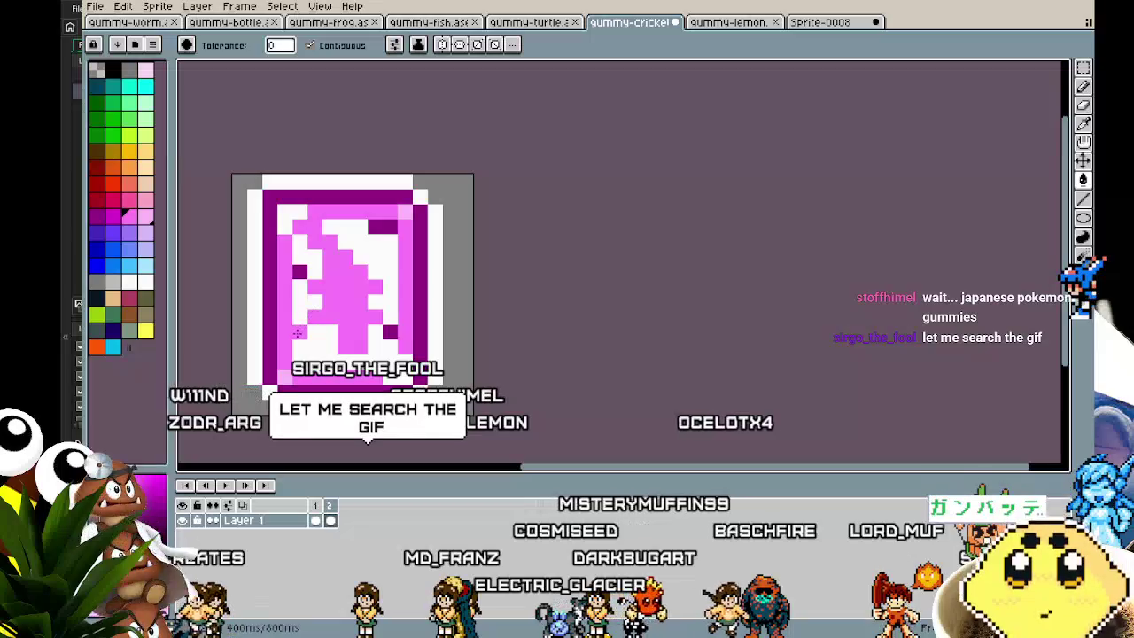
{"action": "key", "text": "v"}
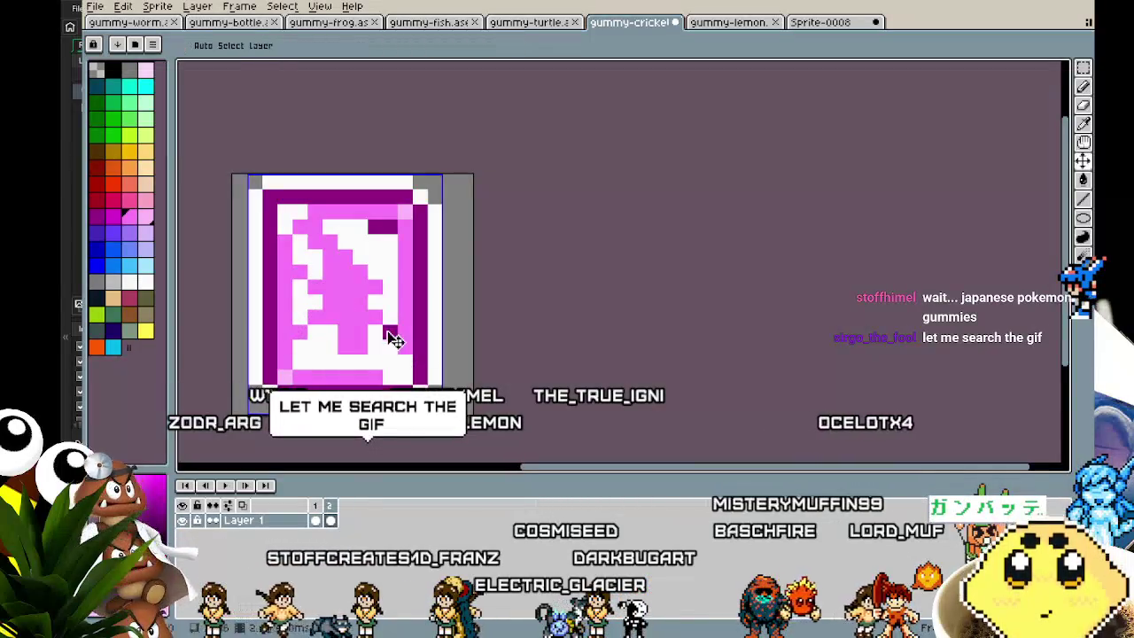
{"action": "key", "text": "g"}
Pick light pink and fill part of the card, undoing the central feather fill.
{"action": "key", "text": "i"}
{"action": "left_click", "coordinate": [400, 216]}
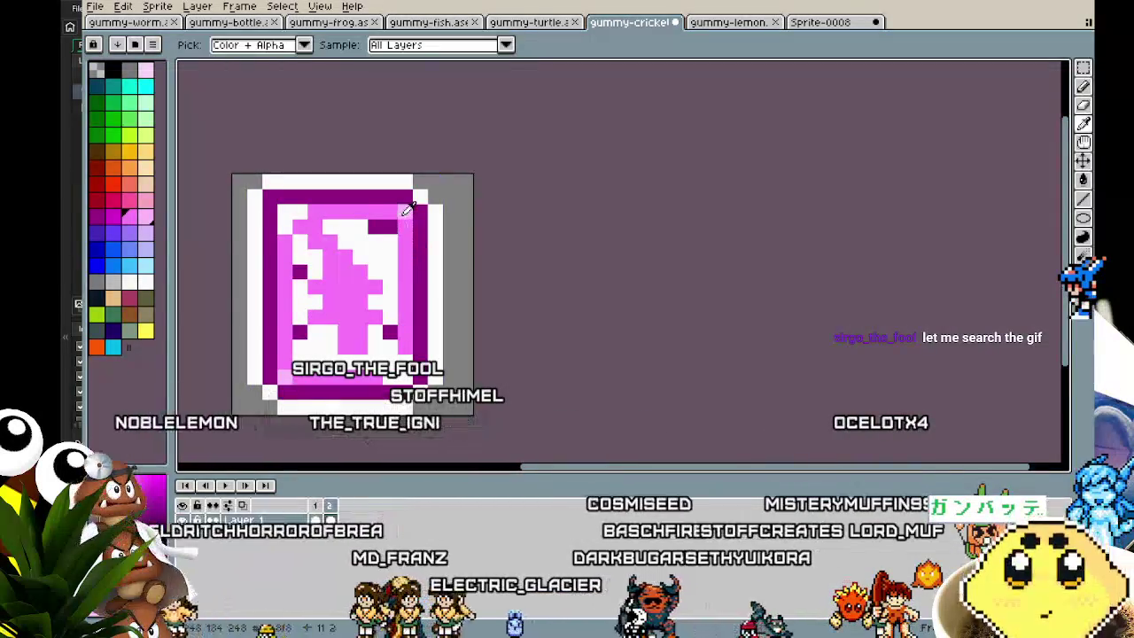
{"action": "key", "text": "g"}
{"action": "left_click", "coordinate": [287, 282]}
{"action": "left_click", "coordinate": [331, 239]}
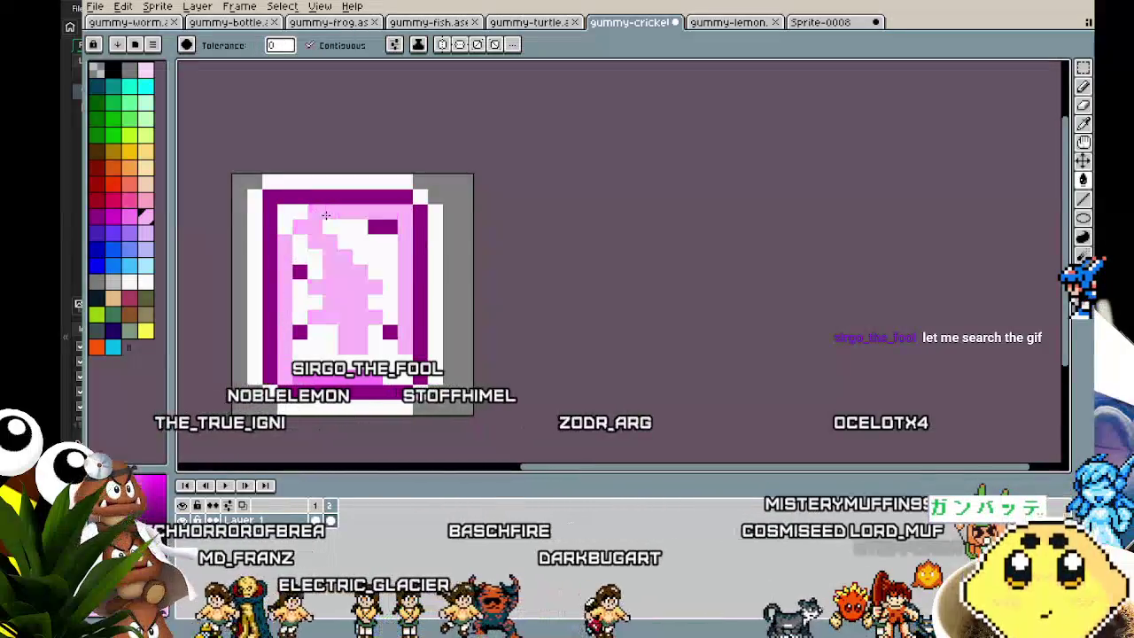
{"action": "key", "text": "ctrl+z"}
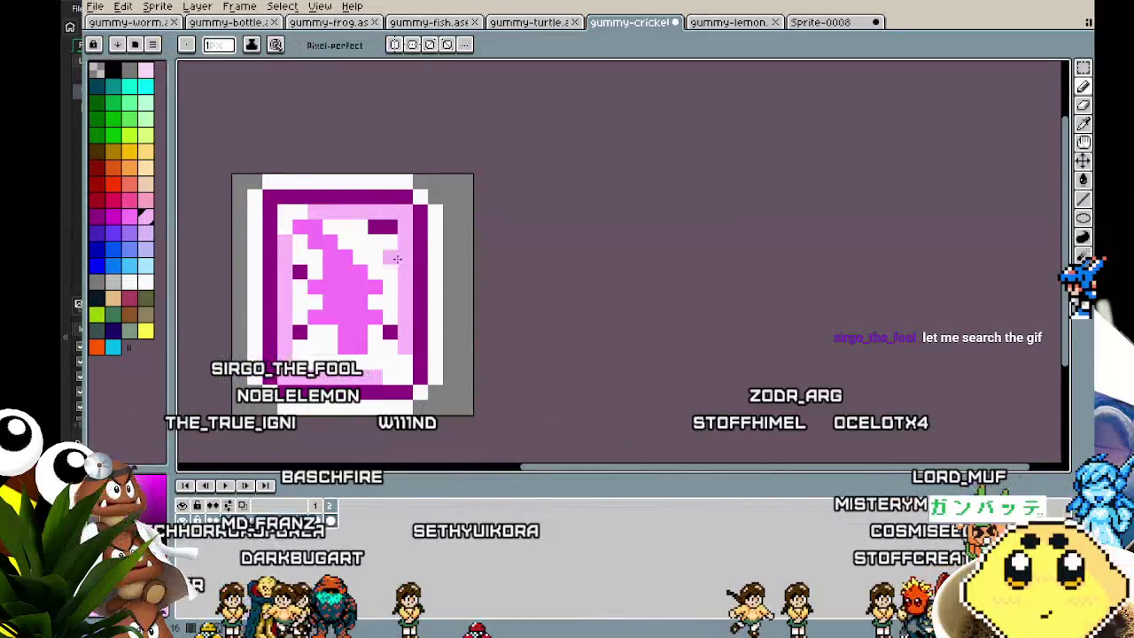
Fill the remaining dark purple blocks with light and medium pink.
{"action": "left_click", "coordinate": [383, 227]}
{"action": "left_click", "coordinate": [300, 271]}
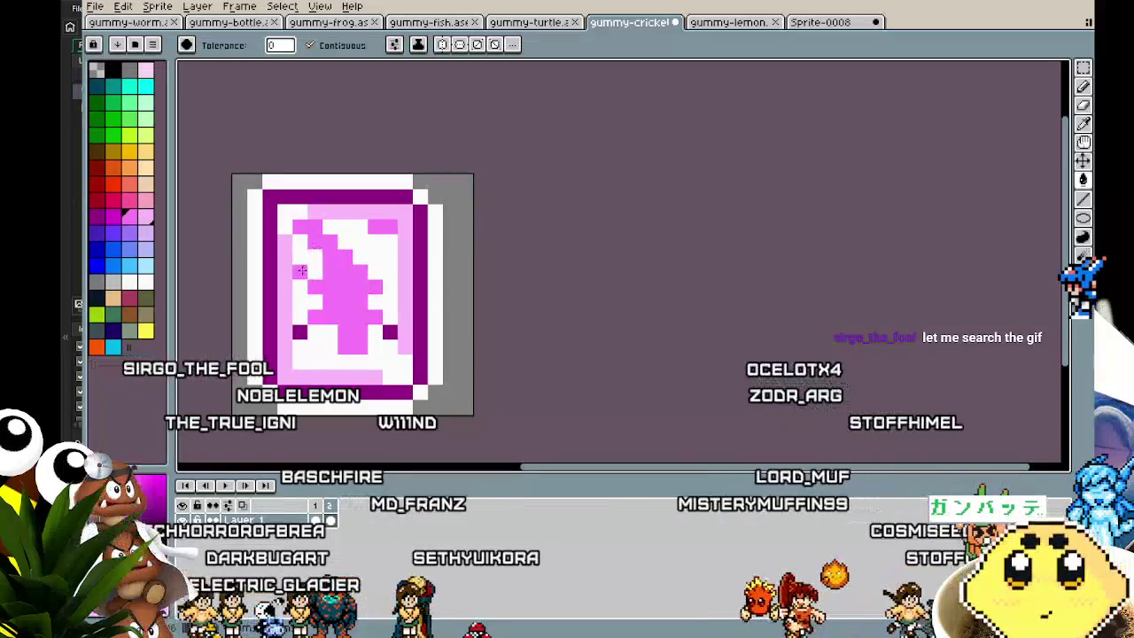
{"action": "left_click", "coordinate": [385, 334]}
{"action": "left_click", "coordinate": [300, 330]}
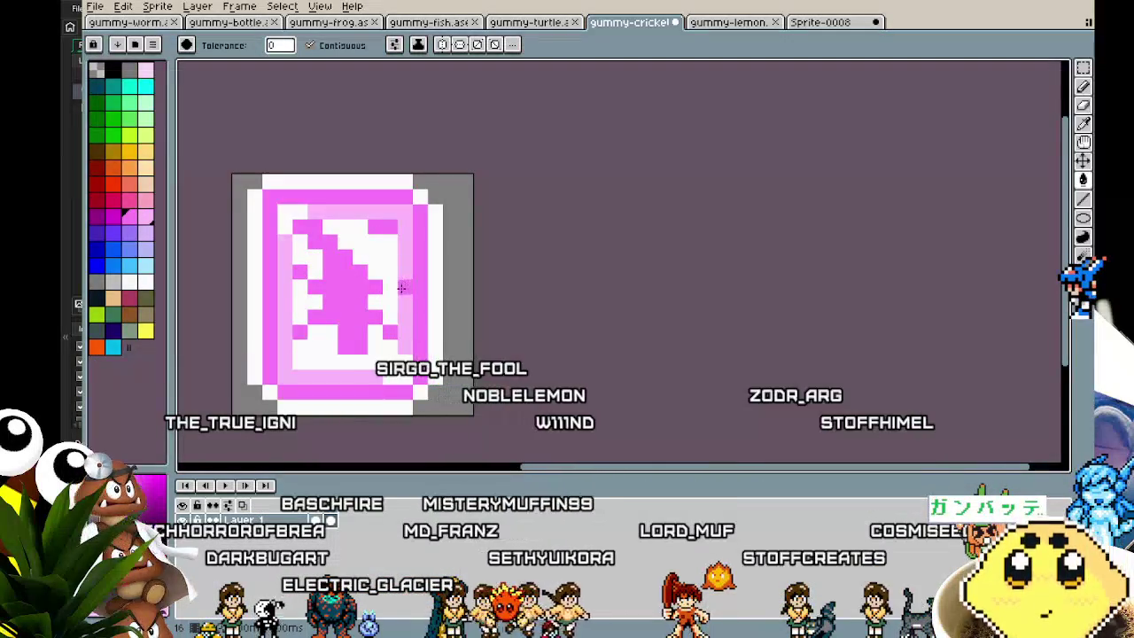
{"action": "scroll", "coordinate": [405, 297], "scroll_direction": "down", "scroll_amount": 3}
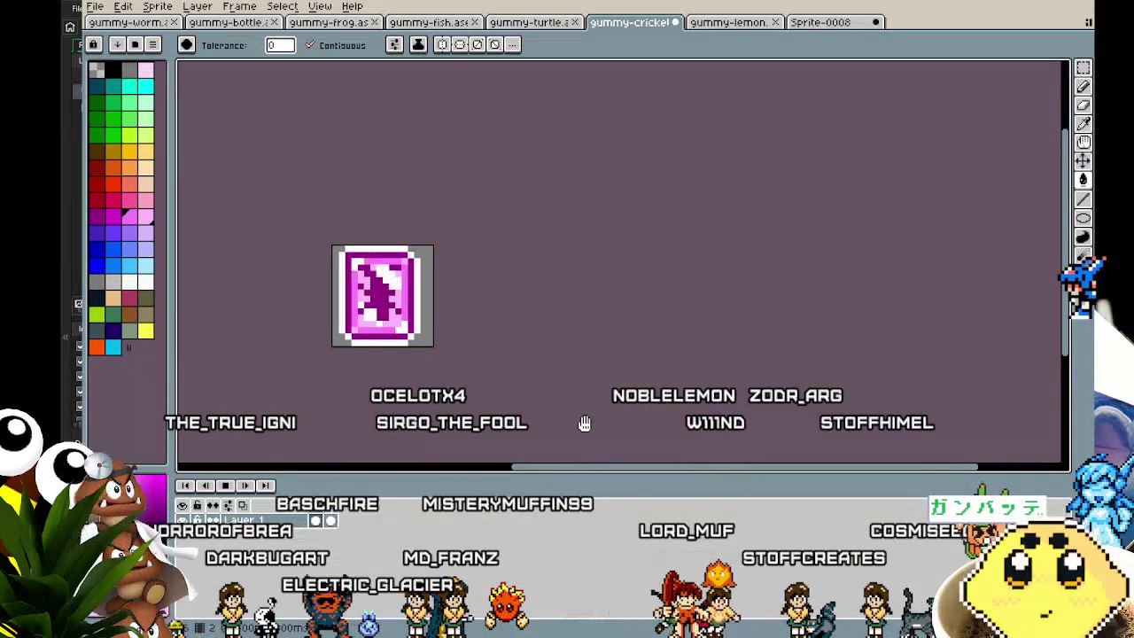
Inspect the card up close, then select the darker purple card frame in the timeline.
{"action": "scroll", "coordinate": [376, 306], "scroll_direction": "up", "scroll_amount": 3}
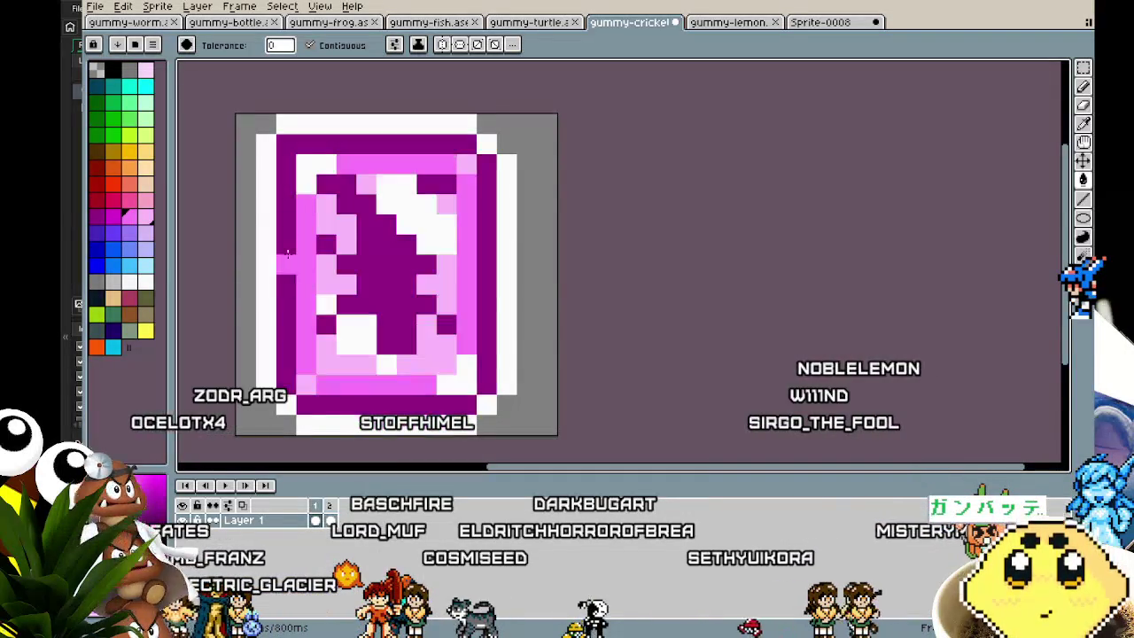
{"action": "scroll", "coordinate": [395, 380], "scroll_direction": "up", "scroll_amount": 1}
{"action": "scroll", "coordinate": [395, 379], "scroll_direction": "down", "scroll_amount": 2}
{"action": "scroll", "coordinate": [433, 428], "scroll_direction": "up", "scroll_amount": 1}
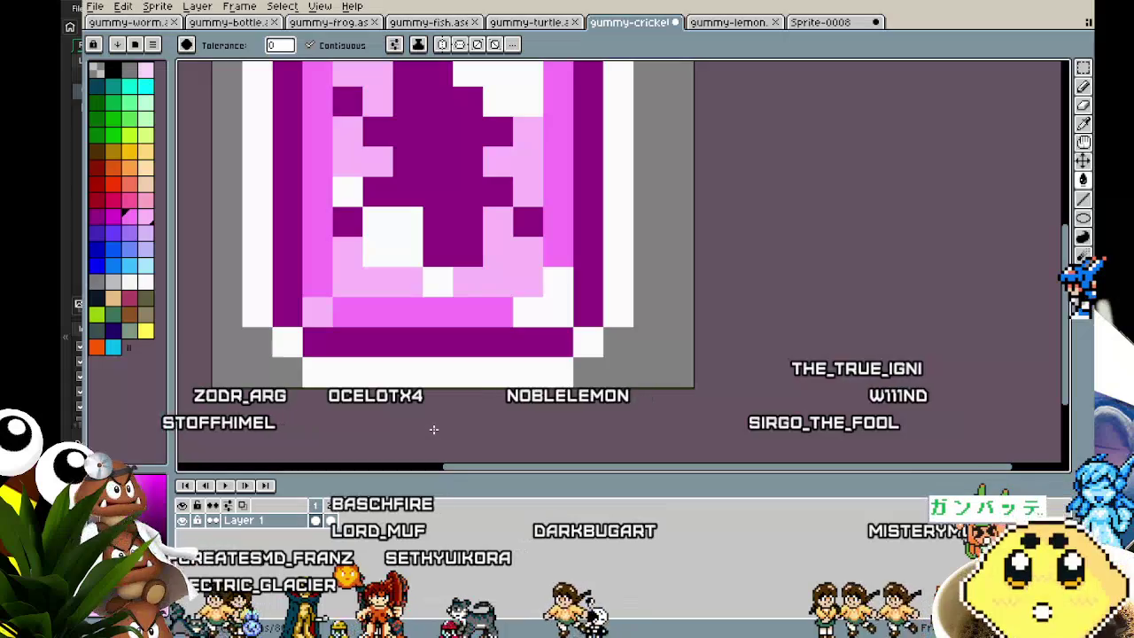
{"action": "scroll", "coordinate": [434, 429], "scroll_direction": "down", "scroll_amount": 1}
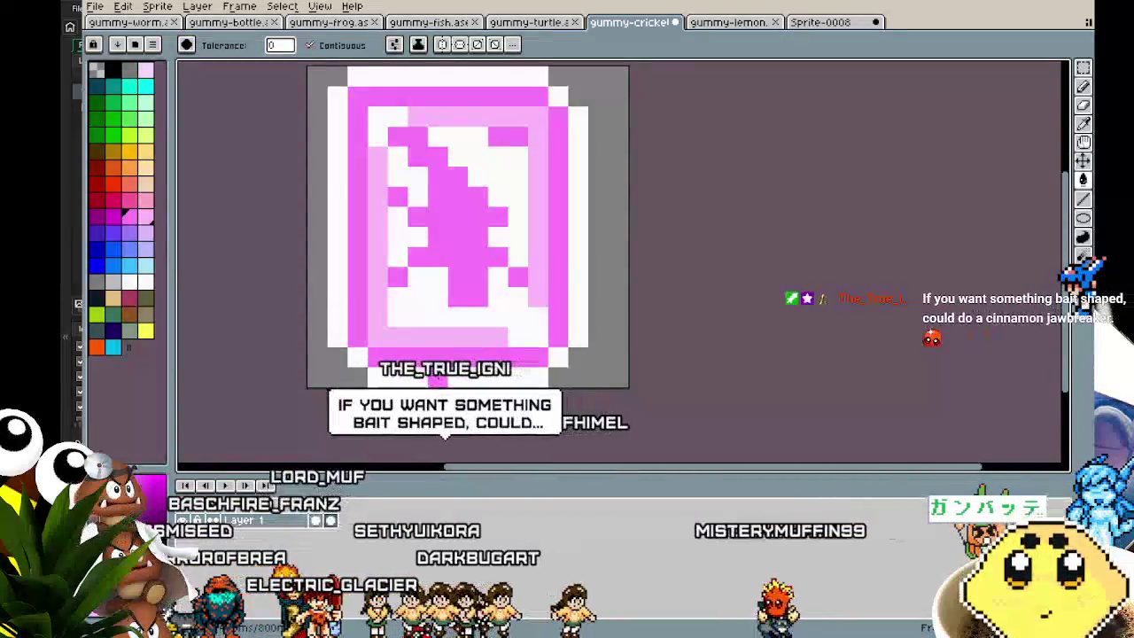
{"action": "scroll", "coordinate": [434, 428], "scroll_direction": "down", "scroll_amount": 1}
{"action": "scroll", "coordinate": [398, 376], "scroll_direction": "down", "scroll_amount": 1}
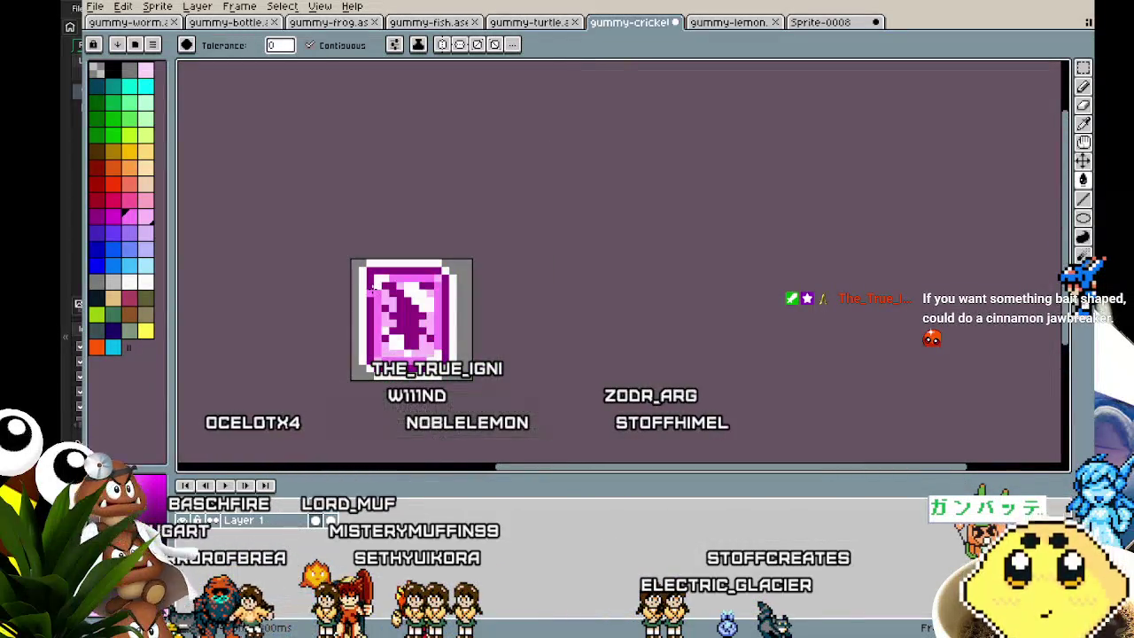
{"action": "scroll", "coordinate": [402, 298], "scroll_direction": "up", "scroll_amount": 2}
{"action": "scroll", "coordinate": [407, 266], "scroll_direction": "up", "scroll_amount": 4}
{"action": "scroll", "coordinate": [439, 217], "scroll_direction": "down", "scroll_amount": 3}
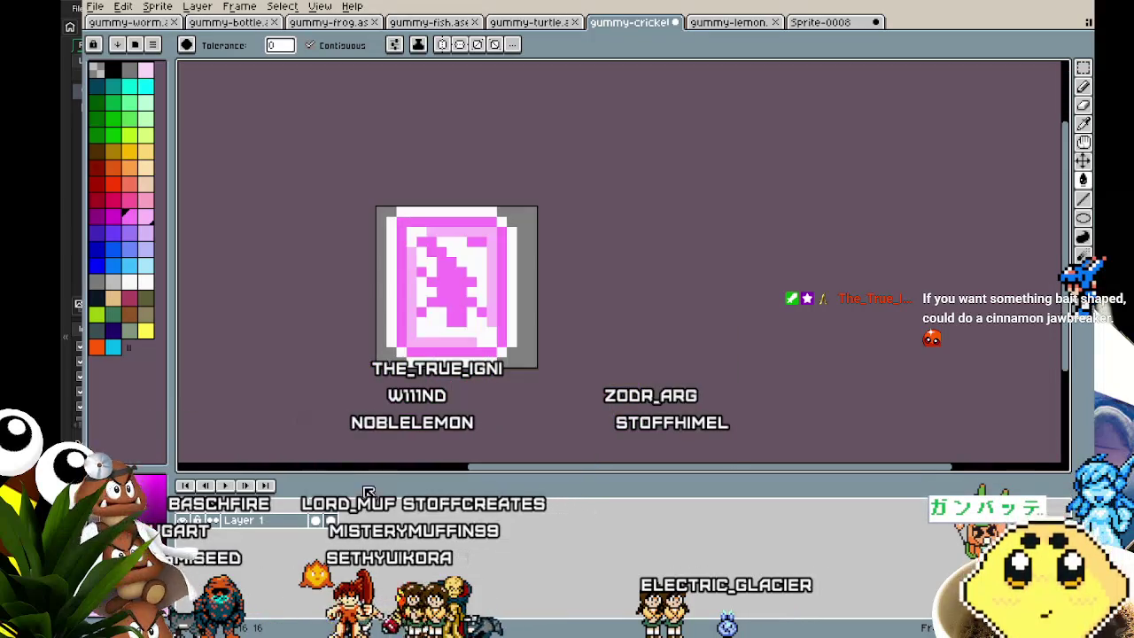
{"action": "left_click_drag", "start_coordinate": [390, 432], "coordinate": [326, 411]}
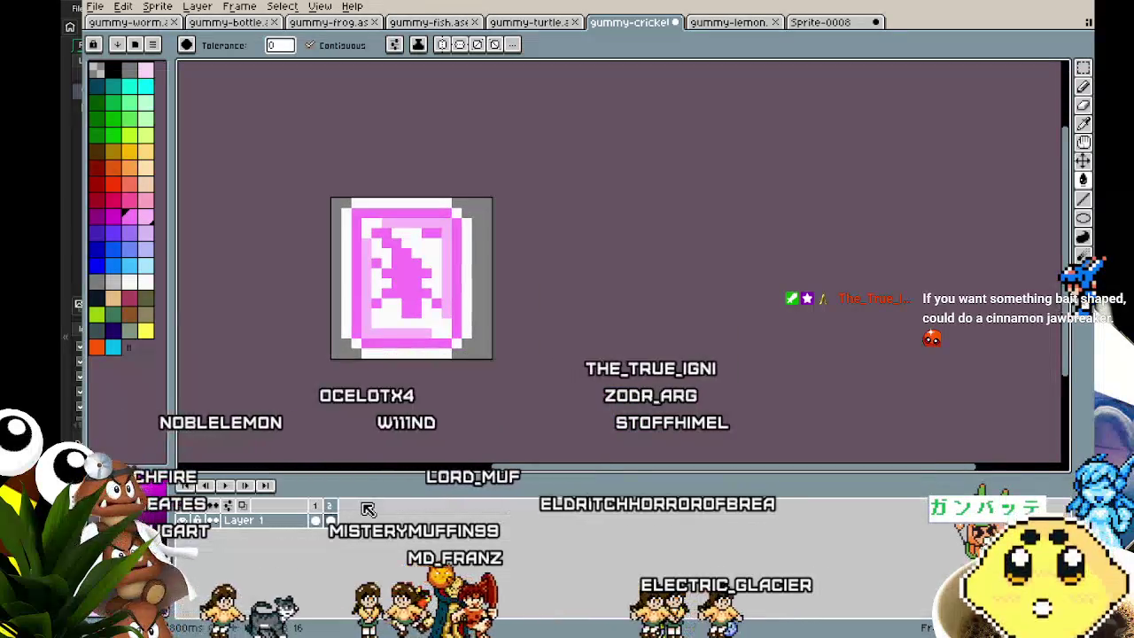
{"action": "left_click", "coordinate": [330, 514]}
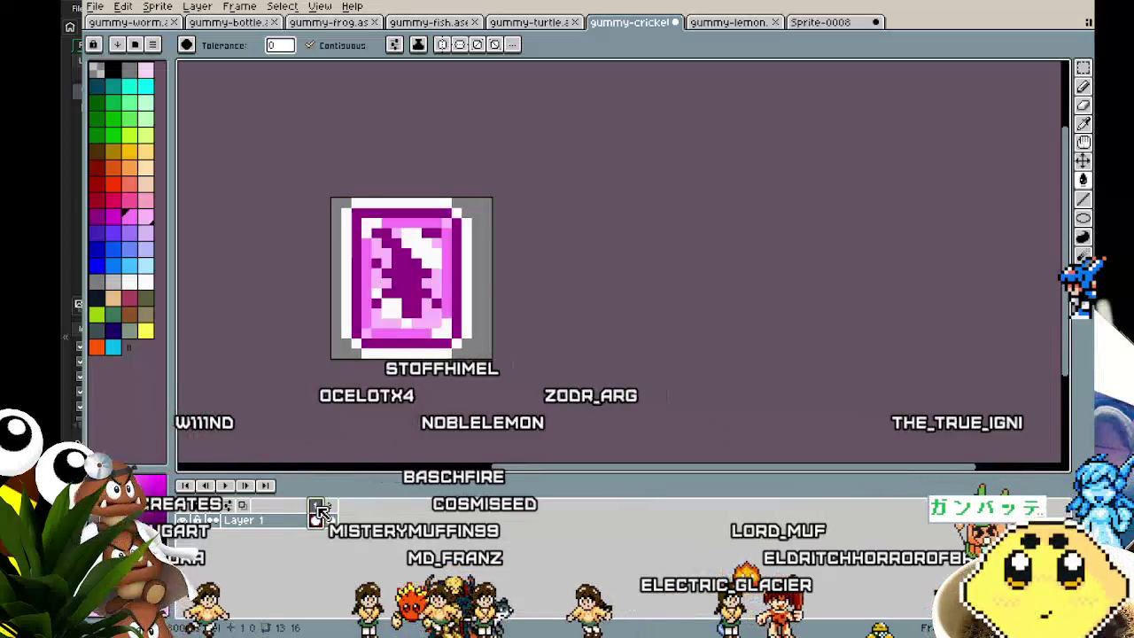
Add a third animation frame and paint interior card pixels light pink with the Pencil.
{"action": "right_click", "coordinate": [330, 514]}
{"action": "left_click", "coordinate": [341, 538]}
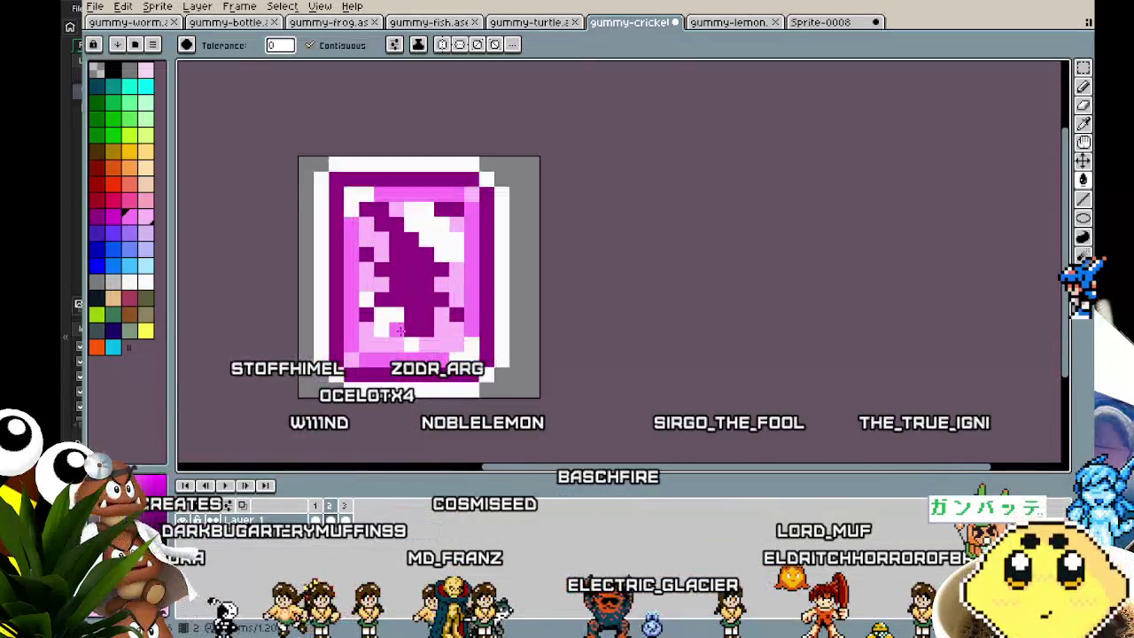
{"action": "key", "text": "b"}
{"action": "scroll", "coordinate": [400, 310], "scroll_direction": "up", "scroll_amount": 4}
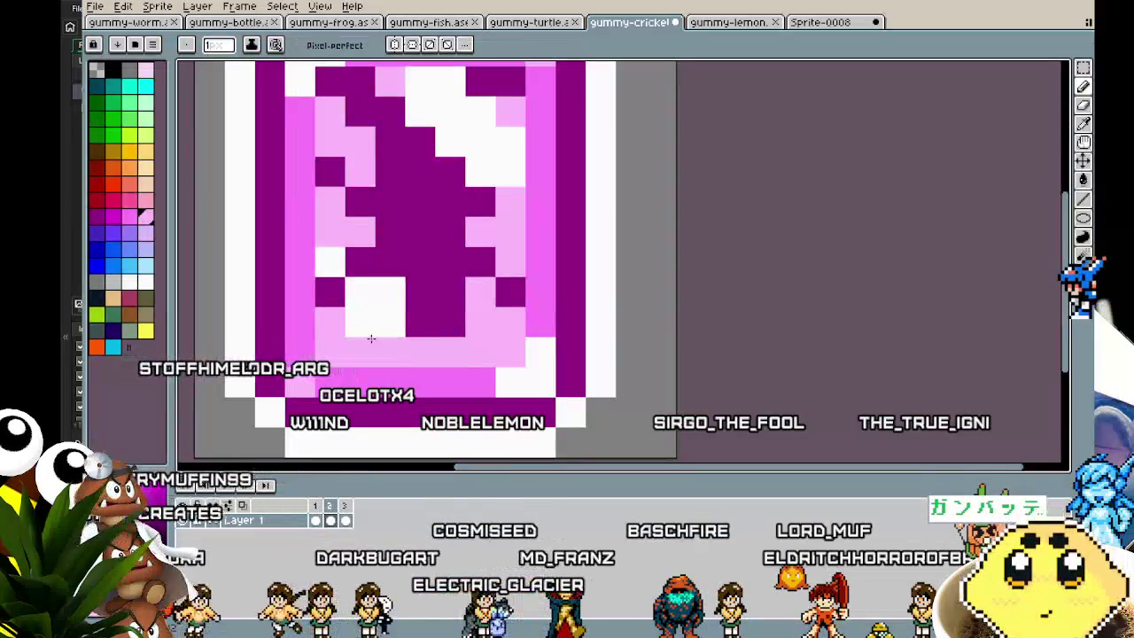
{"action": "left_click_drag", "start_coordinate": [380, 305], "coordinate": [326, 265]}
Switch to dark purple and paint the white pixels inside the card.
{"action": "key", "text": "x"}
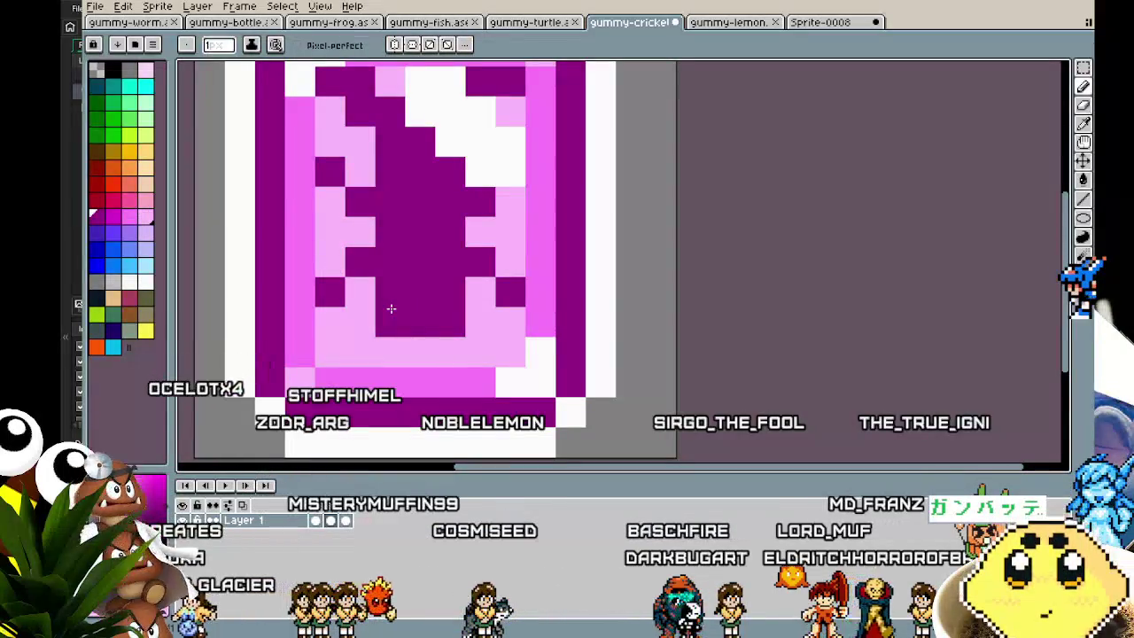
{"action": "key", "text": "i"}
{"action": "scroll", "coordinate": [505, 328], "scroll_direction": "down", "scroll_amount": 4}
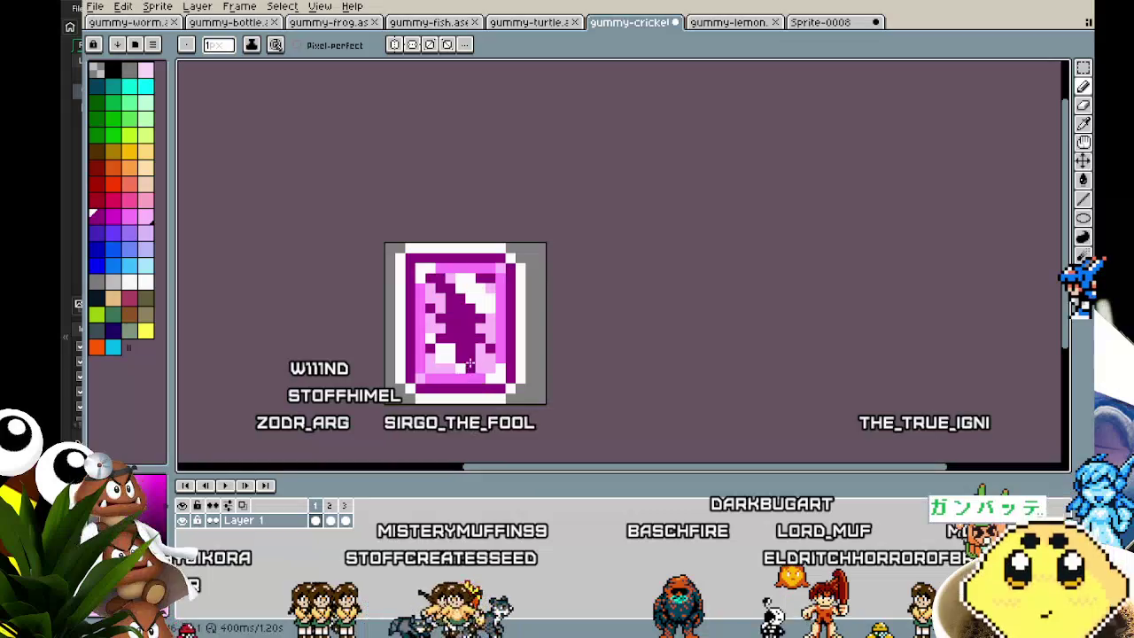
{"action": "scroll", "coordinate": [505, 328], "scroll_direction": "up", "scroll_amount": 2}
{"action": "key", "text": "b"}
{"action": "left_click_drag", "start_coordinate": [385, 305], "coordinate": [481, 338]}
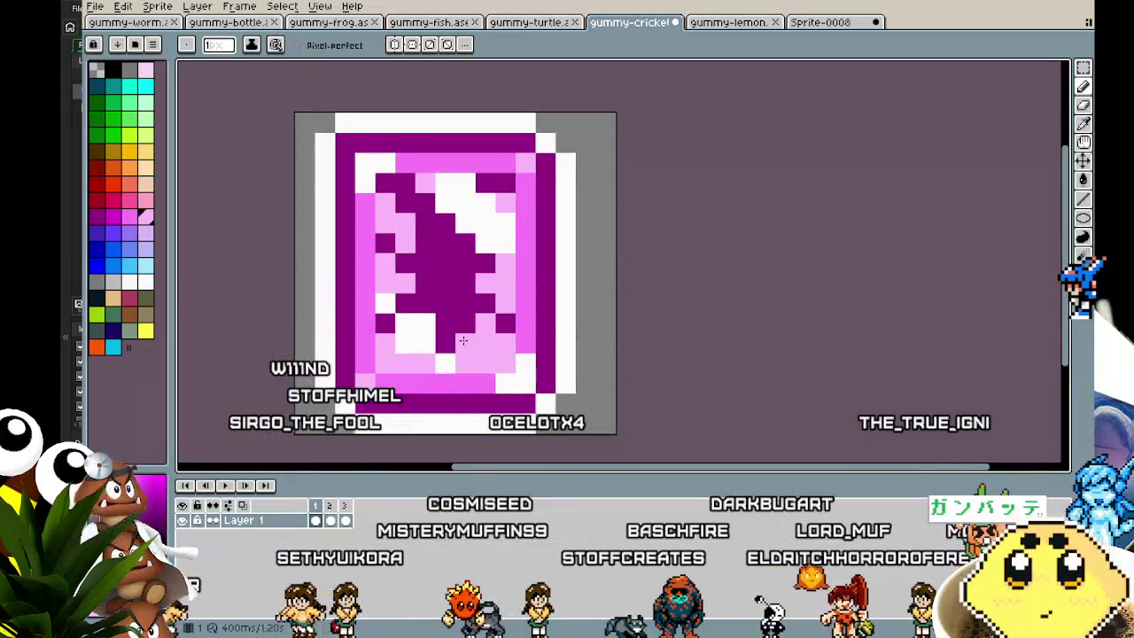
Repaint the card's upper interior with pink and purple pixels.
{"action": "scroll", "coordinate": [466, 425], "scroll_direction": "down", "scroll_amount": 1}
{"action": "scroll", "coordinate": [466, 424], "scroll_direction": "down", "scroll_amount": 1}
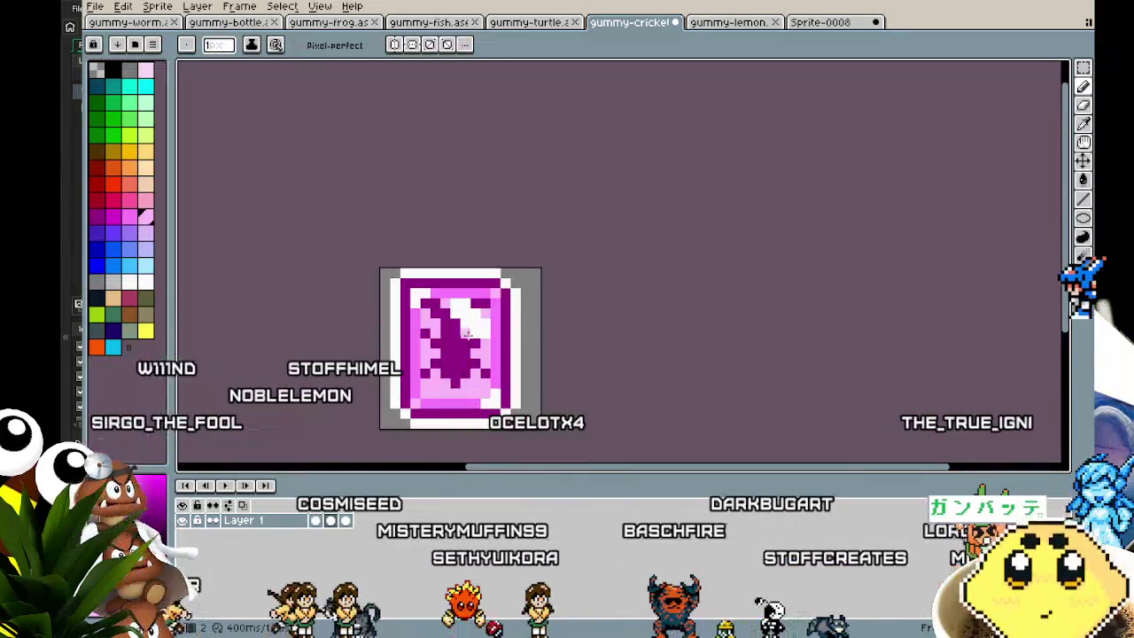
{"action": "scroll", "coordinate": [434, 301], "scroll_direction": "up", "scroll_amount": 1}
{"action": "key", "text": "i"}
{"action": "key", "text": "b"}
{"action": "left_click_drag", "start_coordinate": [493, 320], "coordinate": [462, 313]}
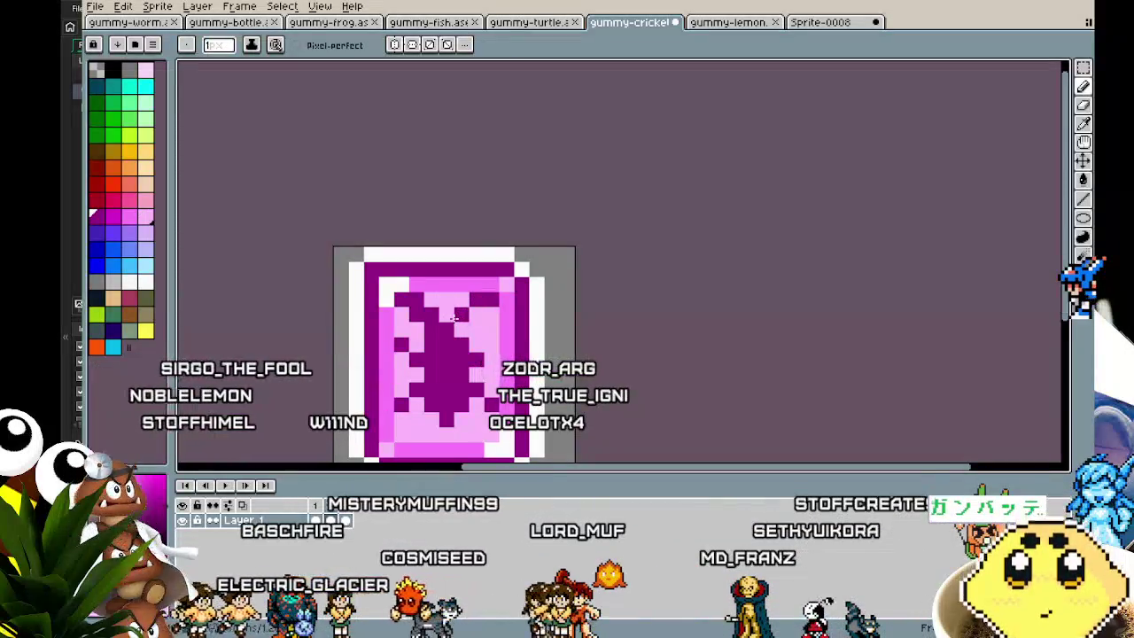
Add a white highlight in the card's centre, replacing a discarded diagonal streak.
{"action": "scroll", "coordinate": [379, 440], "scroll_direction": "up", "scroll_amount": 1}
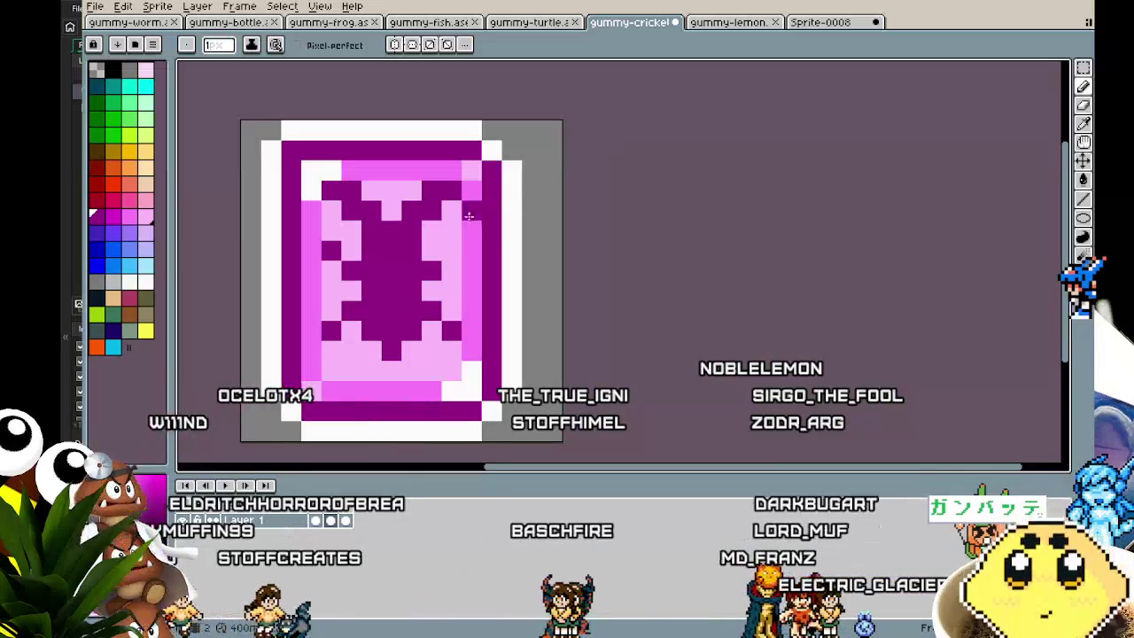
{"action": "left_click_drag", "start_coordinate": [438, 200], "coordinate": [350, 350]}
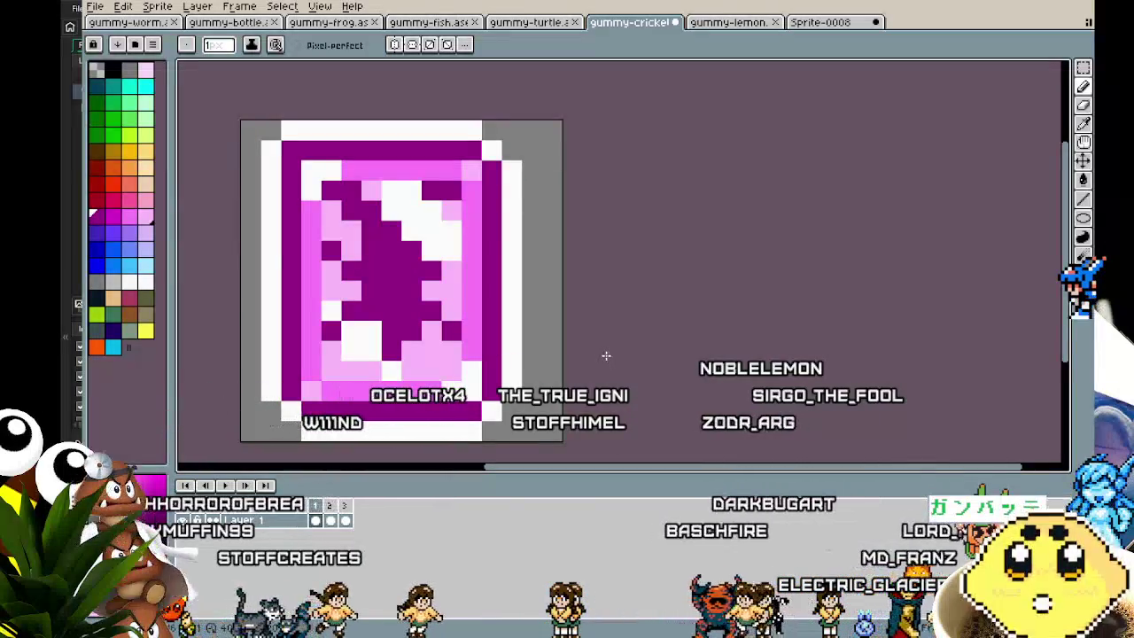
{"action": "key", "text": "ctrl+z"}
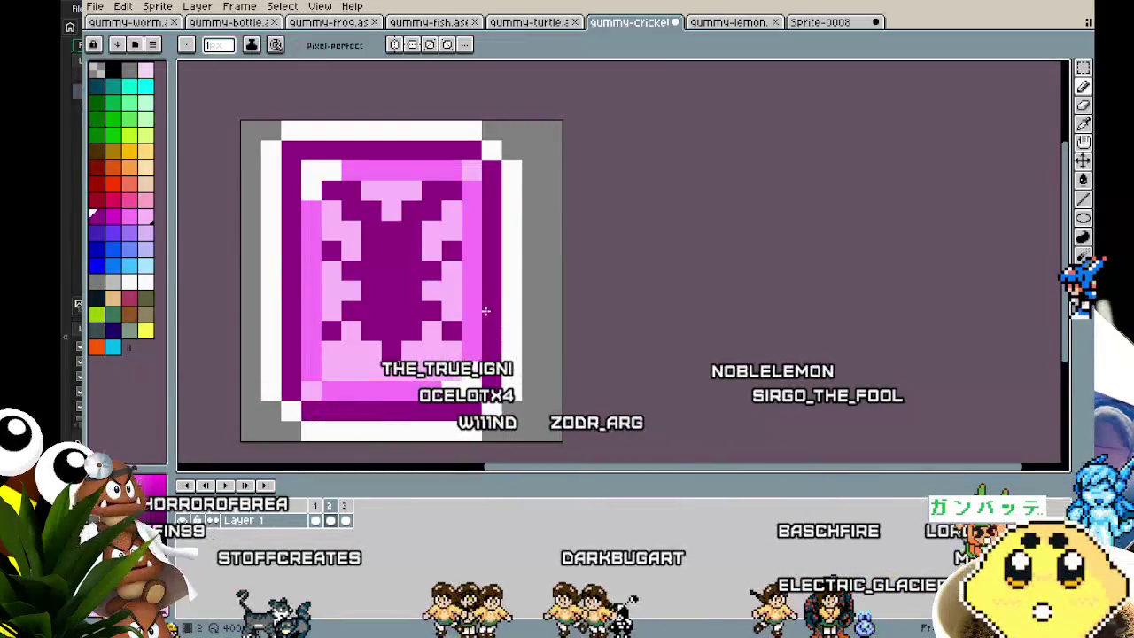
{"action": "scroll", "coordinate": [409, 289], "scroll_direction": "up", "scroll_amount": 1}
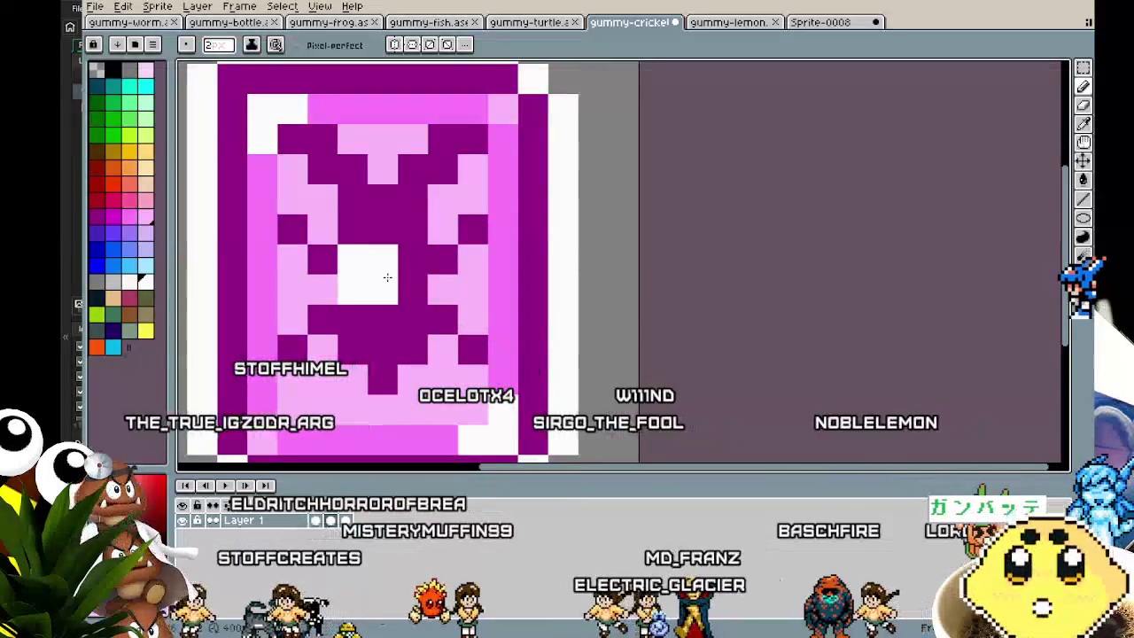
{"action": "left_click_drag", "start_coordinate": [409, 290], "coordinate": [403, 312]}
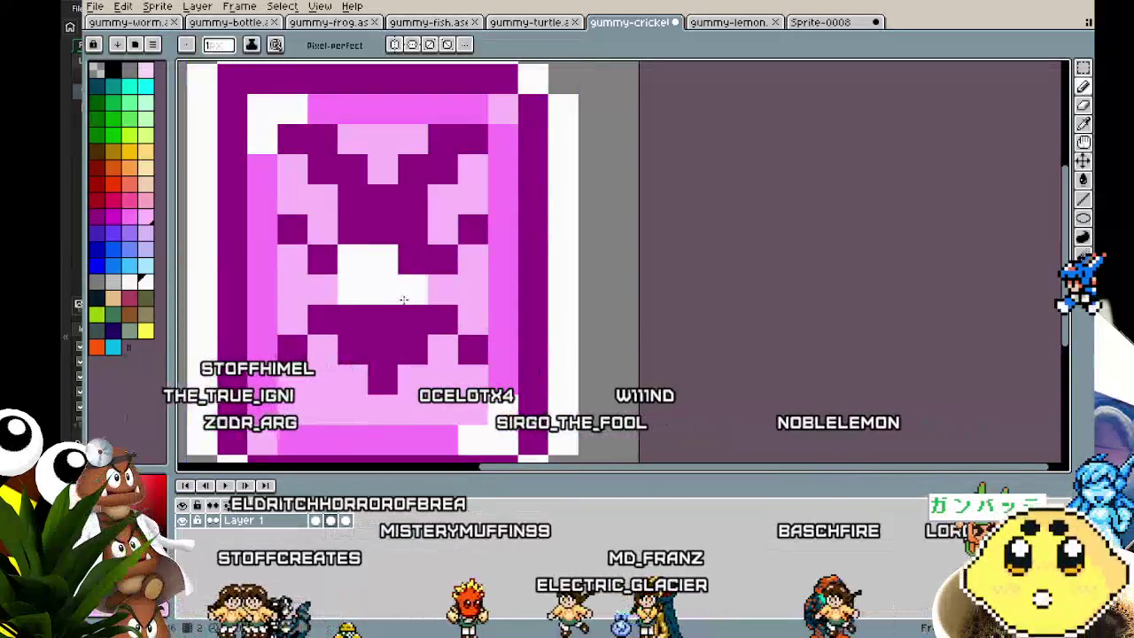
{"action": "left_click", "coordinate": [319, 225]}
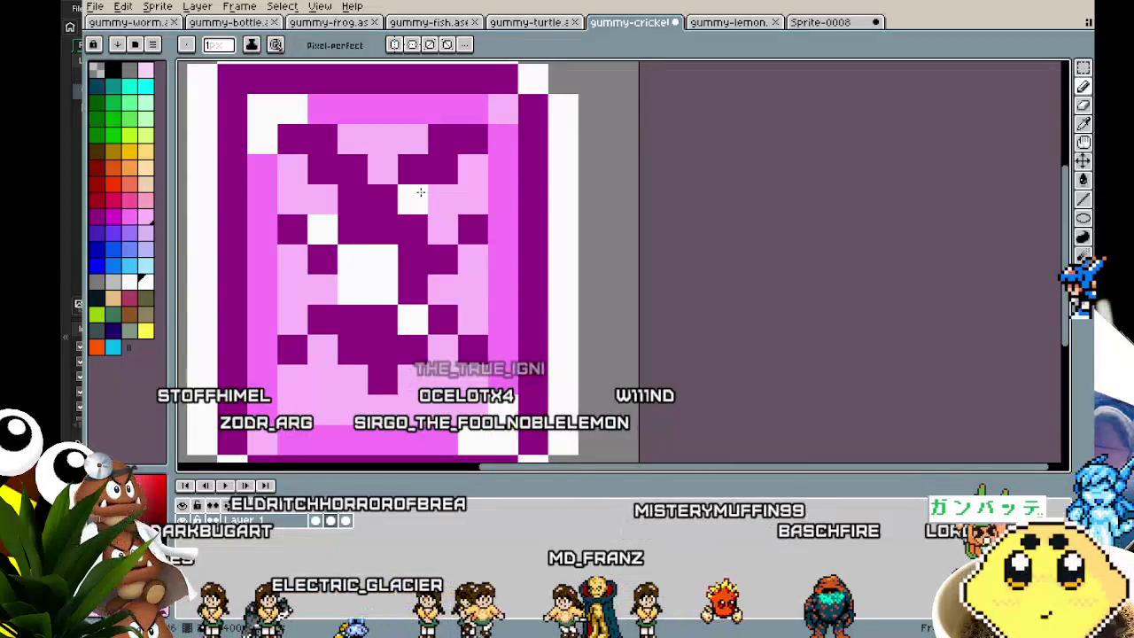
{"action": "key", "text": "ctrl+z"}
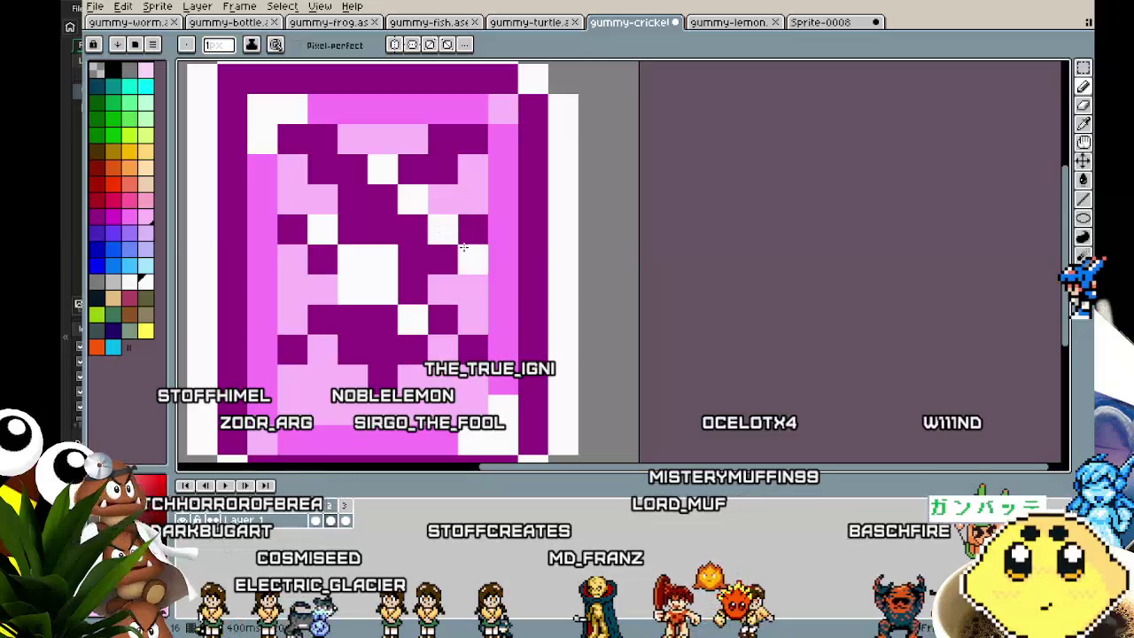
Recentre the view on the card and step to the next frame.
{"action": "scroll", "coordinate": [380, 173], "scroll_direction": "down", "scroll_amount": 3}
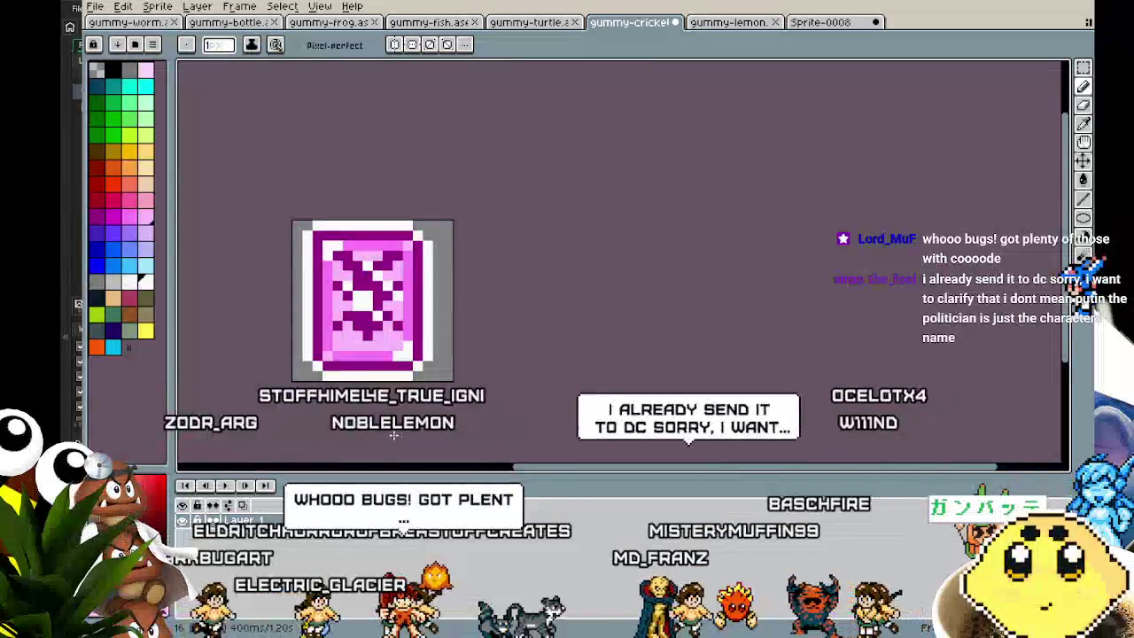
{"action": "scroll", "coordinate": [386, 405], "scroll_direction": "up", "scroll_amount": 1}
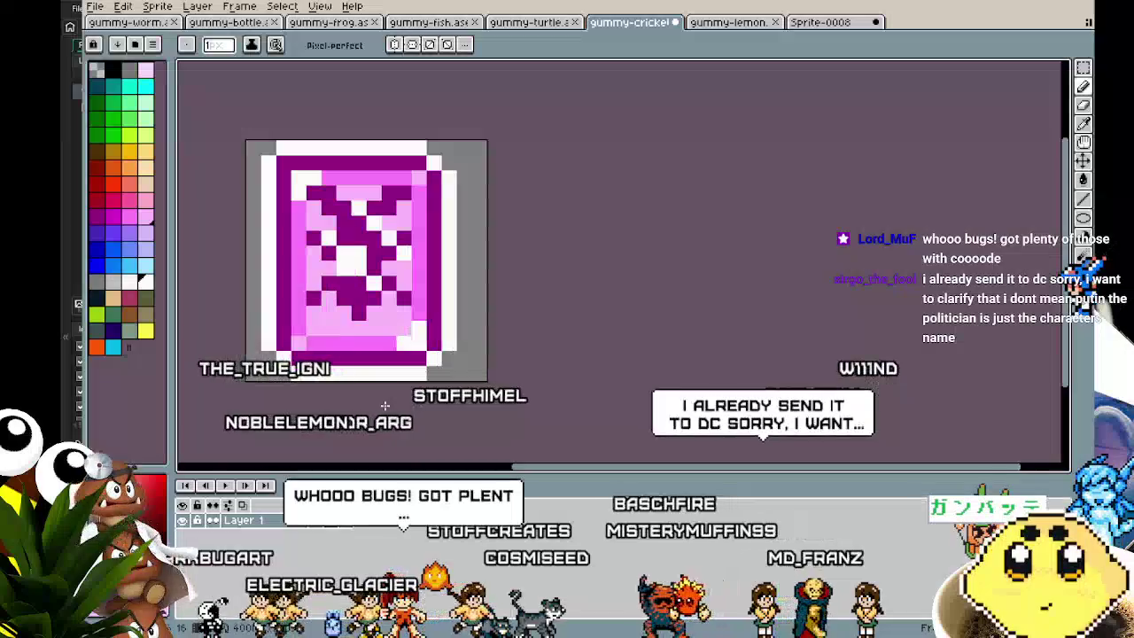
{"action": "scroll", "coordinate": [386, 405], "scroll_direction": "up", "scroll_amount": 1}
{"action": "left_click_drag", "start_coordinate": [385, 405], "coordinate": [436, 421]}
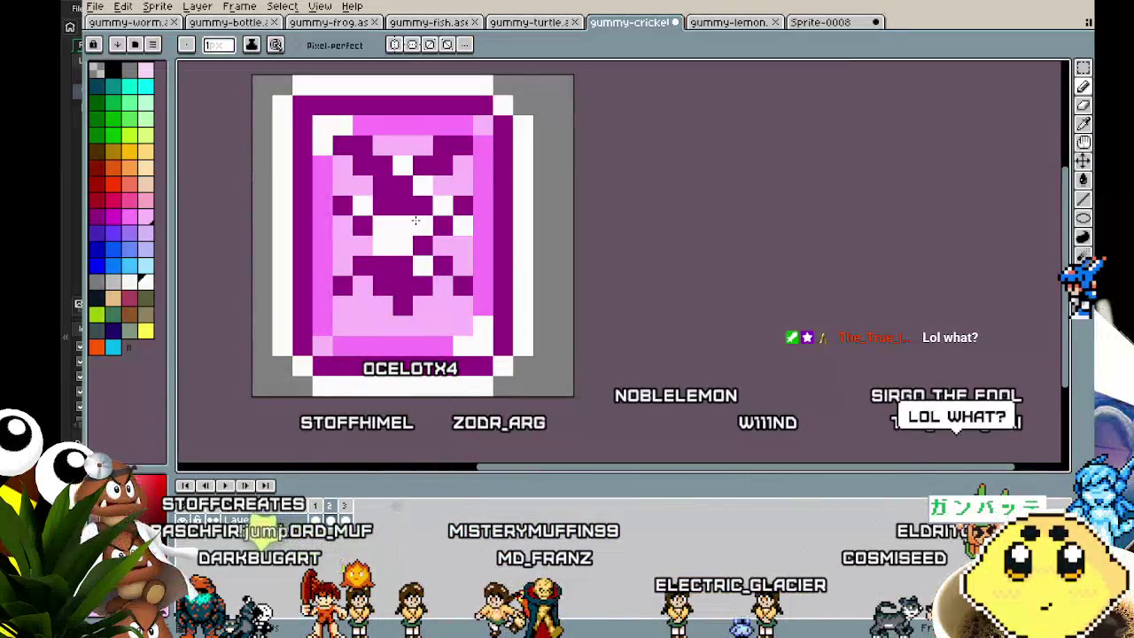
{"action": "key", "text": "Right"}
{"action": "key", "text": "Right"}
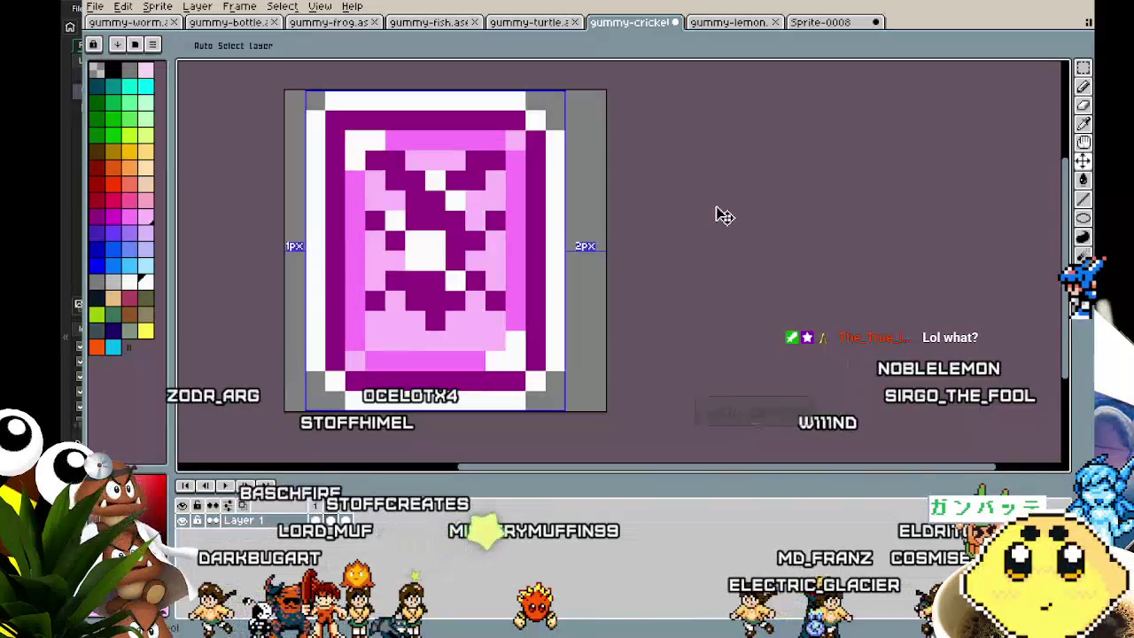
Play the gummy-cricket card animation and zoom out on the canvas.
{"action": "key", "text": "Return"}
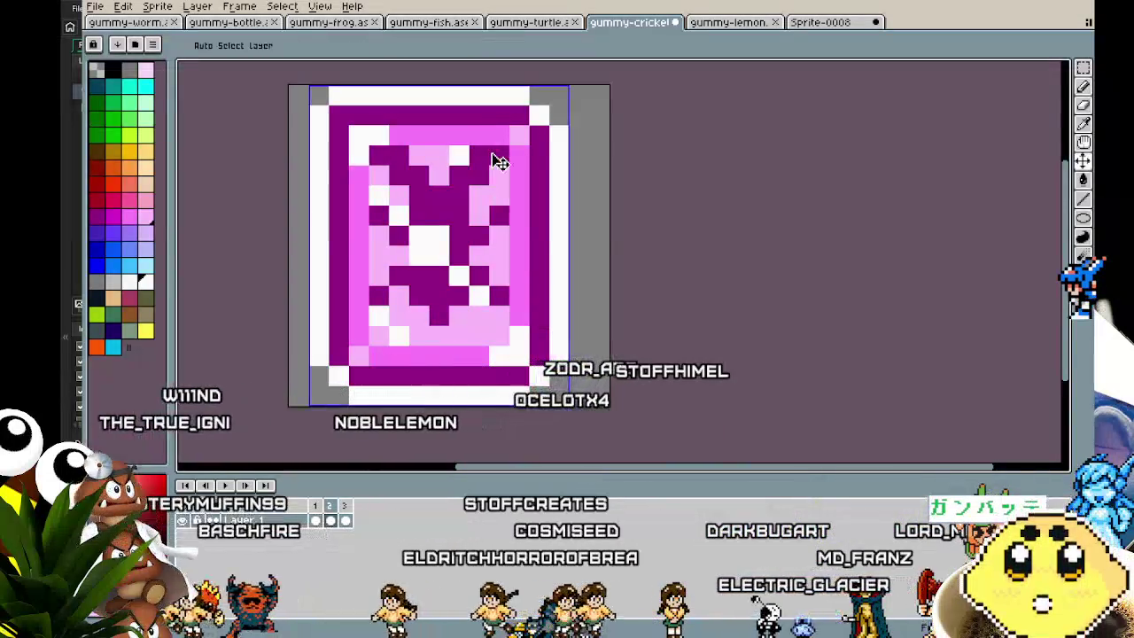
{"action": "scroll", "coordinate": [760, 397], "scroll_direction": "down", "scroll_amount": 3}
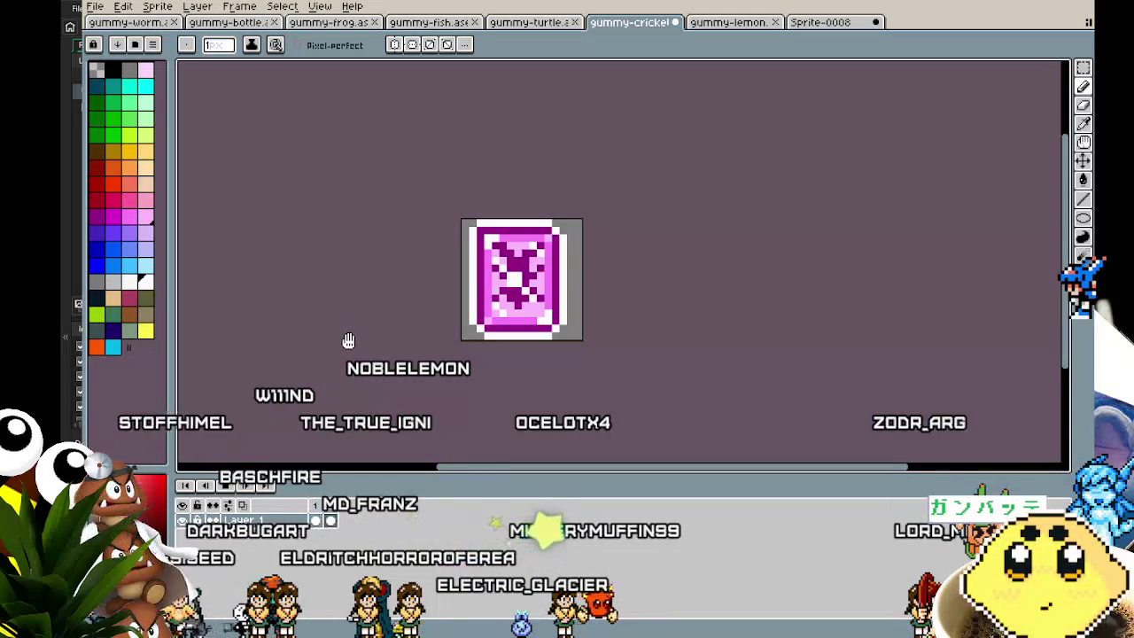
{"action": "left_click_drag", "start_coordinate": [349, 339], "coordinate": [258, 273]}
{"action": "scroll", "coordinate": [416, 145], "scroll_direction": "up", "scroll_amount": 1}
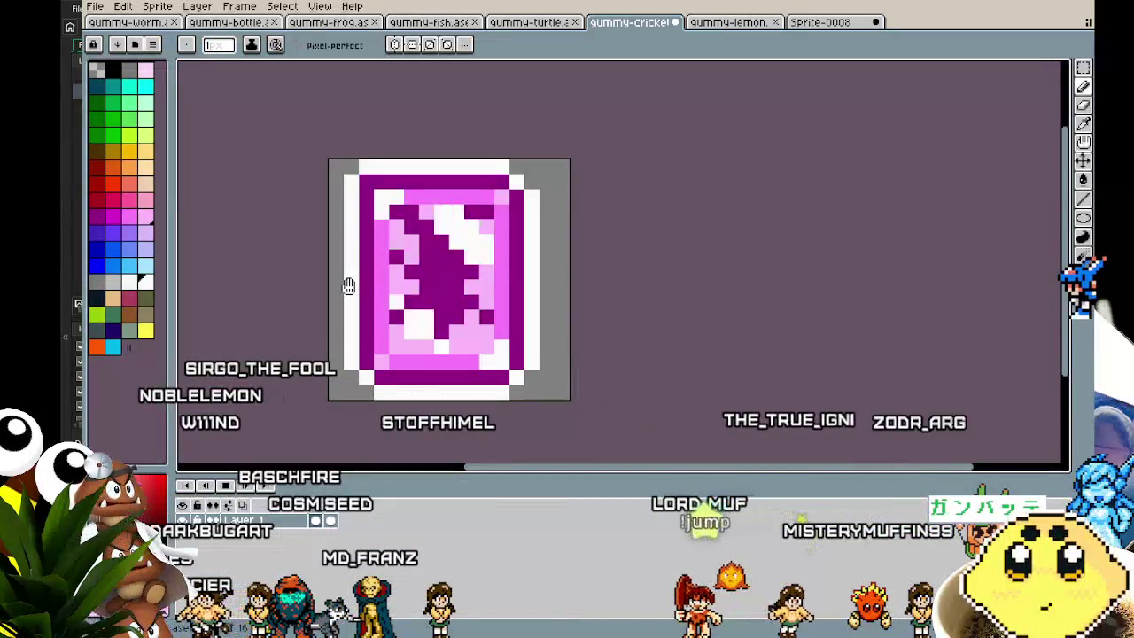
{"action": "scroll", "coordinate": [351, 297], "scroll_direction": "down", "scroll_amount": 3}
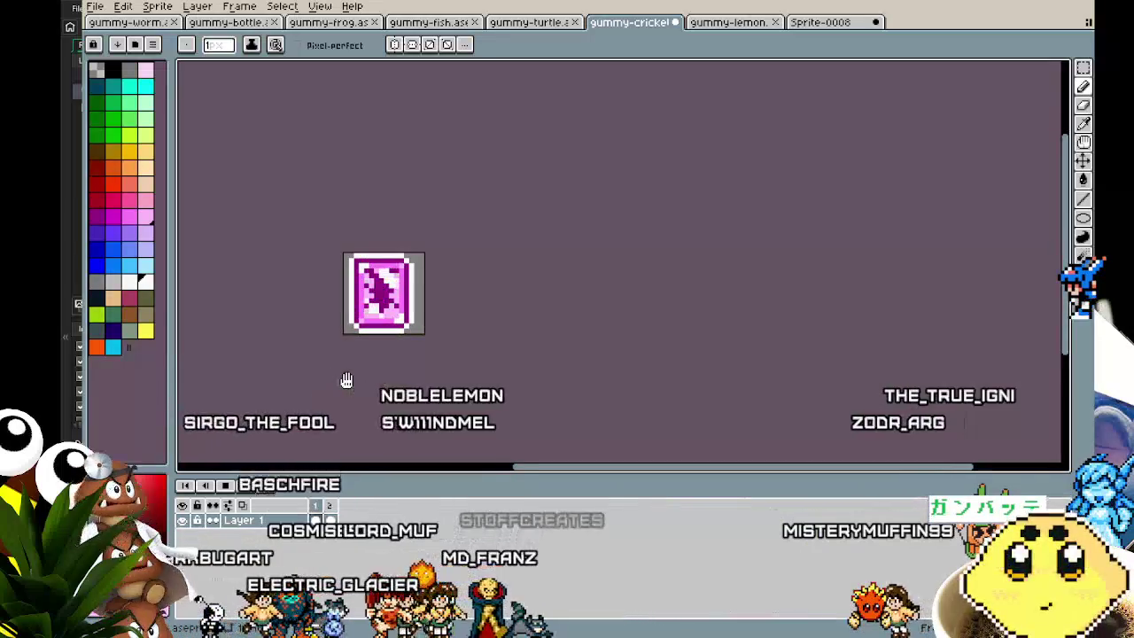
{"action": "scroll", "coordinate": [346, 379], "scroll_direction": "up", "scroll_amount": 1}
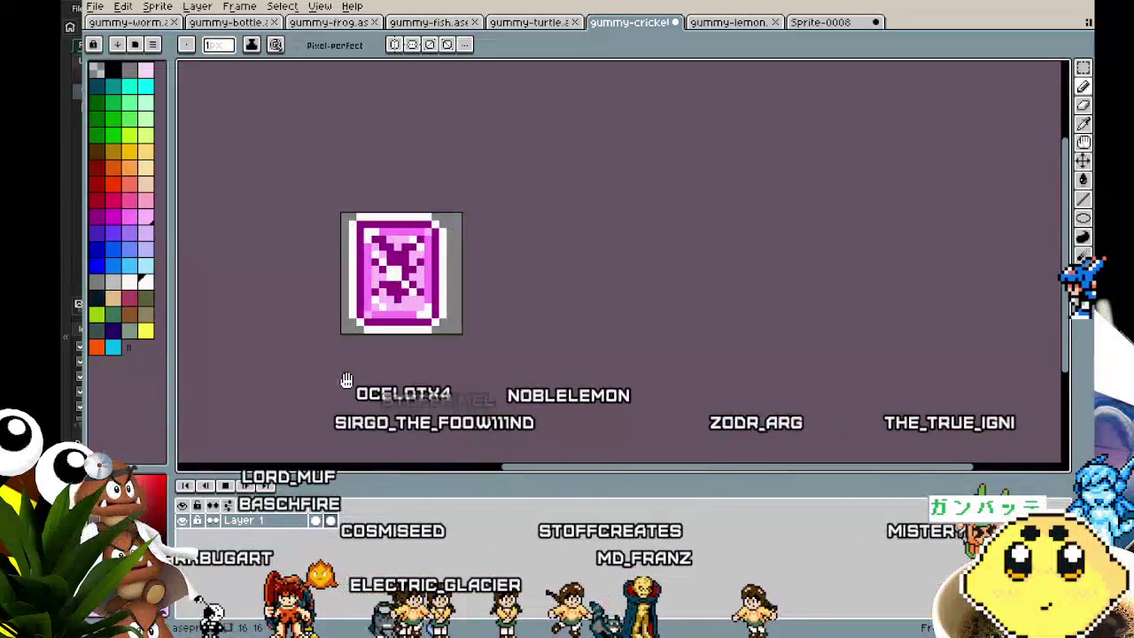
{"action": "key", "text": "Return"}
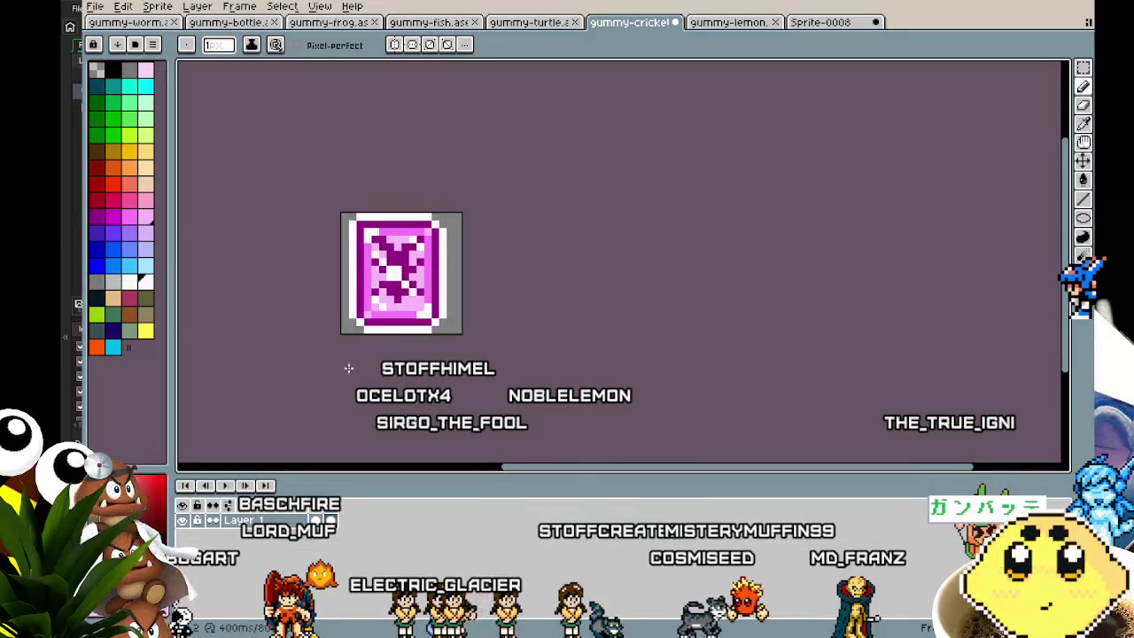
{"action": "key", "text": "Left"}
{"action": "key", "text": "Right"}
{"action": "scroll", "coordinate": [420, 387], "scroll_direction": "up", "scroll_amount": 3}
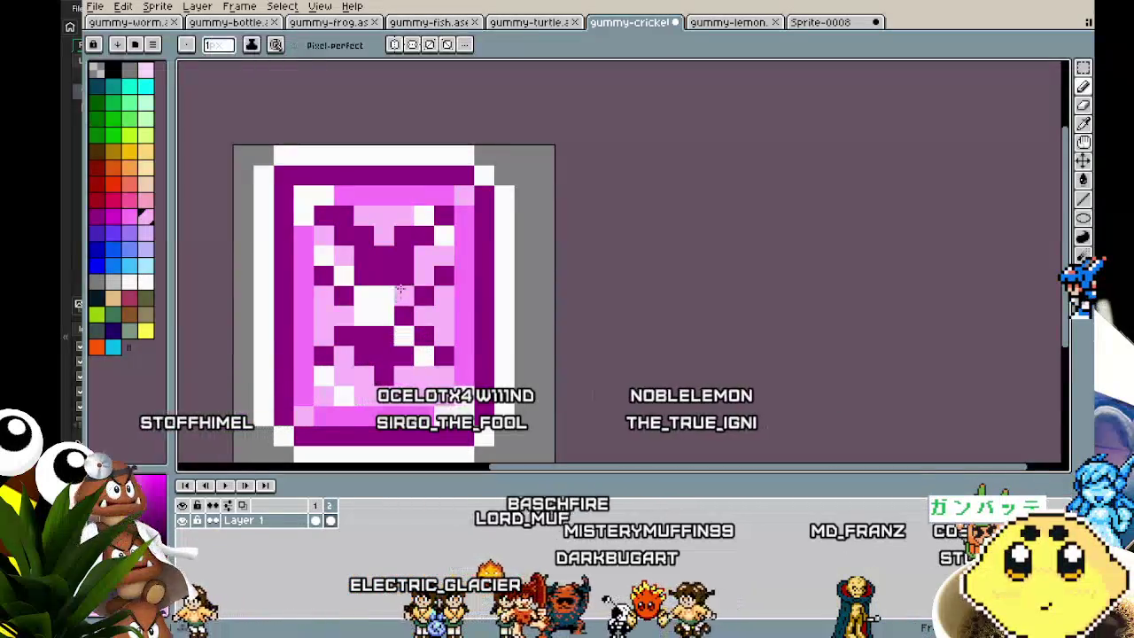
{"action": "left_click", "coordinate": [365, 280], "text": "alt"}
{"action": "left_click_drag", "start_coordinate": [365, 280], "coordinate": [350, 277]}
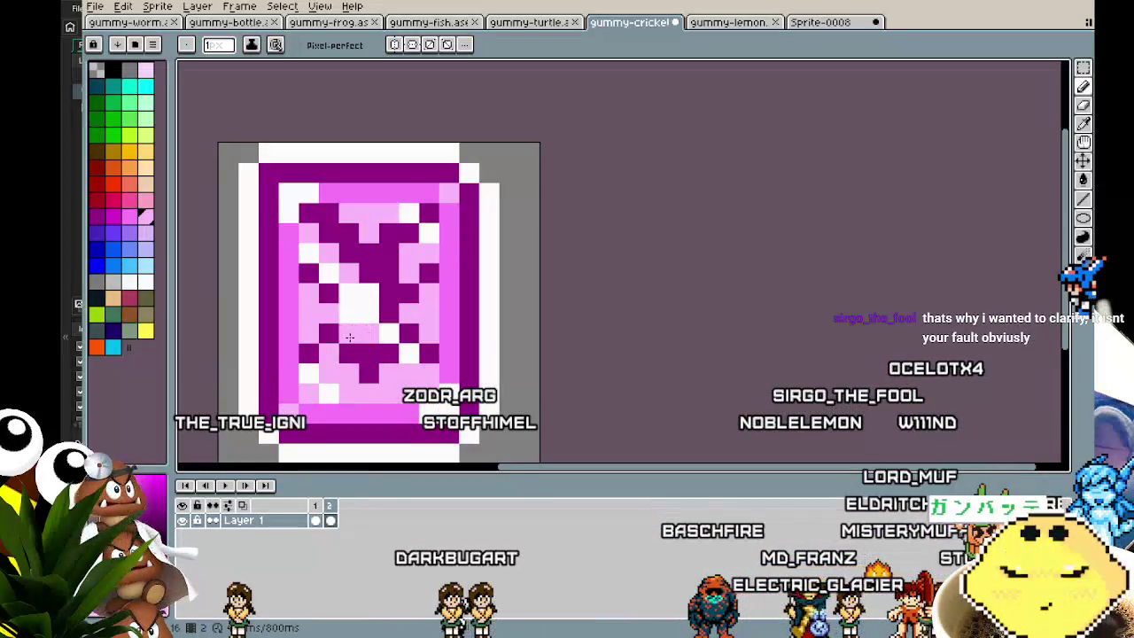
{"action": "key", "text": "ctrl+z"}
{"action": "scroll", "coordinate": [351, 326], "scroll_direction": "down", "scroll_amount": 5}
{"action": "key", "text": "Return"}
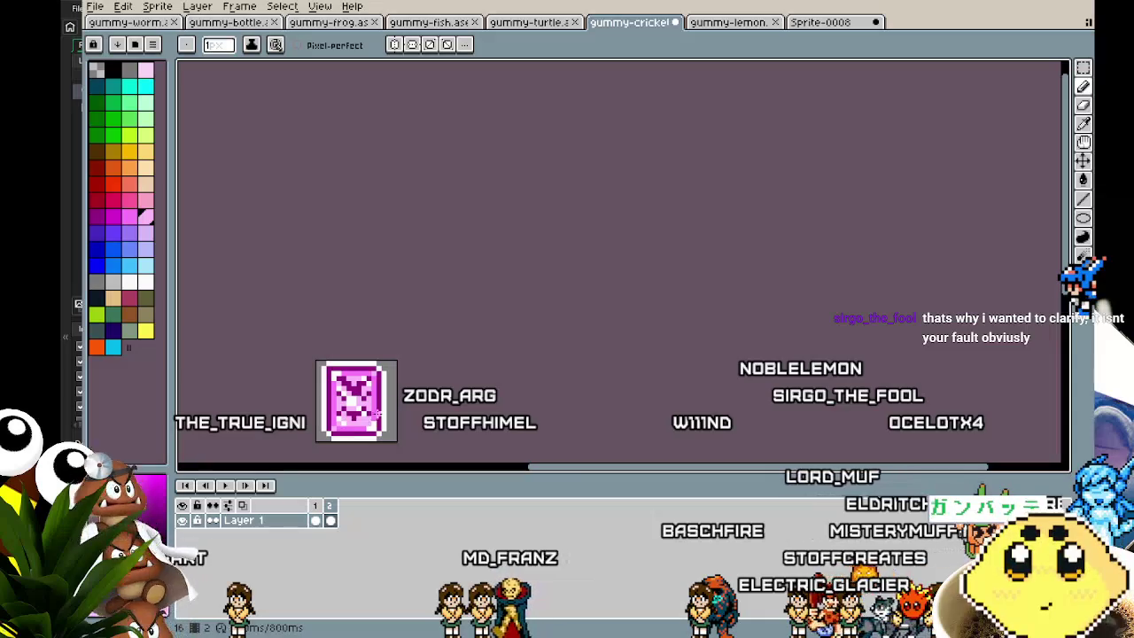
{"action": "scroll", "coordinate": [399, 372], "scroll_direction": "up", "scroll_amount": 1}
{"action": "scroll", "coordinate": [443, 390], "scroll_direction": "up", "scroll_amount": 1}
{"action": "scroll", "coordinate": [490, 403], "scroll_direction": "up", "scroll_amount": 1}
{"action": "left_click_drag", "start_coordinate": [490, 403], "coordinate": [529, 368]}
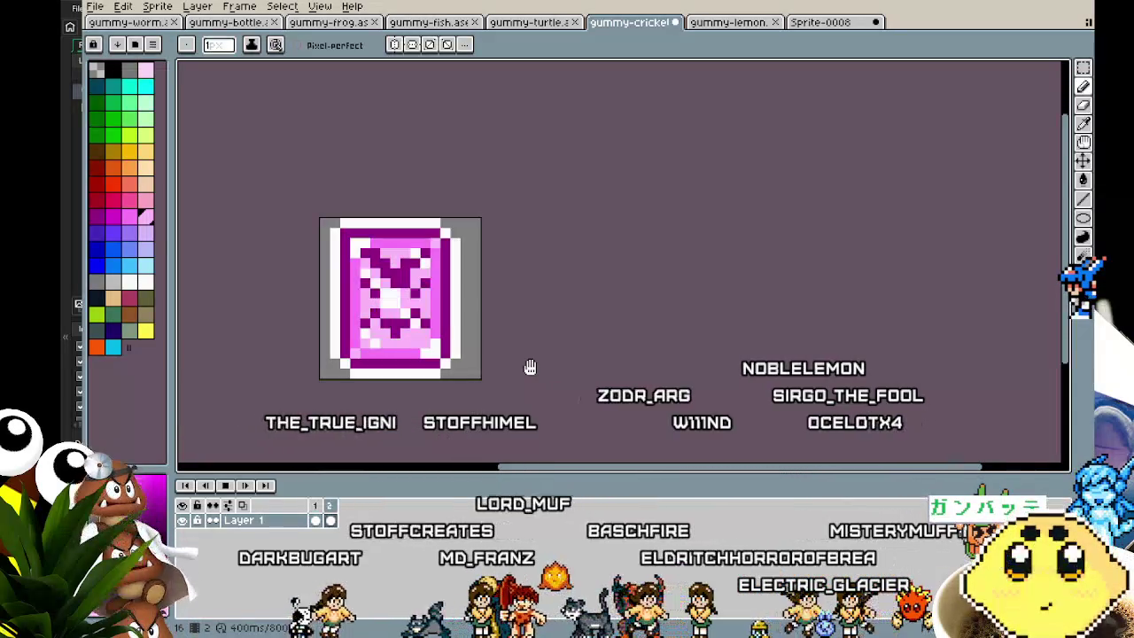
{"action": "scroll", "coordinate": [529, 368], "scroll_direction": "down", "scroll_amount": 2}
{"action": "scroll", "coordinate": [460, 377], "scroll_direction": "up", "scroll_amount": 2}
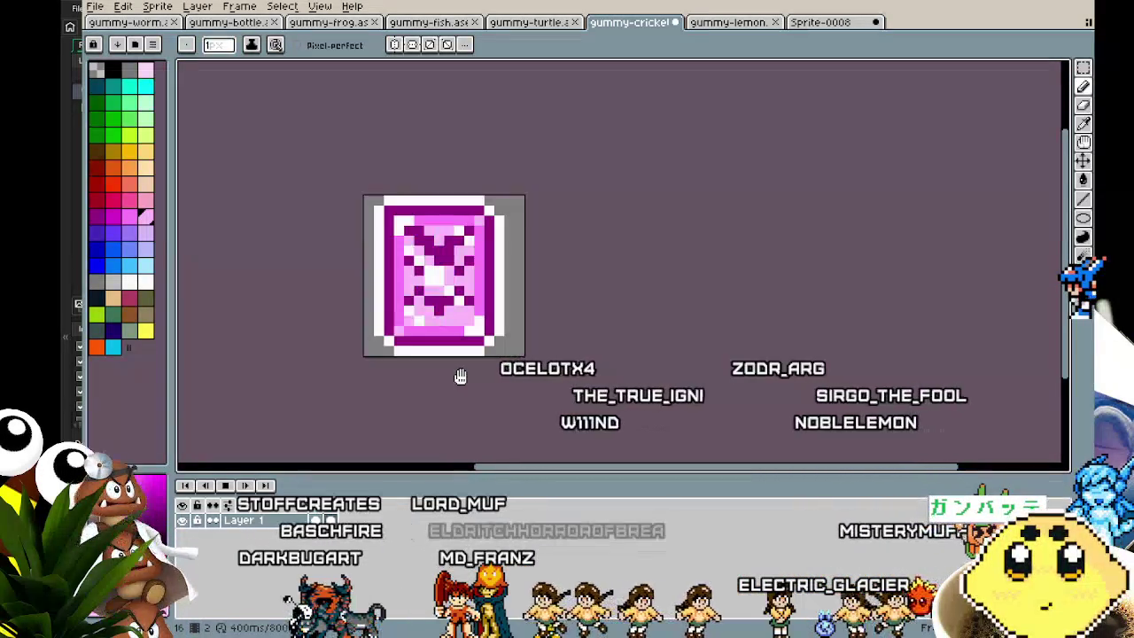
{"action": "scroll", "coordinate": [460, 377], "scroll_direction": "down", "scroll_amount": 2}
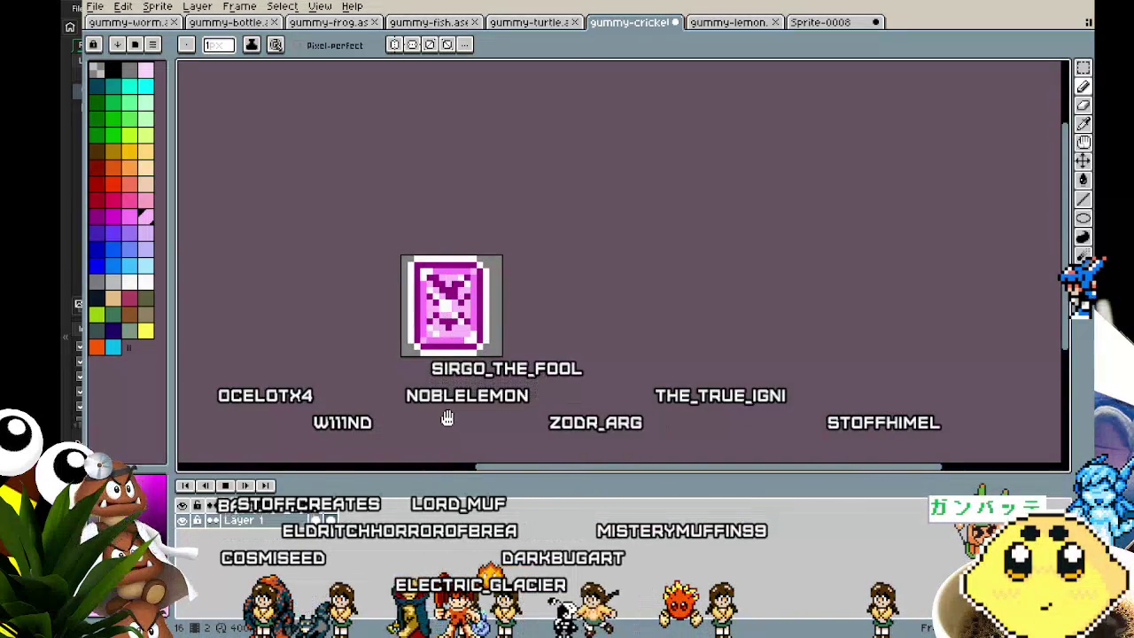
{"action": "scroll", "coordinate": [447, 418], "scroll_direction": "down", "scroll_amount": 1}
{"action": "scroll", "coordinate": [448, 418], "scroll_direction": "up", "scroll_amount": 2}
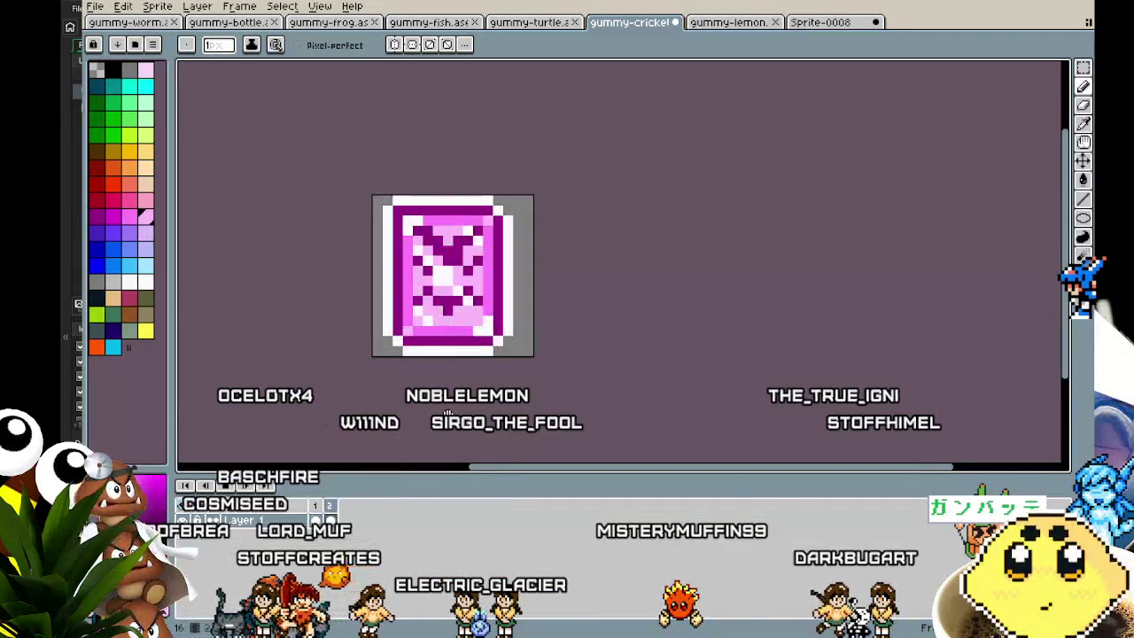
{"action": "mouse_move", "coordinate": [412, 421]}
{"action": "left_mouse_down"}
{"action": "mouse_move", "coordinate": [402, 422]}
{"action": "mouse_move", "coordinate": [484, 427]}
{"action": "left_mouse_up"}
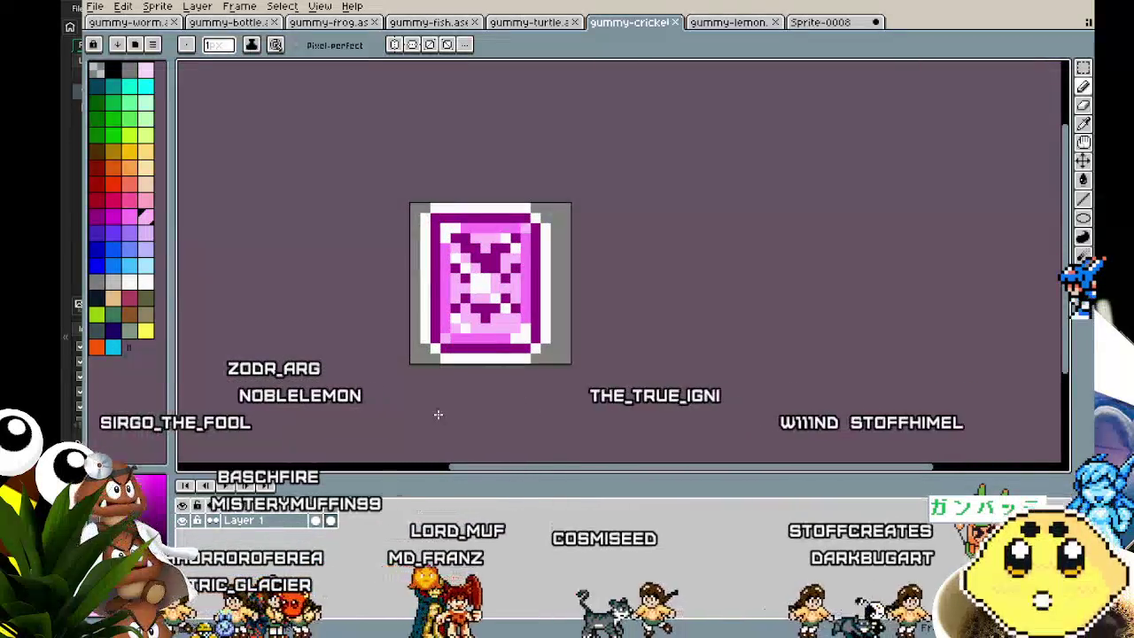
Export the gummy-lemon sprite as gummy-lemon.gif, accepting the GIF options.
{"action": "left_click", "coordinate": [725, 22]}
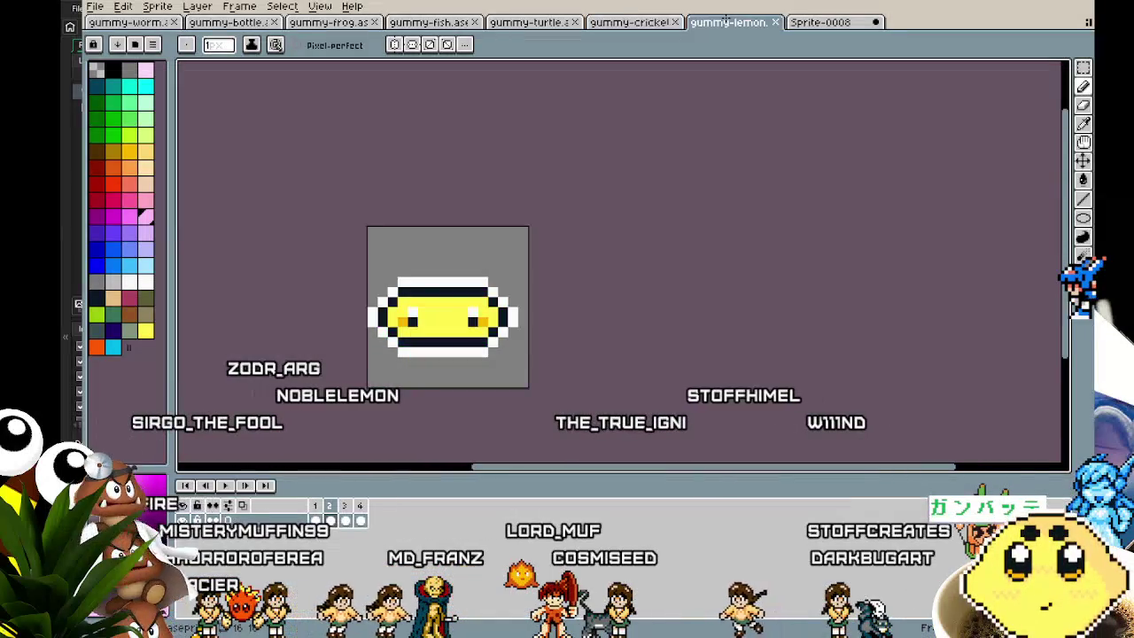
{"action": "left_click", "coordinate": [640, 22]}
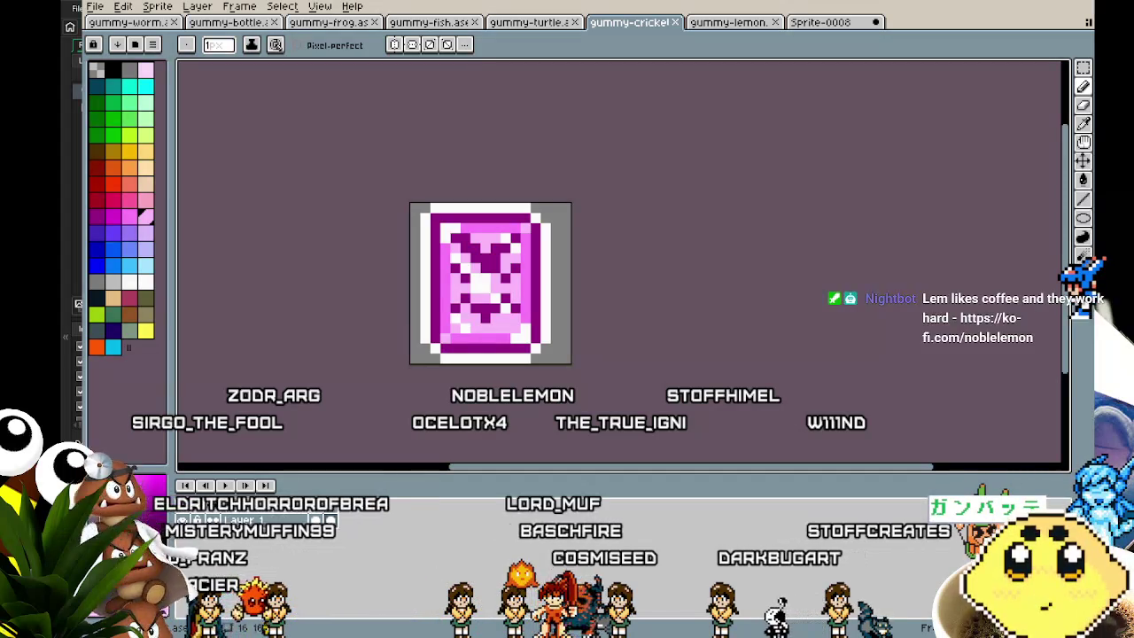
{"action": "key", "text": "ctrl+Tab"}
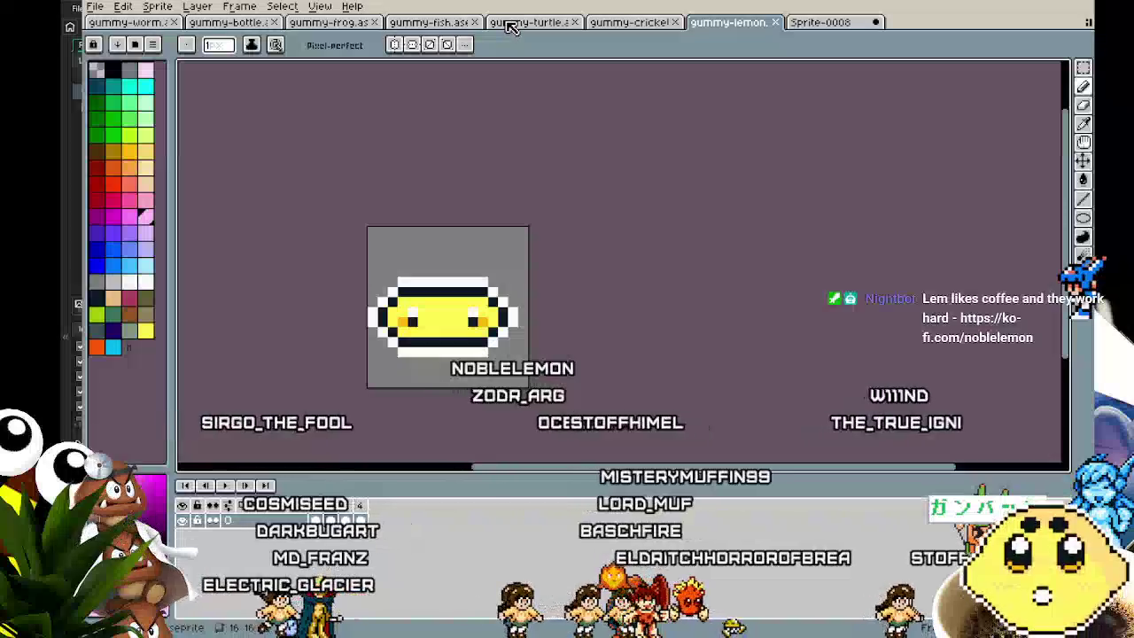
{"action": "left_click", "coordinate": [538, 26]}
{"action": "left_click", "coordinate": [630, 22]}
{"action": "left_click", "coordinate": [728, 22]}
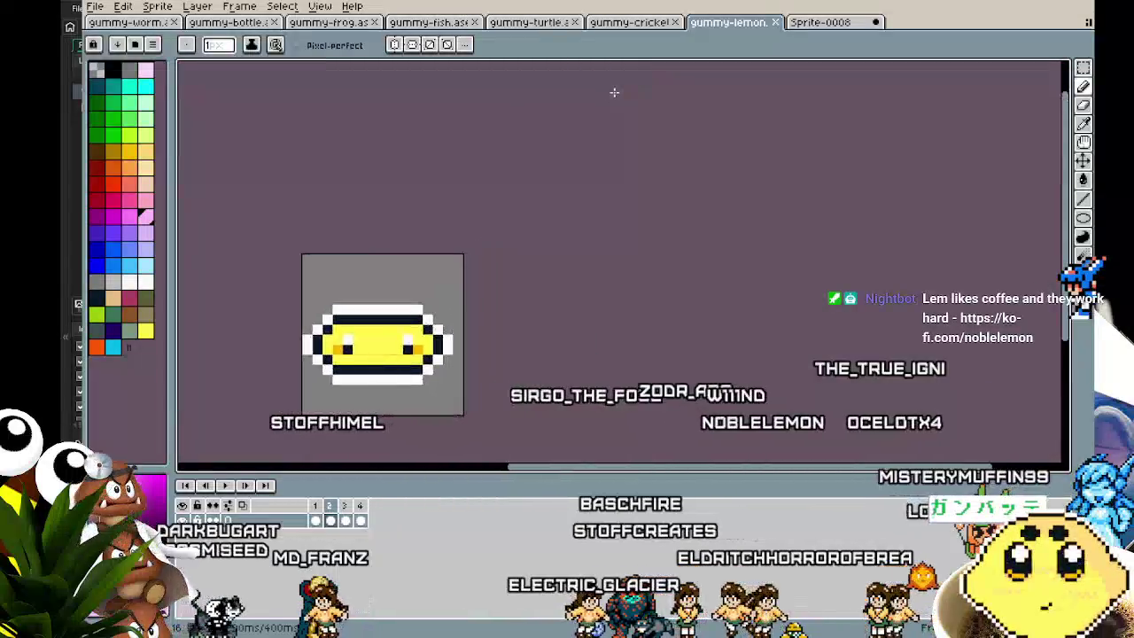
{"action": "left_click", "coordinate": [95, 6]}
{"action": "mouse_move", "coordinate": [114, 131]}
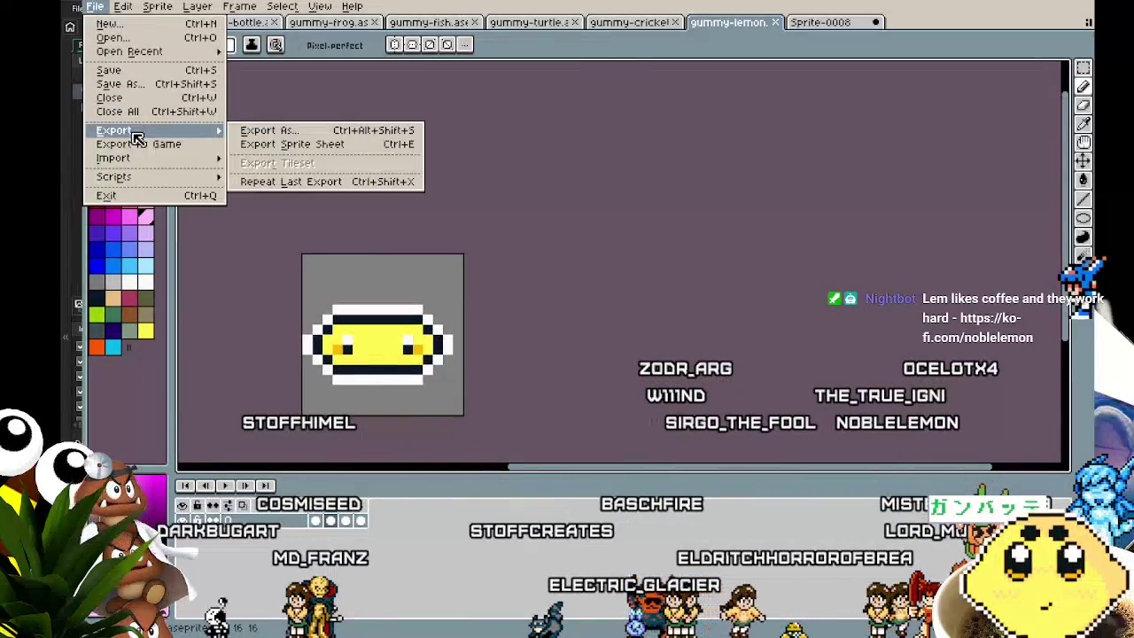
{"action": "left_click", "coordinate": [266, 130]}
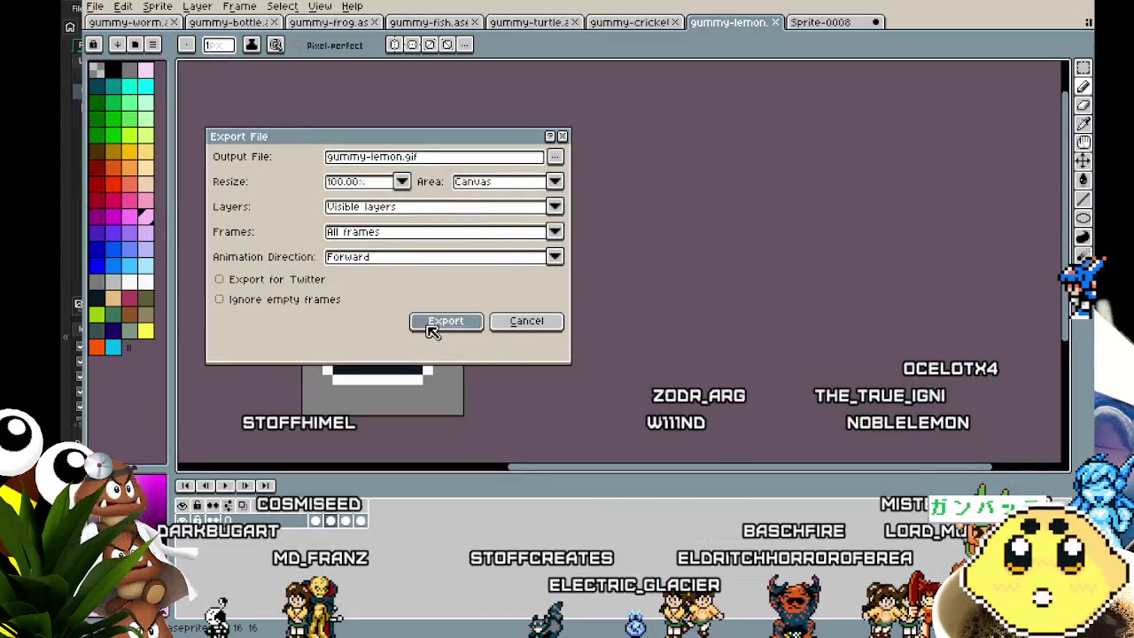
{"action": "left_click", "coordinate": [446, 322]}
{"action": "left_click", "coordinate": [646, 367]}
Export the gummy-cricket sprite with Export As.
{"action": "left_click", "coordinate": [629, 22]}
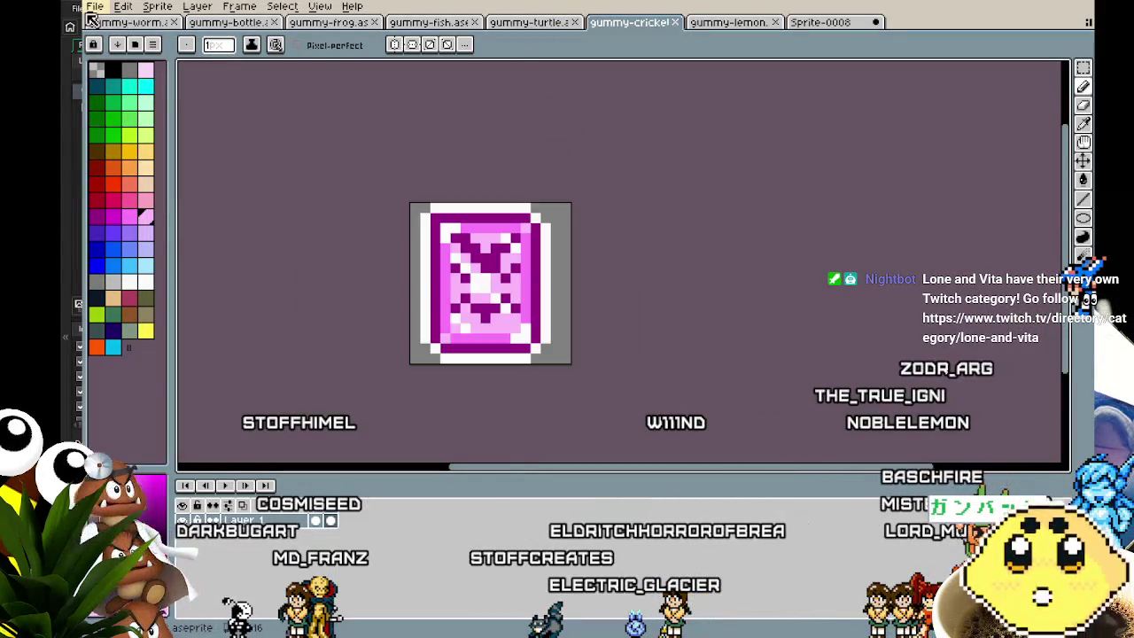
{"action": "left_click", "coordinate": [94, 7]}
{"action": "left_click", "coordinate": [281, 138]}
{"action": "key", "text": "Return"}
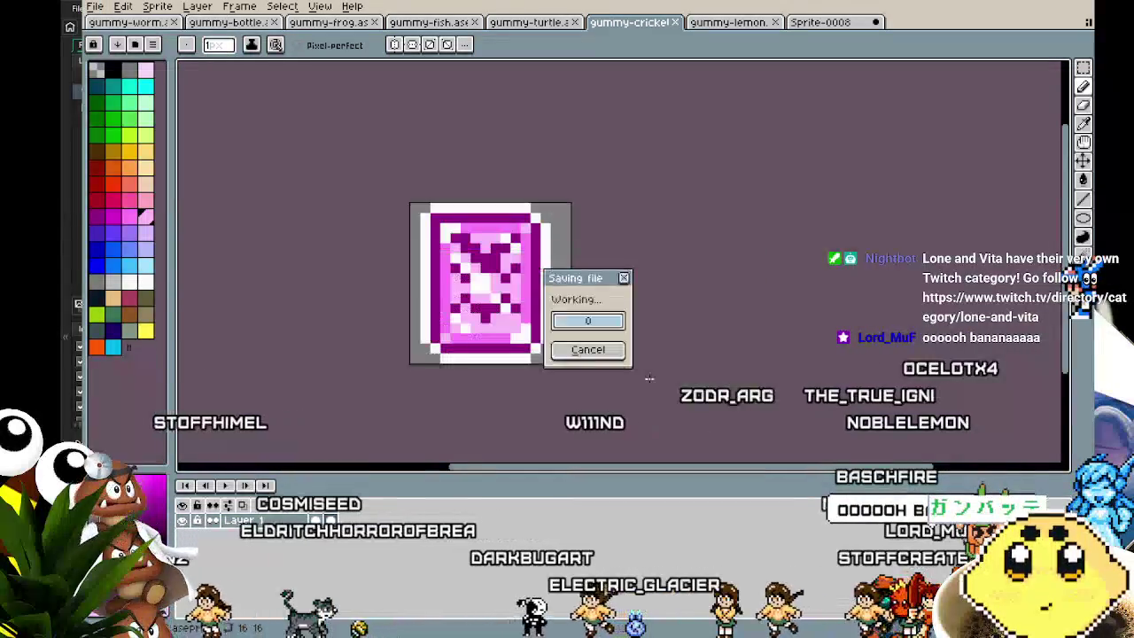
Export the gummy-turtle sprite, overwriting its previous export, then start a new sprite.
{"action": "left_click", "coordinate": [565, 25]}
{"action": "key", "text": "ctrl+alt+shift+s"}
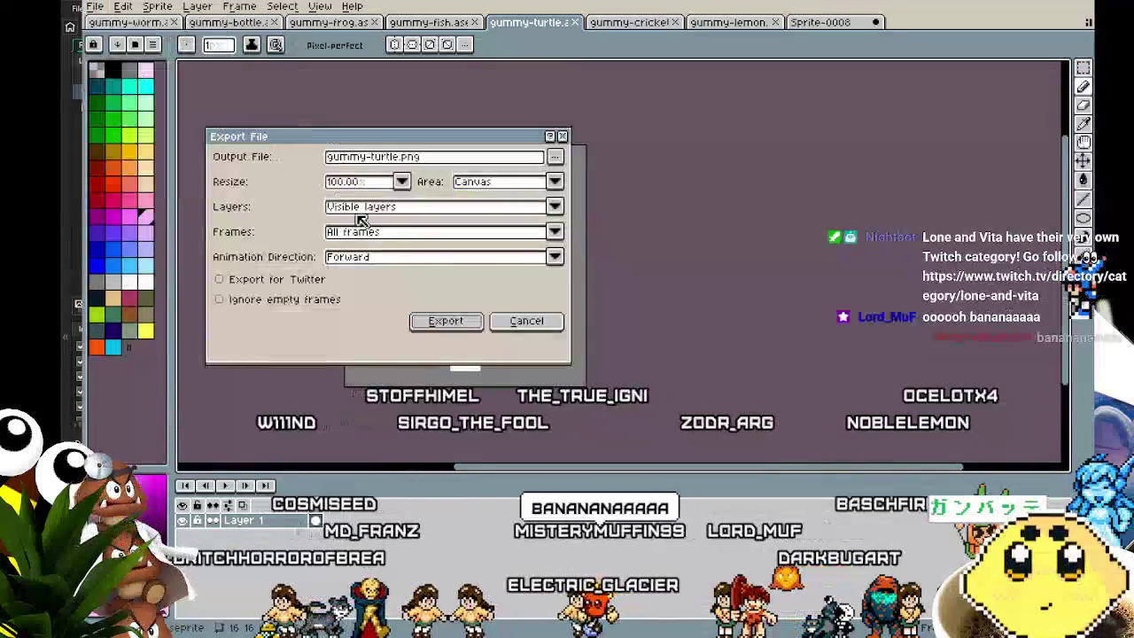
{"action": "key", "text": "Return"}
{"action": "key", "text": "Return"}
{"action": "mouse_move", "coordinate": [441, 431]}
{"action": "left_mouse_down"}
{"action": "mouse_move", "coordinate": [394, 410]}
{"action": "mouse_move", "coordinate": [341, 417]}
{"action": "left_mouse_up"}
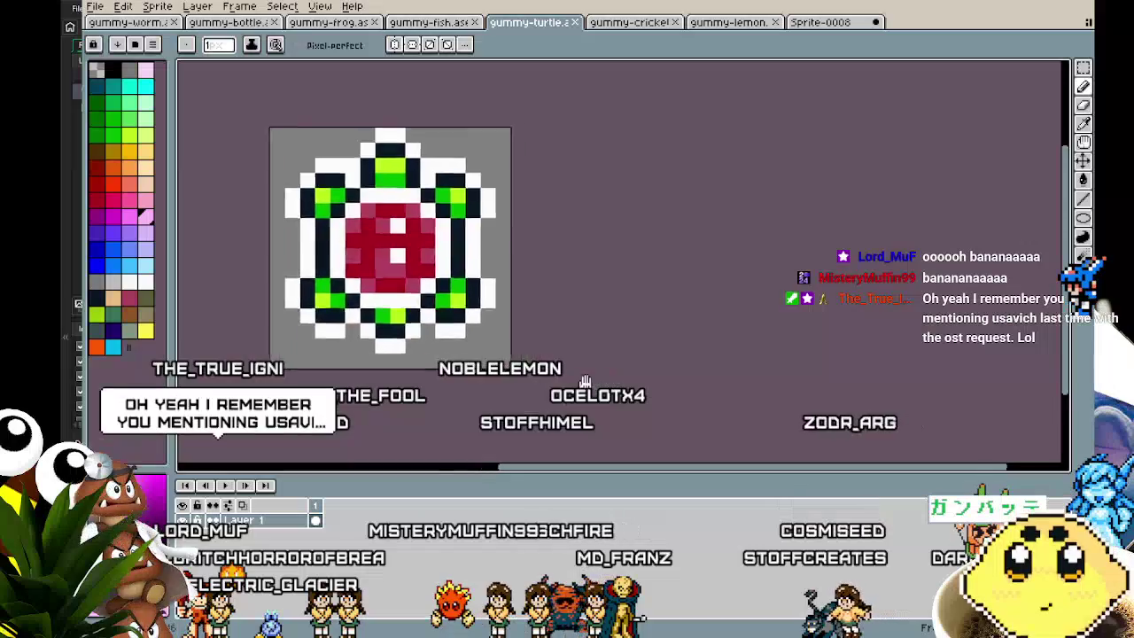
{"action": "key", "text": "ctrl+n"}
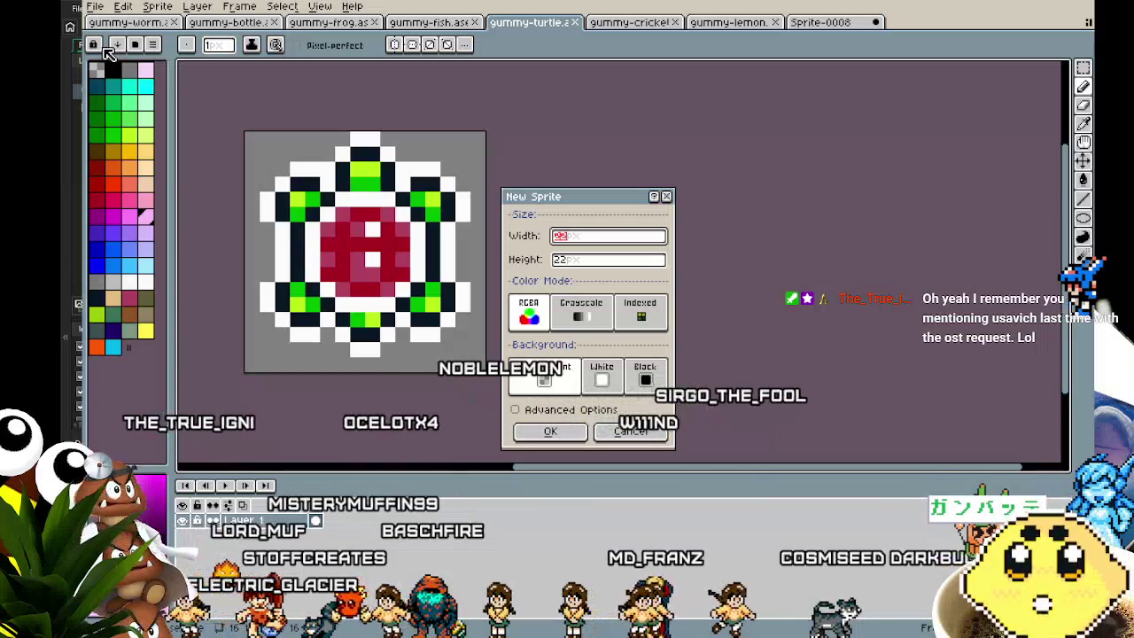
Create the blank Sprite-0009 and zoom in on its canvas.
{"action": "key", "text": "Return"}
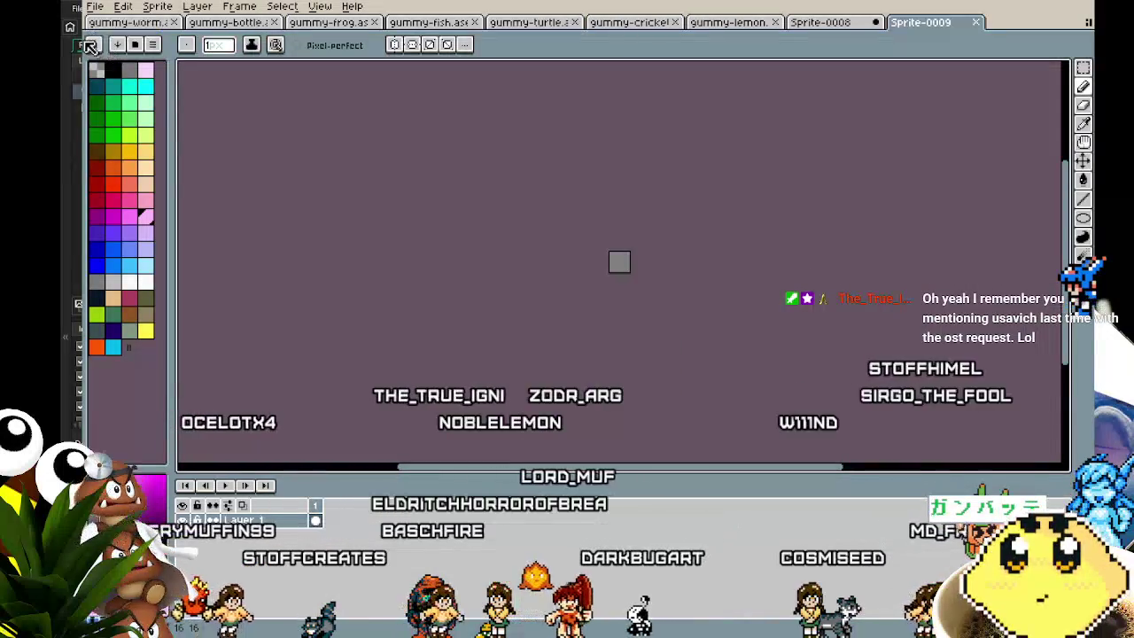
{"action": "mouse_move", "coordinate": [481, 214]}
{"action": "left_mouse_down"}
{"action": "mouse_move", "coordinate": [592, 354]}
{"action": "mouse_move", "coordinate": [450, 266]}
{"action": "left_mouse_up"}
{"action": "scroll", "coordinate": [600, 324], "scroll_direction": "up", "scroll_amount": 3}
{"action": "scroll", "coordinate": [603, 326], "scroll_direction": "up", "scroll_amount": 2}
{"action": "scroll", "coordinate": [396, 184], "scroll_direction": "up", "scroll_amount": 1}
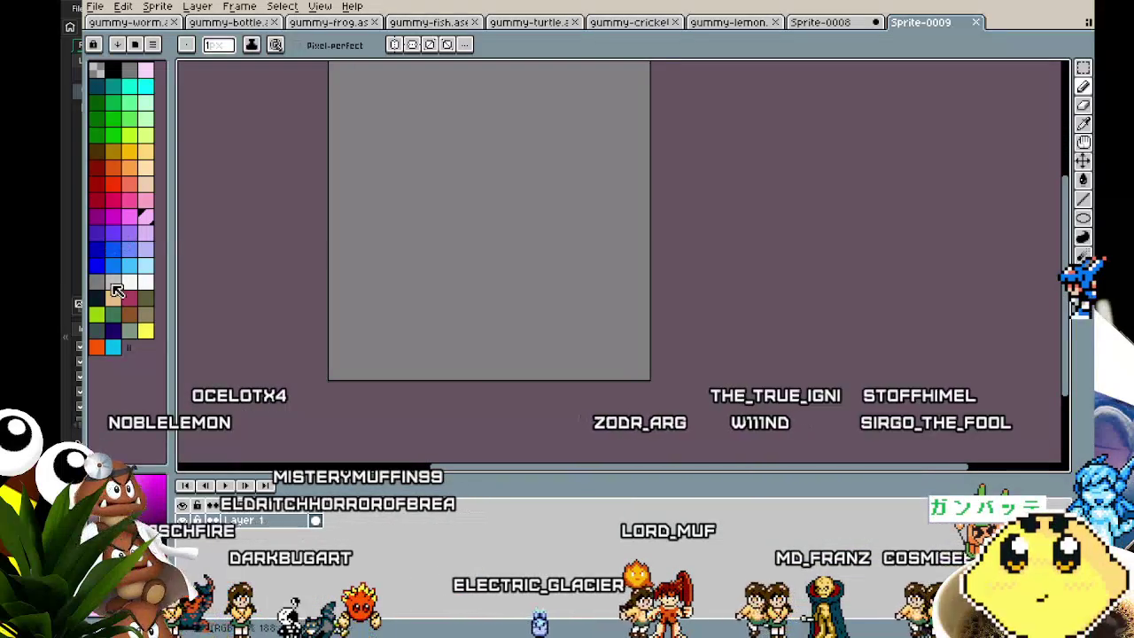
Choose yellow with a 5 px brush and reposition the canvas view.
{"action": "left_click", "coordinate": [146, 330]}
{"action": "key", "text": "plus"}
{"action": "key", "text": "plus"}
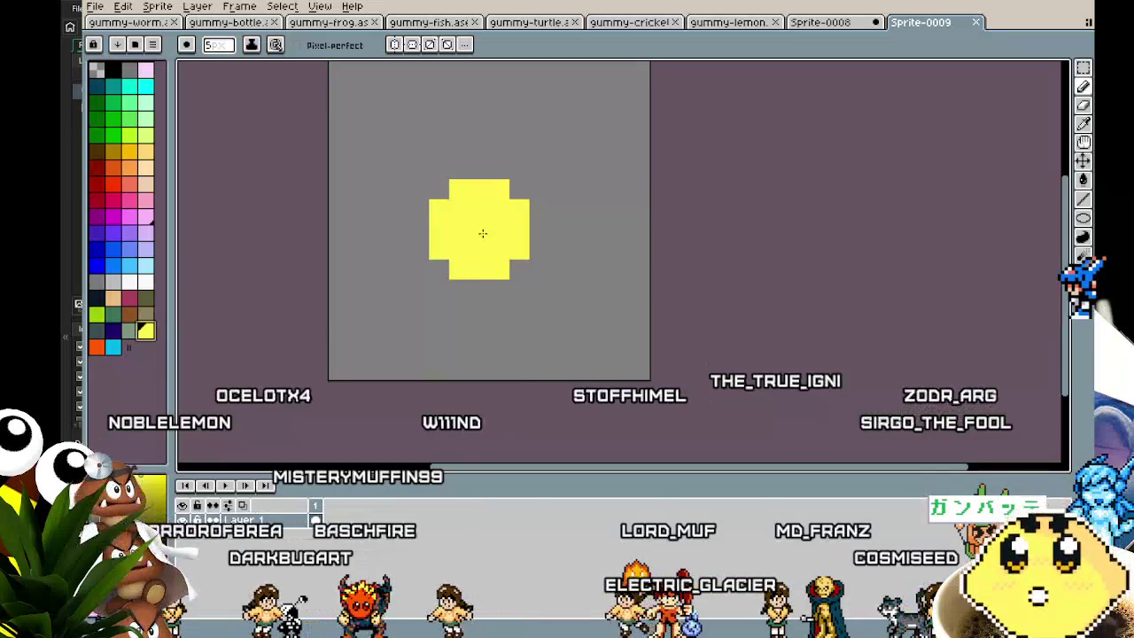
{"action": "left_click_drag", "start_coordinate": [483, 233], "coordinate": [489, 250]}
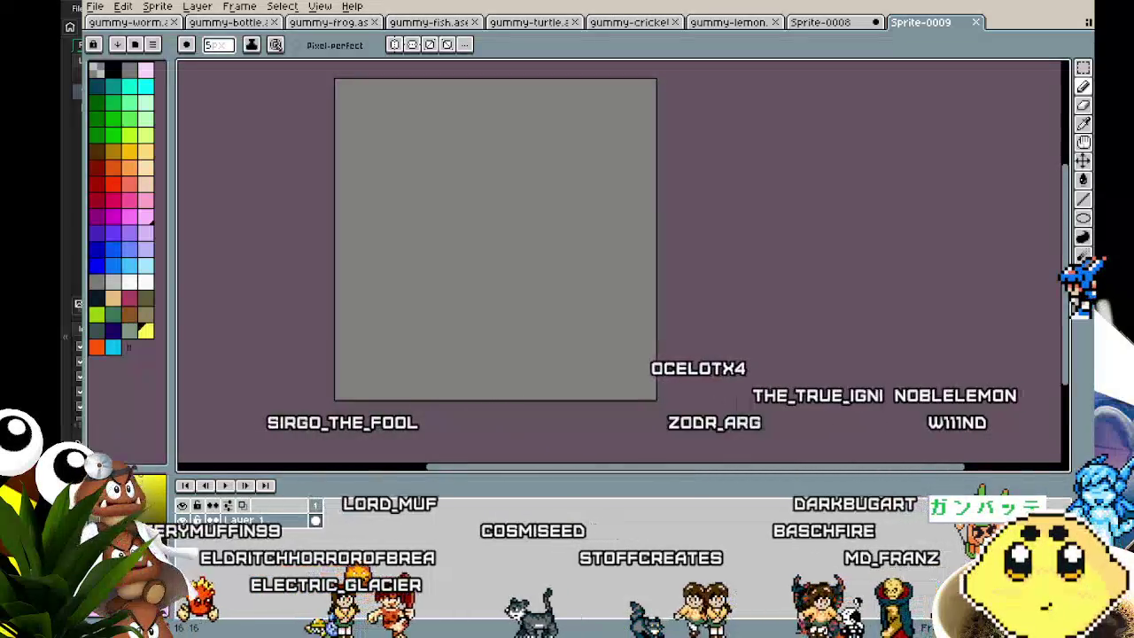
{"action": "left_click", "coordinate": [94, 7]}
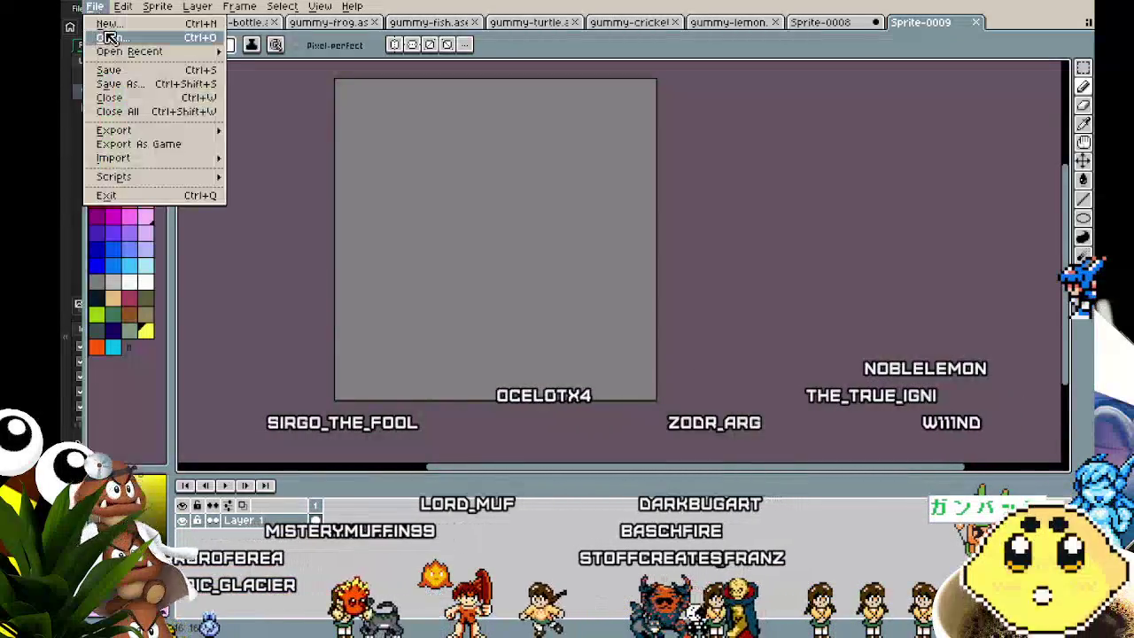
Paste the gummy reference photo into a new sprite and dock it beside Sprite-0009.
{"action": "left_click", "coordinate": [106, 24]}
{"action": "left_click", "coordinate": [561, 440]}
{"action": "key", "text": "ctrl+v"}
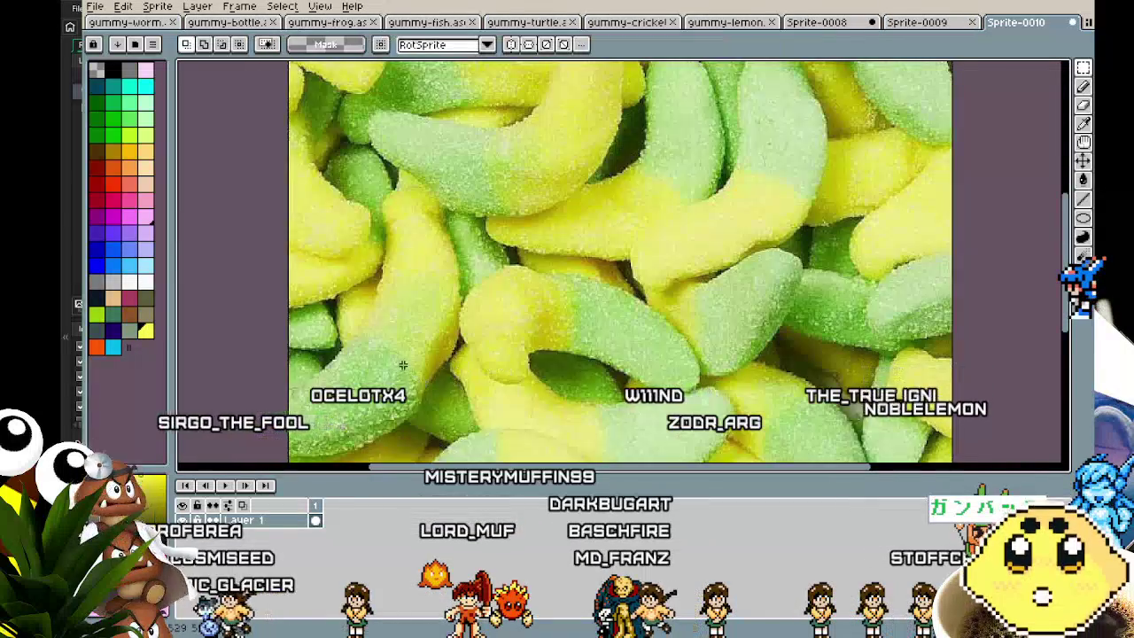
{"action": "scroll", "coordinate": [402, 365], "scroll_direction": "down", "scroll_amount": 2}
{"action": "scroll", "coordinate": [611, 264], "scroll_direction": "up", "scroll_amount": 1}
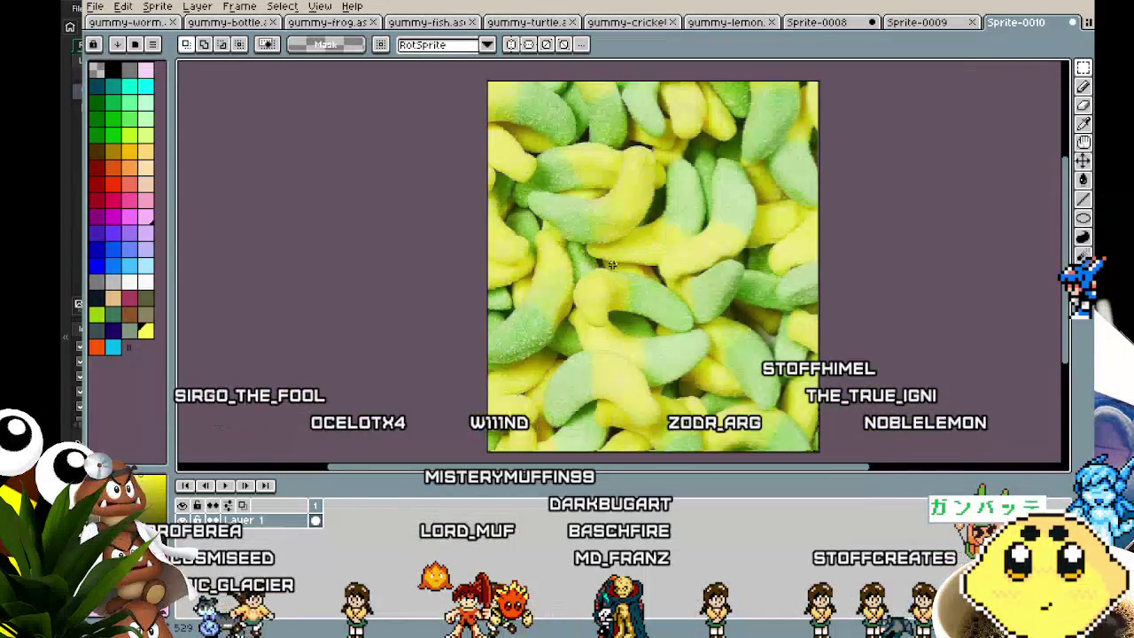
{"action": "scroll", "coordinate": [600, 235], "scroll_direction": "up", "scroll_amount": 1}
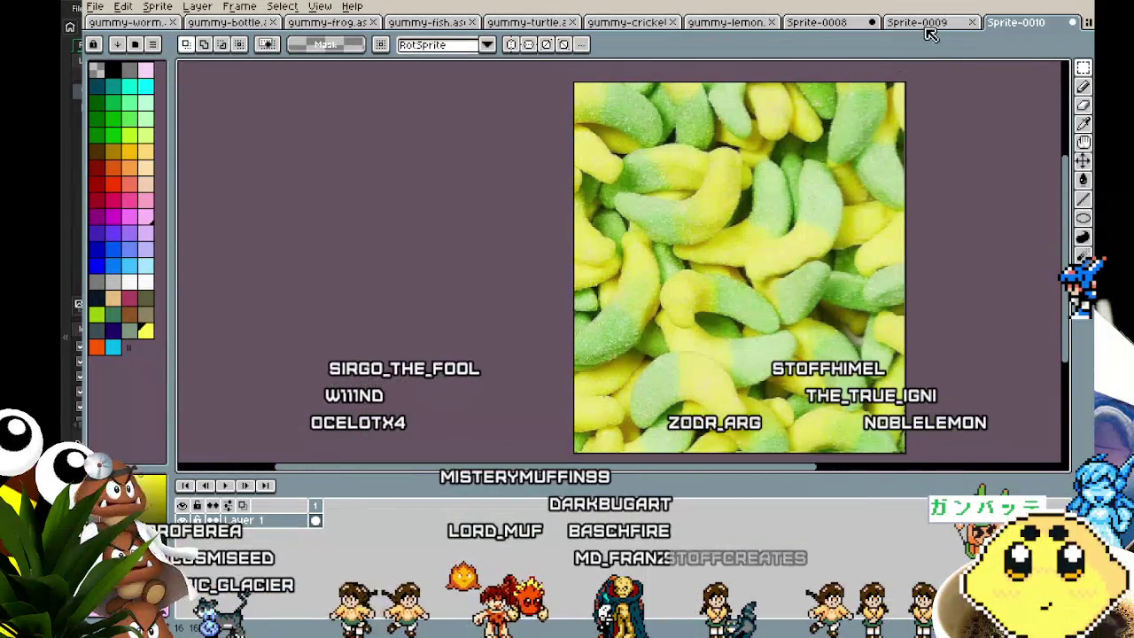
{"action": "left_click", "coordinate": [921, 22]}
{"action": "left_click", "coordinate": [1027, 22]}
{"action": "left_click_drag", "start_coordinate": [1034, 33], "coordinate": [975, 266]}
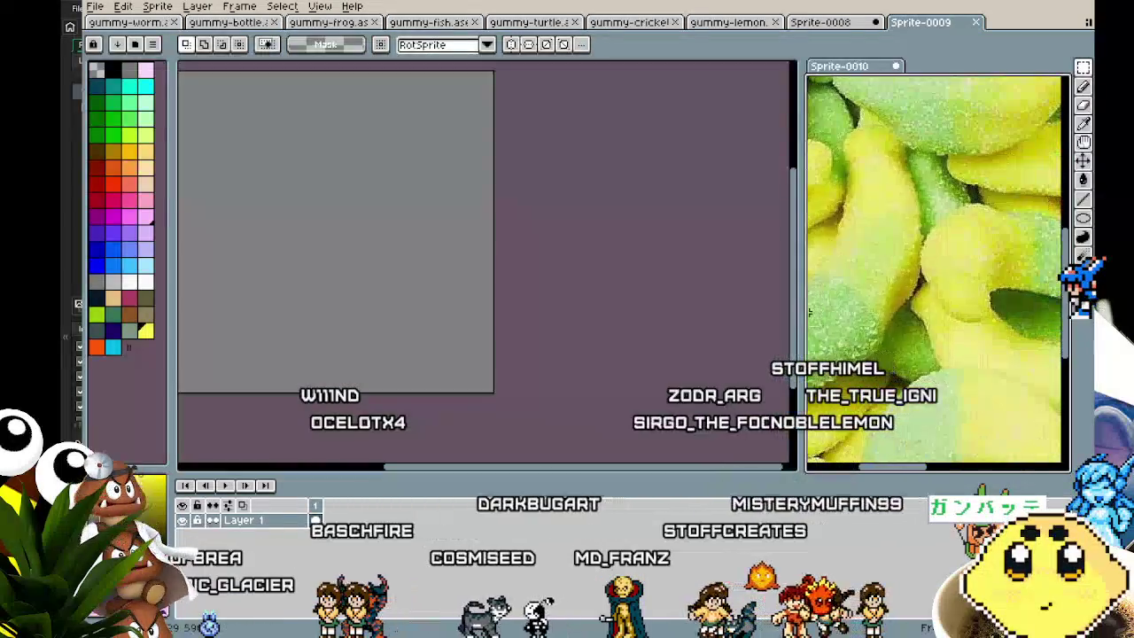
Draw a large filled yellow ellipse on Sprite-0009 with a grey line across it.
{"action": "scroll", "coordinate": [898, 289], "scroll_direction": "down", "scroll_amount": 1}
{"action": "scroll", "coordinate": [898, 289], "scroll_direction": "up", "scroll_amount": 1}
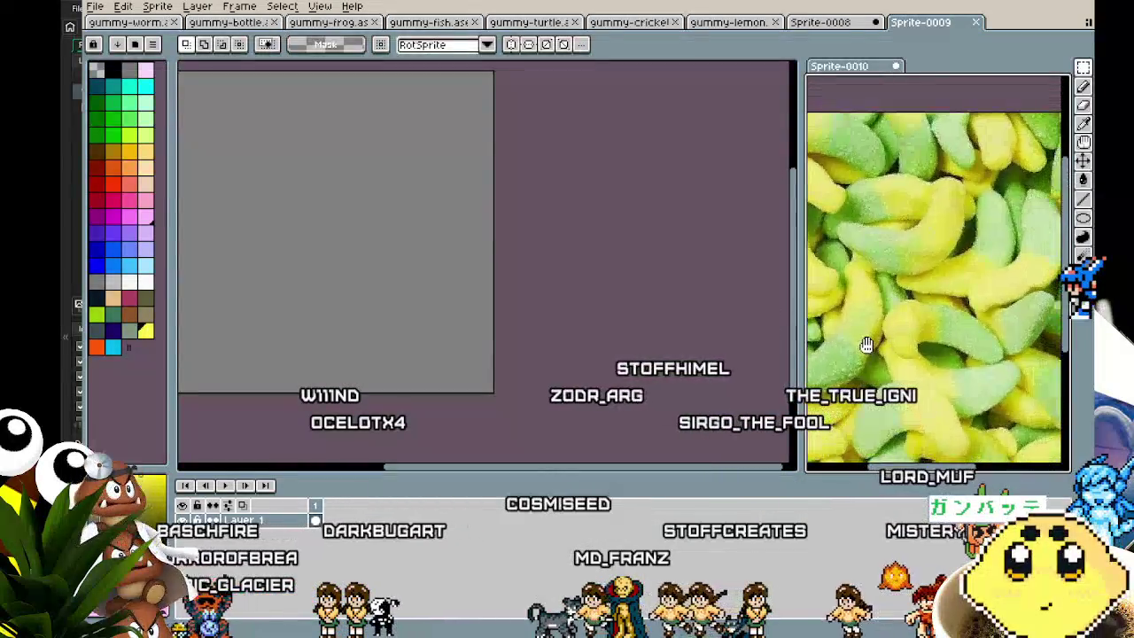
{"action": "scroll", "coordinate": [496, 301], "scroll_direction": "up", "scroll_amount": 1}
{"action": "scroll", "coordinate": [490, 305], "scroll_direction": "up", "scroll_amount": 1}
{"action": "left_click_drag", "start_coordinate": [491, 305], "coordinate": [460, 314]}
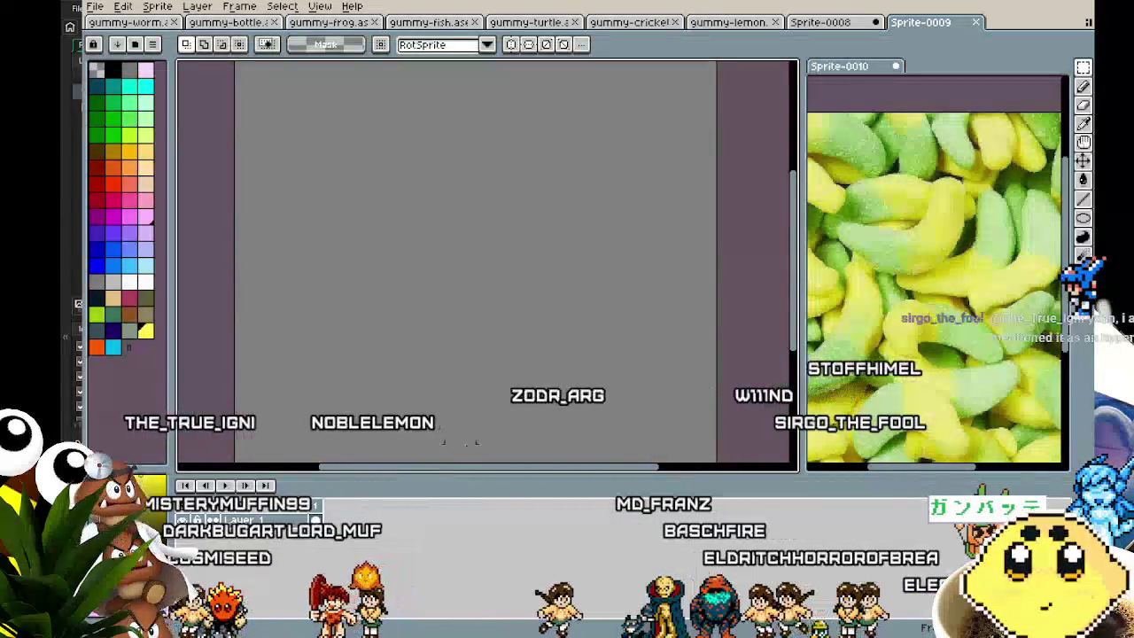
{"action": "left_click", "coordinate": [1084, 235]}
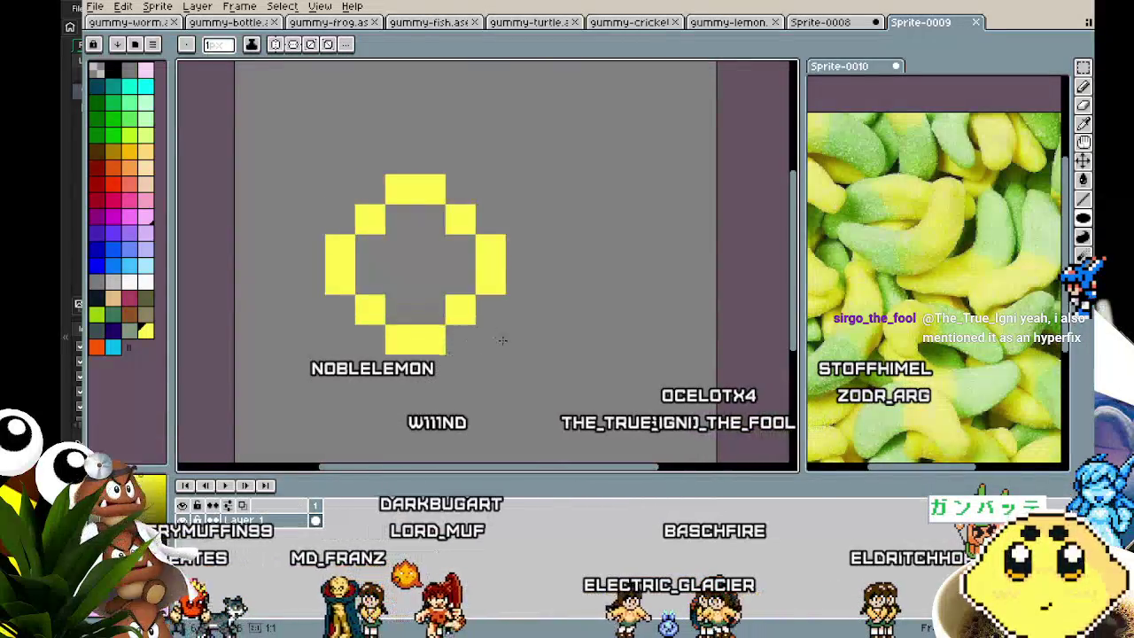
{"action": "left_click_drag", "start_coordinate": [351, 202], "coordinate": [538, 388]}
{"action": "left_click", "coordinate": [460, 283]}
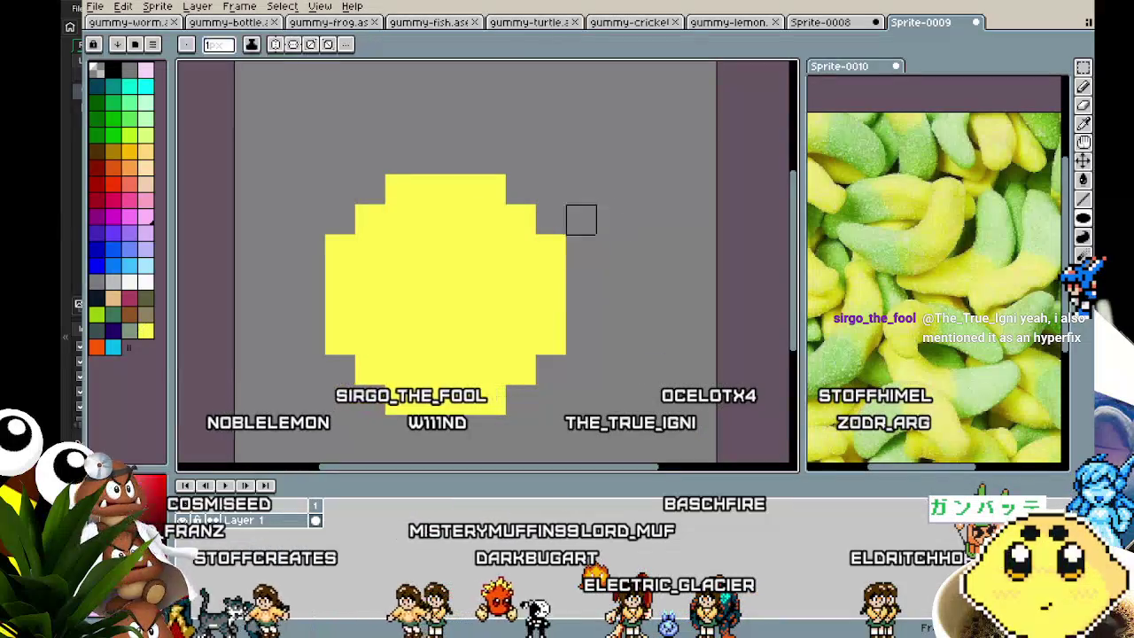
{"action": "left_click_drag", "start_coordinate": [400, 217], "coordinate": [549, 339]}
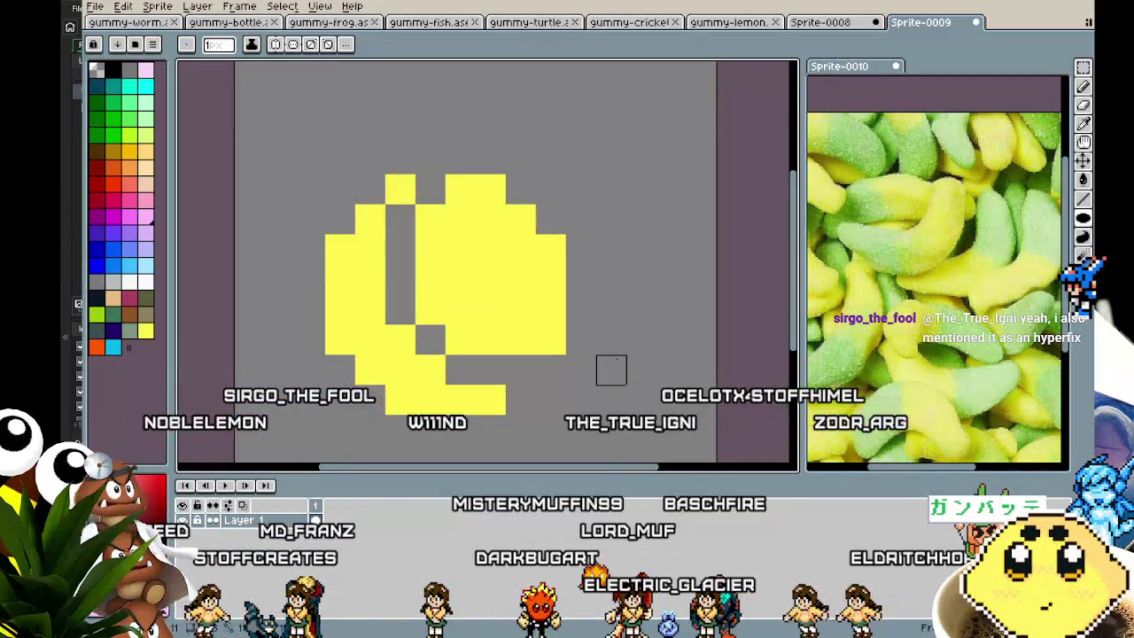
Trim the yellow disc into a crescent and paint a green pixel on its upper tip.
{"action": "key", "text": "ctrl+z"}
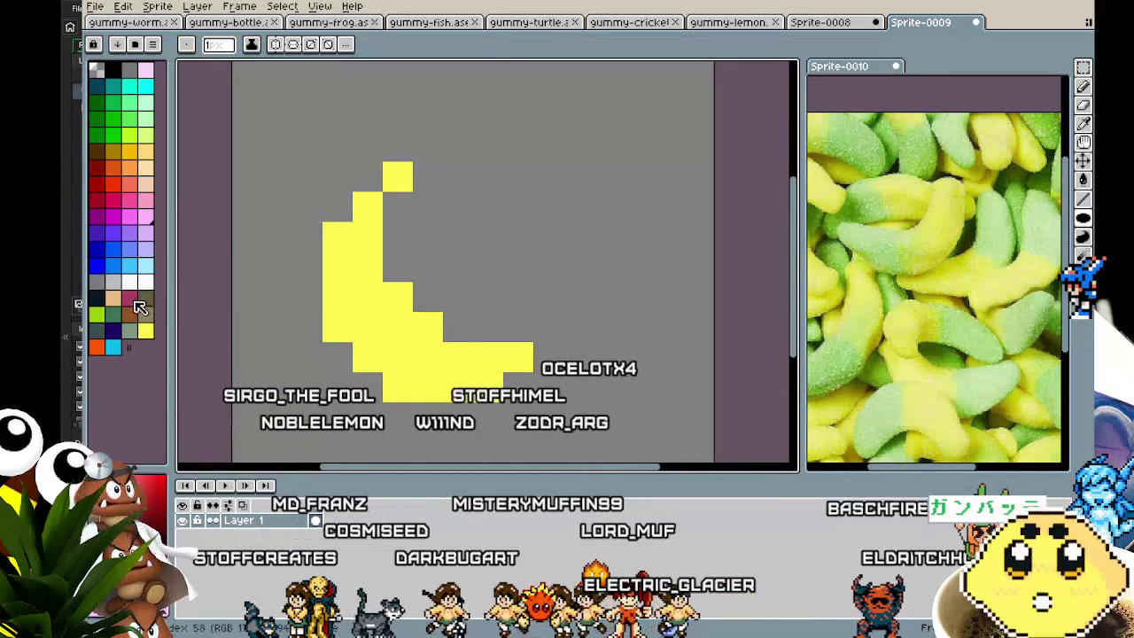
{"action": "left_click", "coordinate": [96, 314]}
{"action": "left_click", "coordinate": [449, 352]}
{"action": "key", "text": "ctrl+z"}
{"action": "left_click", "coordinate": [487, 356]}
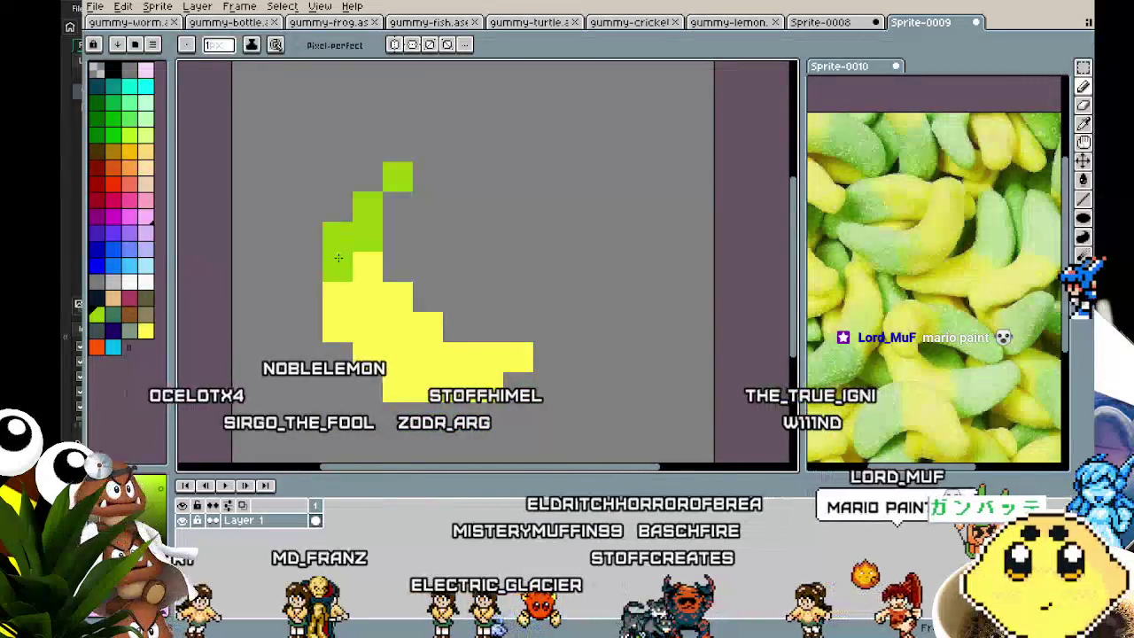
{"action": "scroll", "coordinate": [317, 404], "scroll_direction": "down", "scroll_amount": 5}
{"action": "scroll", "coordinate": [317, 403], "scroll_direction": "up", "scroll_amount": 5}
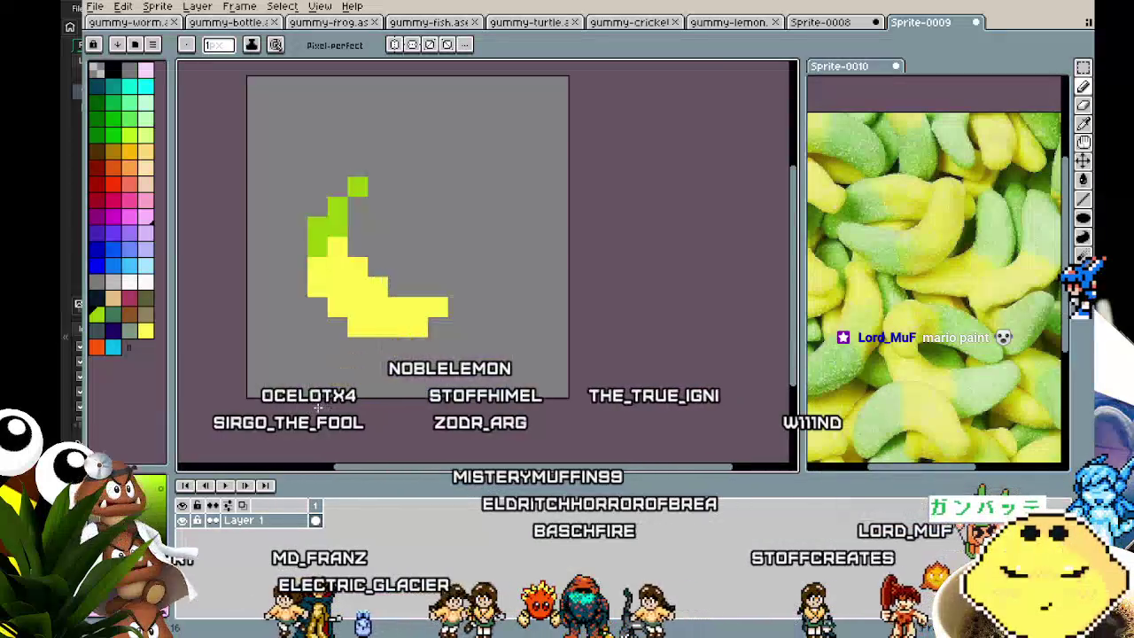
{"action": "left_click", "coordinate": [94, 299]}
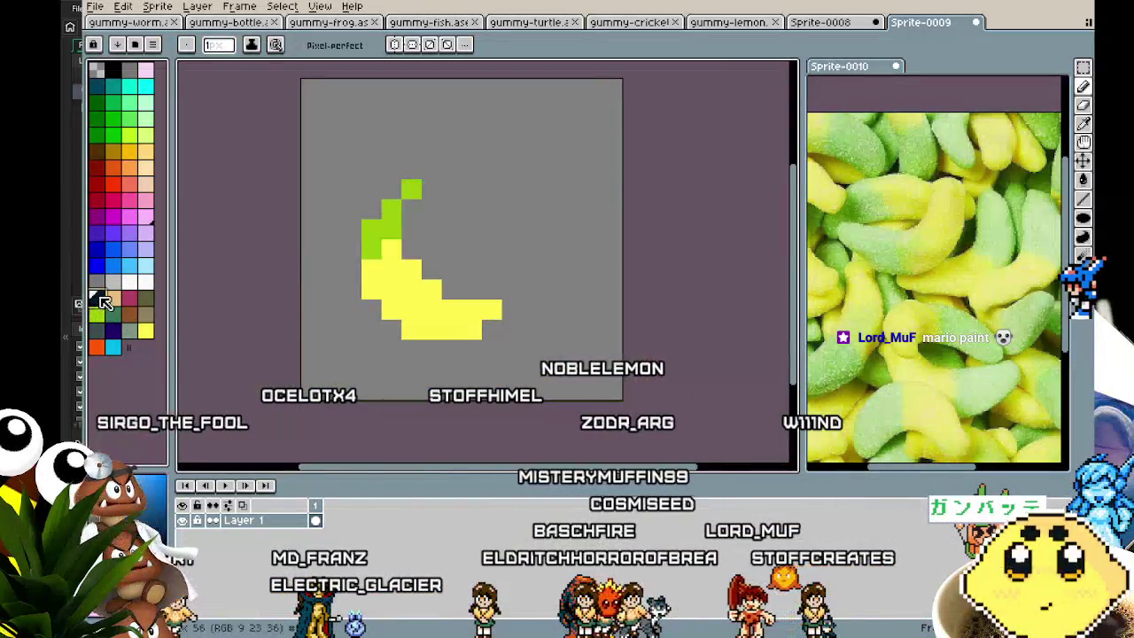
Outline the banana in black and nudge it right and up.
{"action": "key", "text": "shift+o"}
{"action": "key", "text": "Return"}
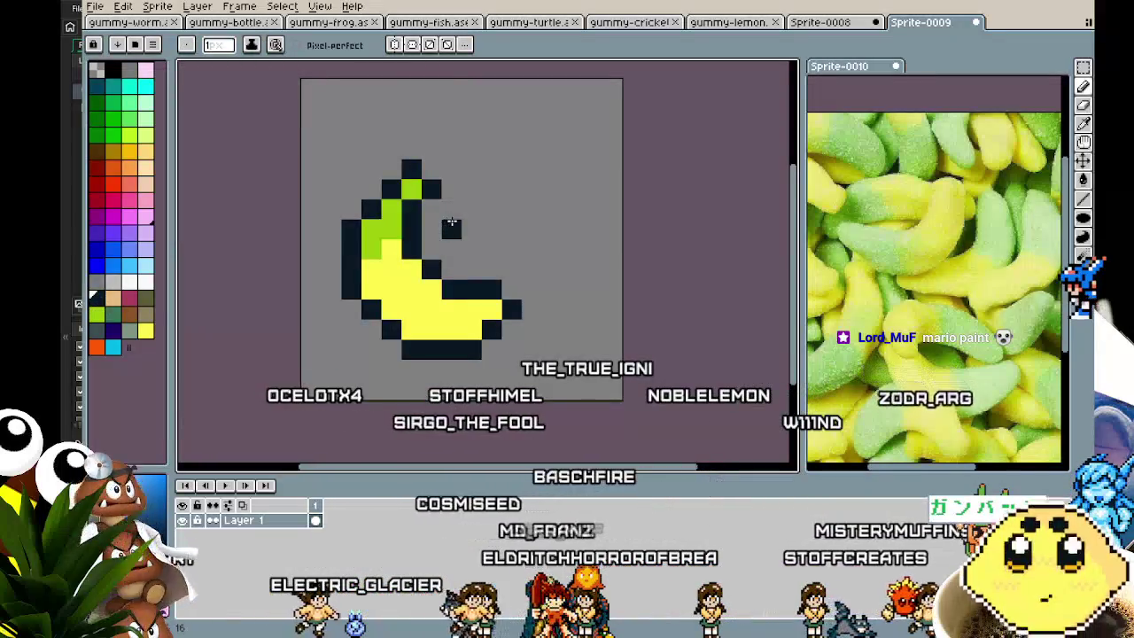
{"action": "key", "text": "ctrl+a"}
{"action": "key", "text": "Right"}
{"action": "key", "text": "Right"}
{"action": "key", "text": "Up"}
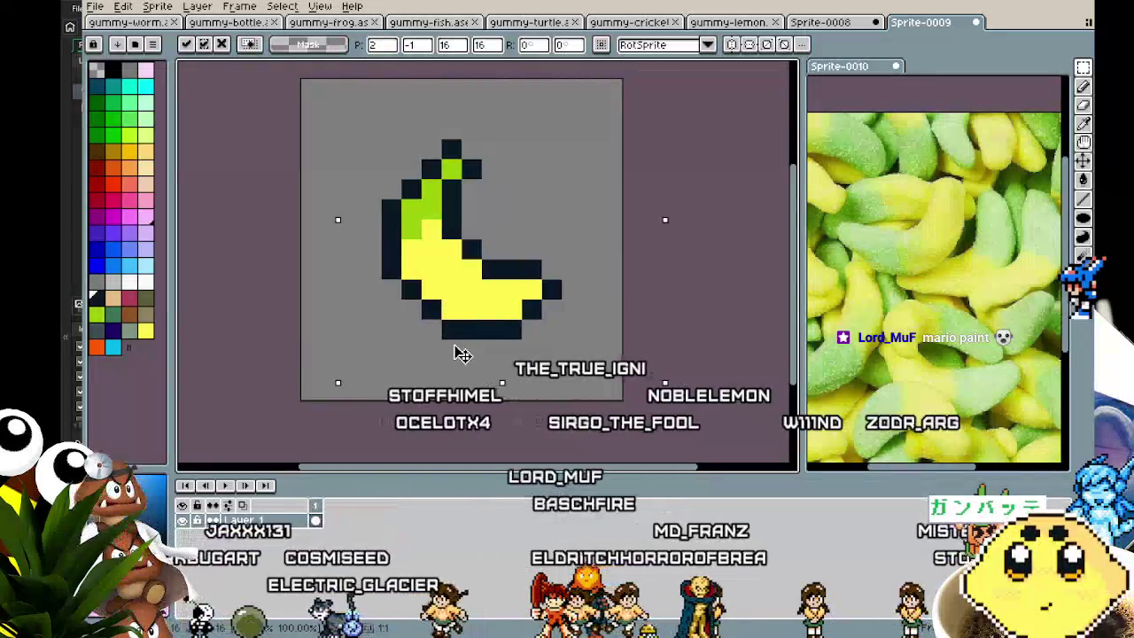
Paint a white highlight along the banana's inner curve.
{"action": "key", "text": "ctrl+d"}
{"action": "left_click", "coordinate": [145, 281]}
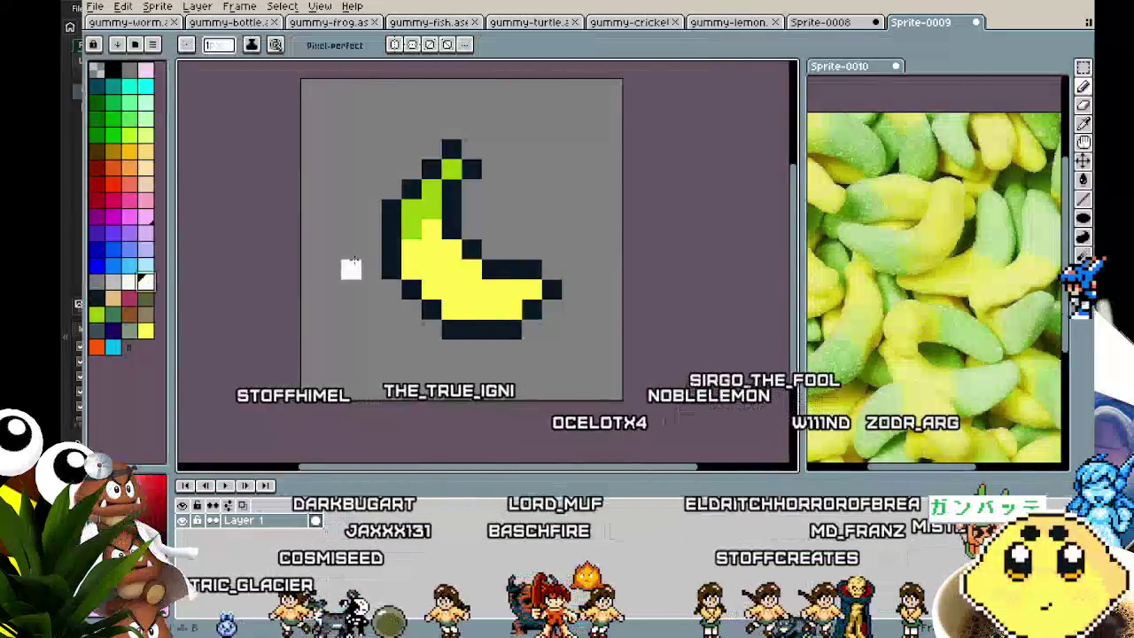
{"action": "left_click_drag", "start_coordinate": [451, 249], "coordinate": [462, 255]}
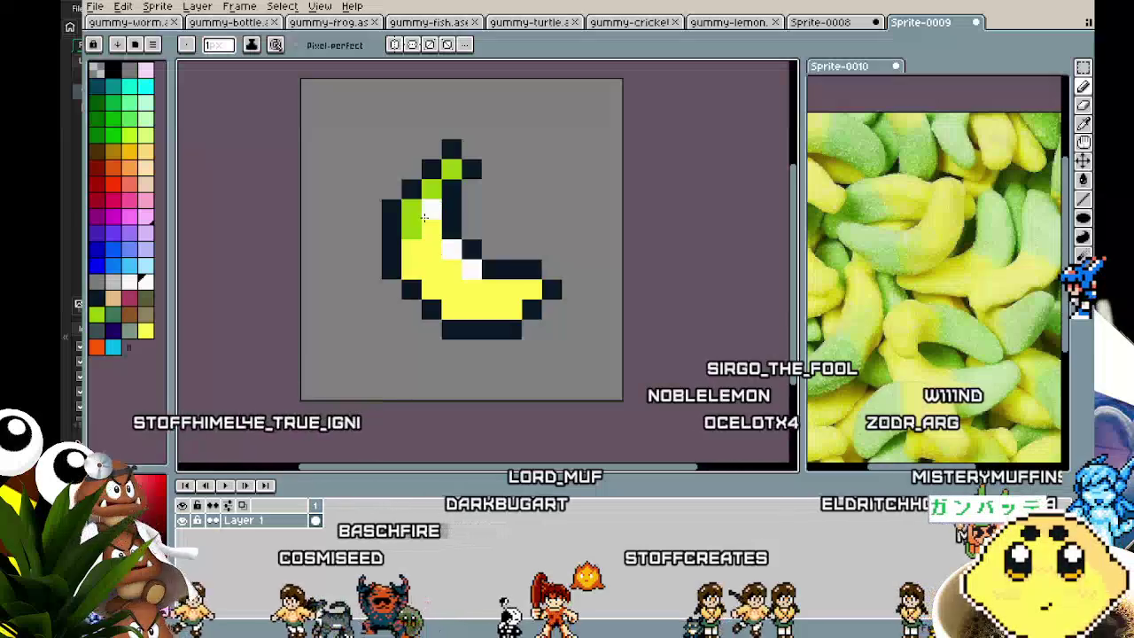
{"action": "left_click", "coordinate": [492, 284]}
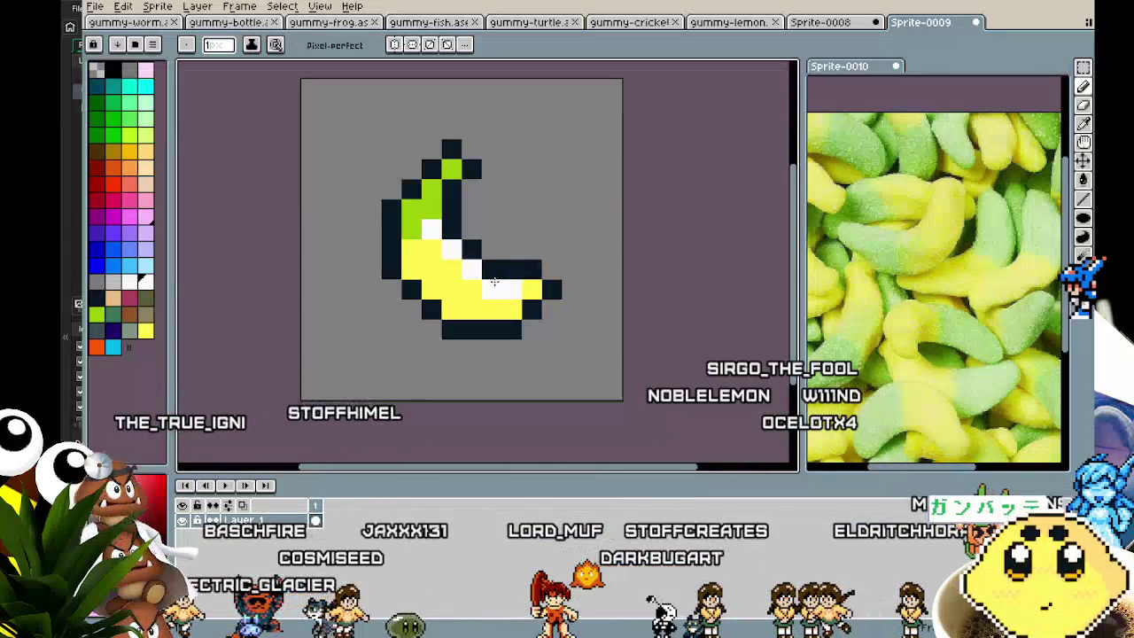
{"action": "scroll", "coordinate": [377, 424], "scroll_direction": "down", "scroll_amount": 3}
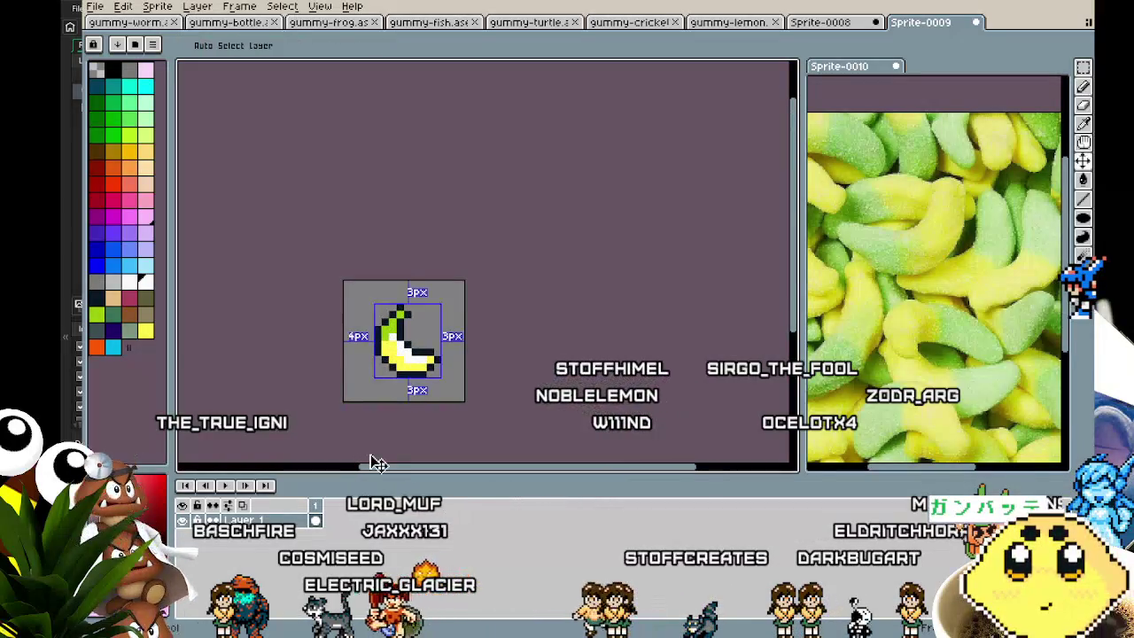
Sample a colour from the banana and undo the stray pixel changes.
{"action": "scroll", "coordinate": [370, 455], "scroll_direction": "up", "scroll_amount": 3}
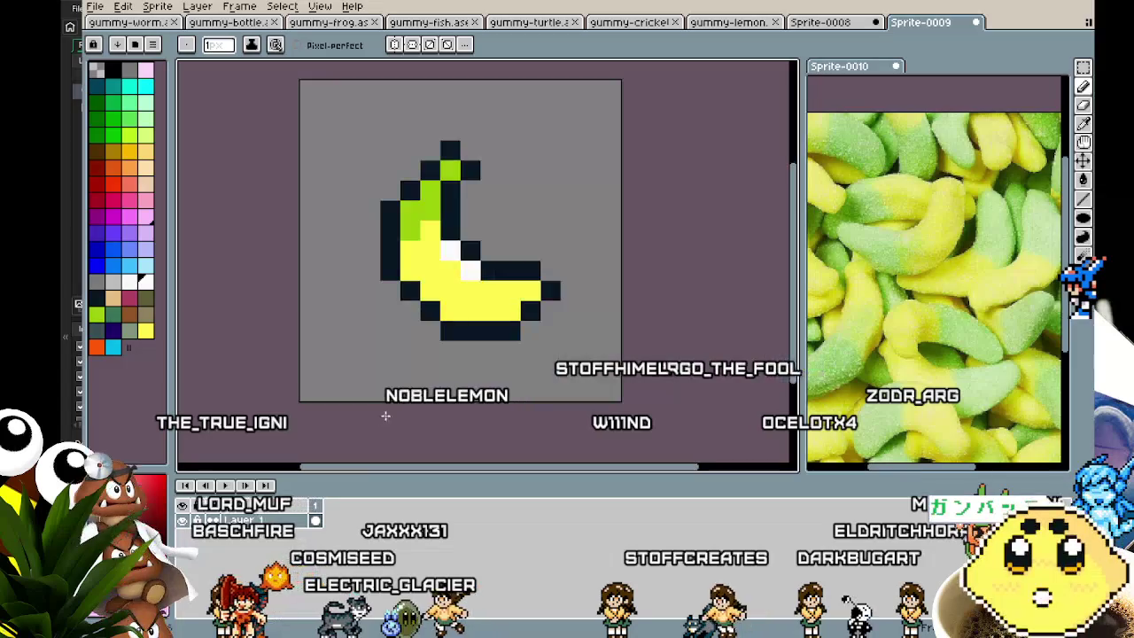
{"action": "scroll", "coordinate": [413, 374], "scroll_direction": "down", "scroll_amount": 2}
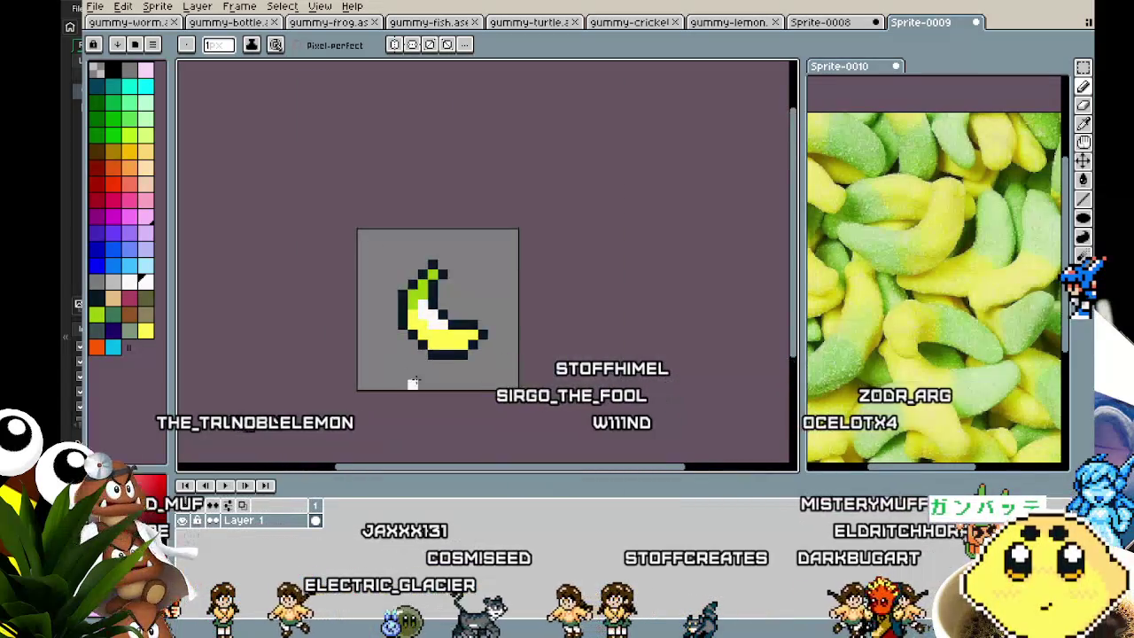
{"action": "scroll", "coordinate": [403, 407], "scroll_direction": "down", "scroll_amount": 1}
{"action": "scroll", "coordinate": [397, 427], "scroll_direction": "down", "scroll_amount": 1}
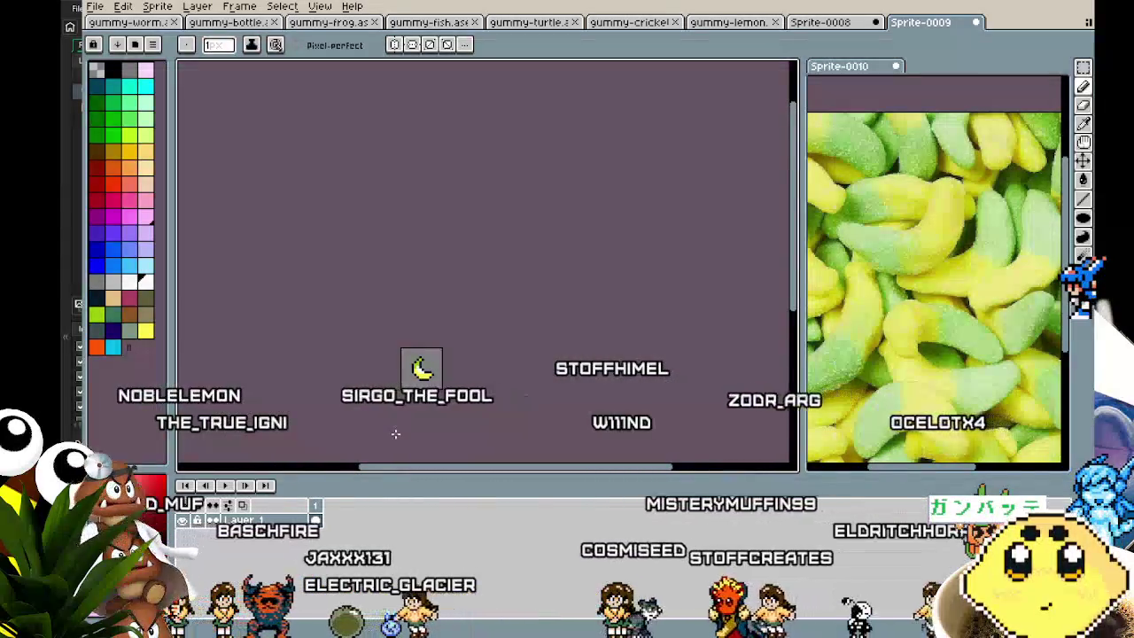
{"action": "scroll", "coordinate": [403, 399], "scroll_direction": "up", "scroll_amount": 2}
{"action": "scroll", "coordinate": [443, 363], "scroll_direction": "up", "scroll_amount": 2}
{"action": "left_click", "coordinate": [529, 369]}
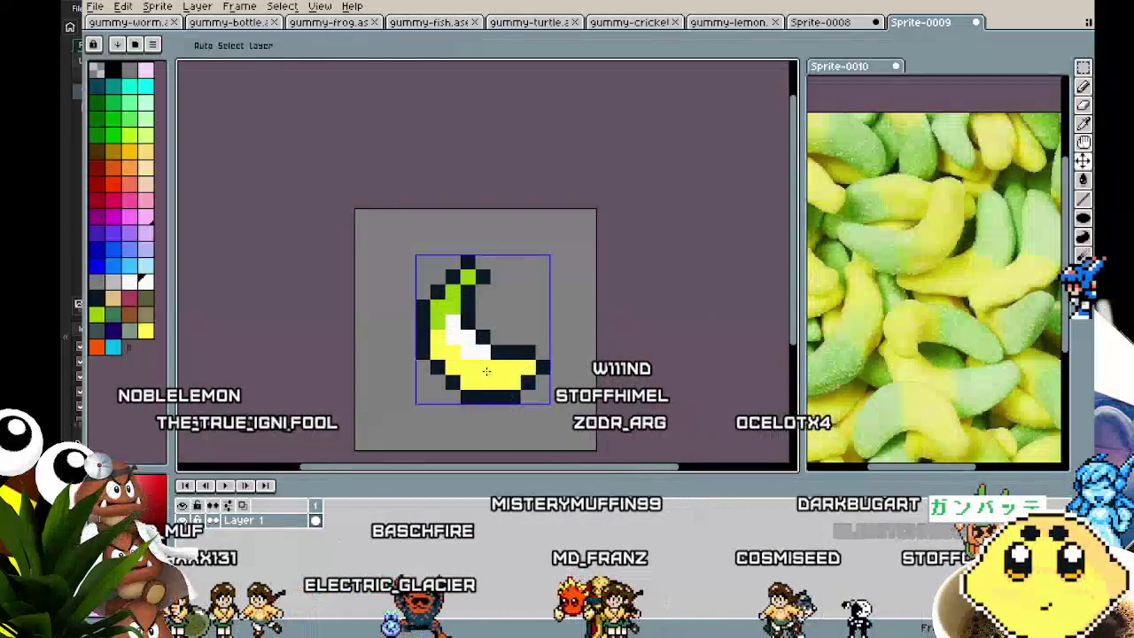
{"action": "left_click", "coordinate": [452, 302], "text": "alt"}
{"action": "left_click", "coordinate": [498, 397]}
{"action": "key", "text": "ctrl+z"}
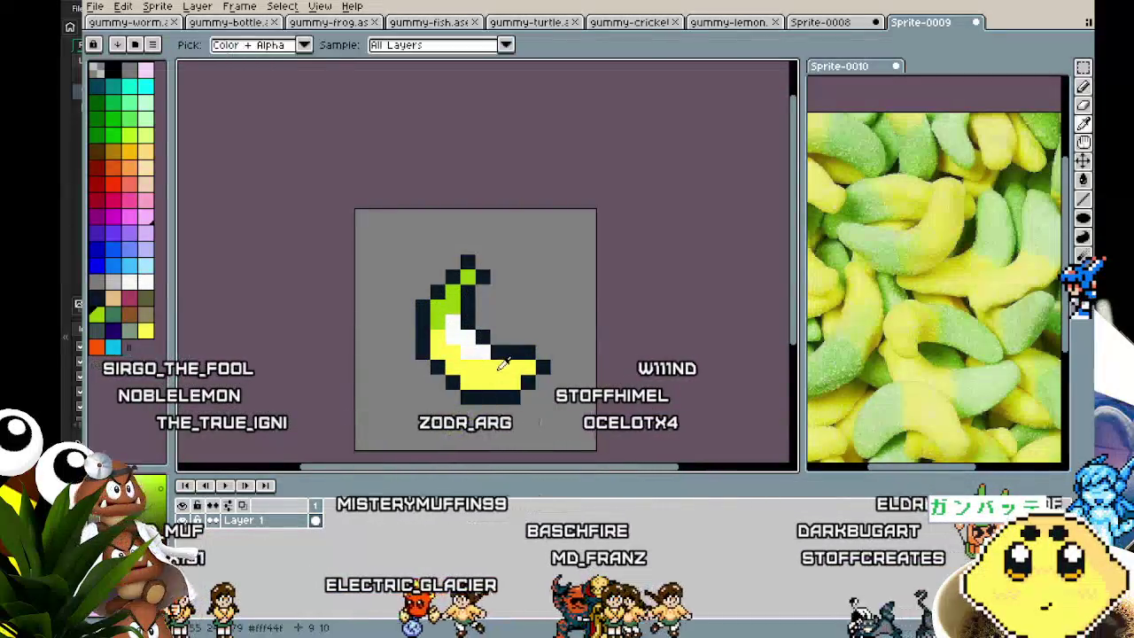
Paint the banana's yellow over the white highlight pixels.
{"action": "left_click", "coordinate": [478, 364], "text": "alt"}
{"action": "left_click_drag", "start_coordinate": [483, 350], "coordinate": [449, 336]}
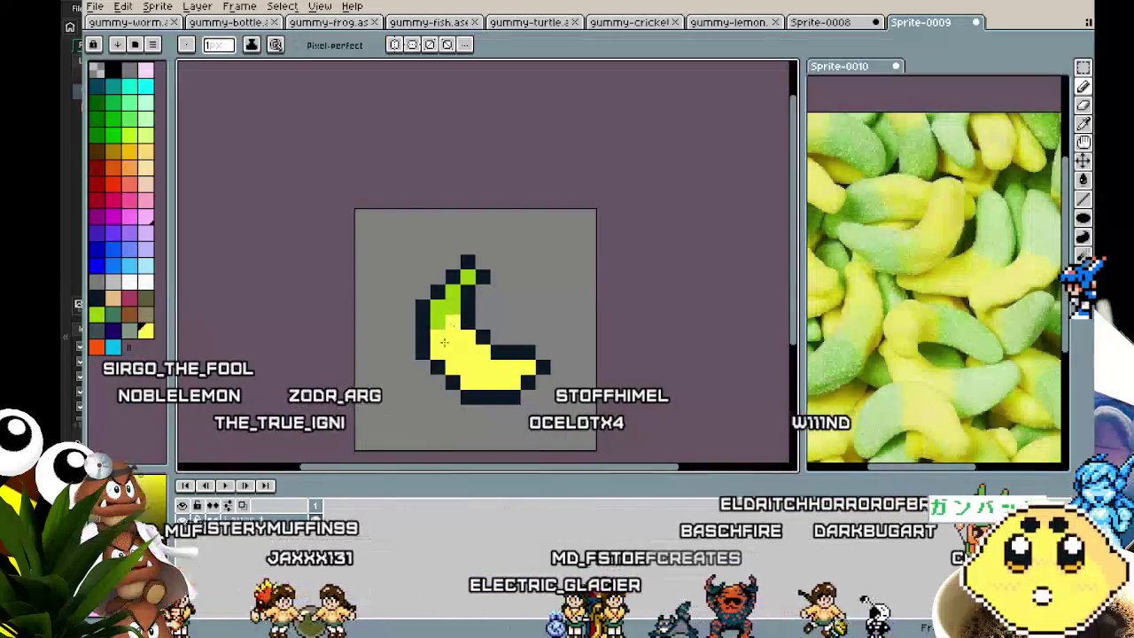
{"action": "scroll", "coordinate": [408, 434], "scroll_direction": "down", "scroll_amount": 2}
{"action": "scroll", "coordinate": [415, 441], "scroll_direction": "down", "scroll_amount": 1}
{"action": "scroll", "coordinate": [416, 443], "scroll_direction": "up", "scroll_amount": 1}
{"action": "scroll", "coordinate": [397, 392], "scroll_direction": "down", "scroll_amount": 1}
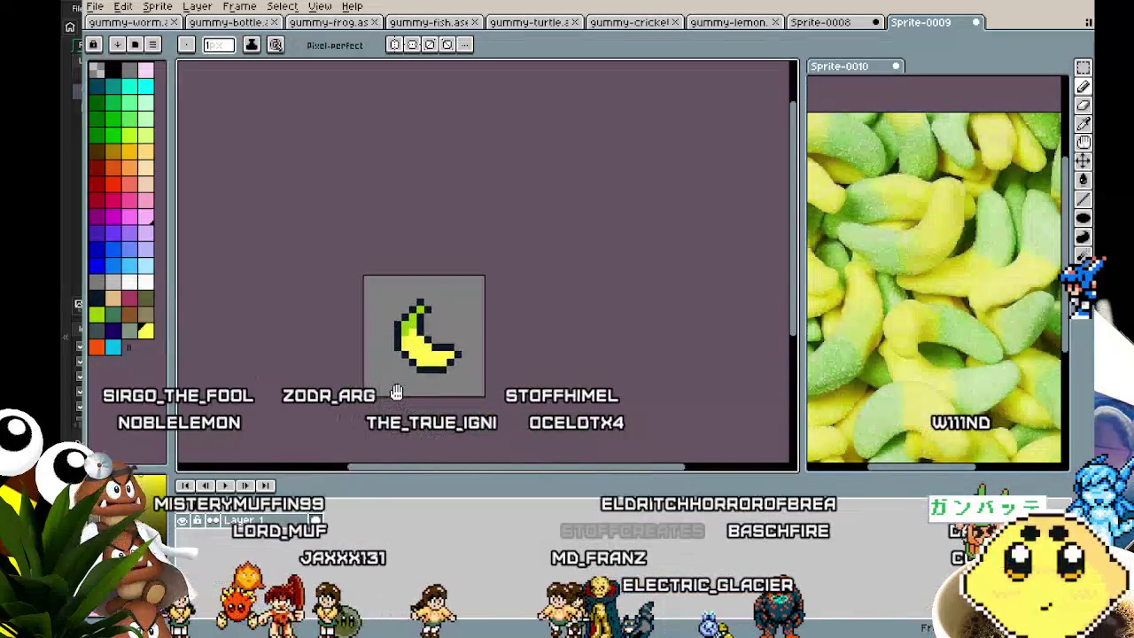
{"action": "scroll", "coordinate": [387, 392], "scroll_direction": "up", "scroll_amount": 2}
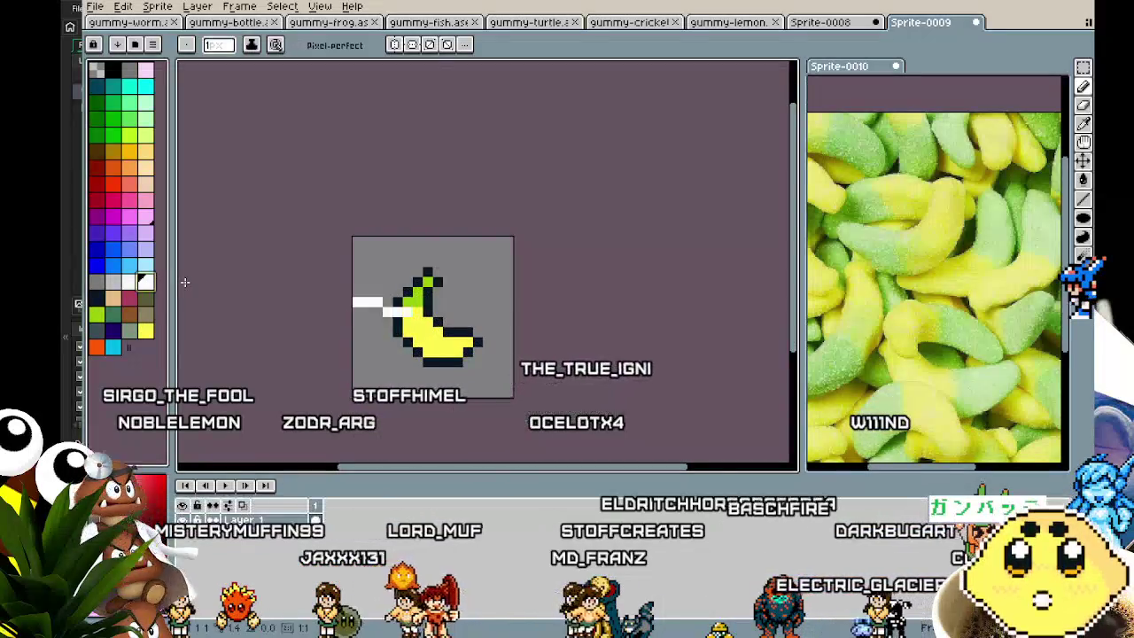
Add a white outer outline around the banana's dark outline.
{"action": "key", "text": "shift+o"}
{"action": "key", "text": "Return"}
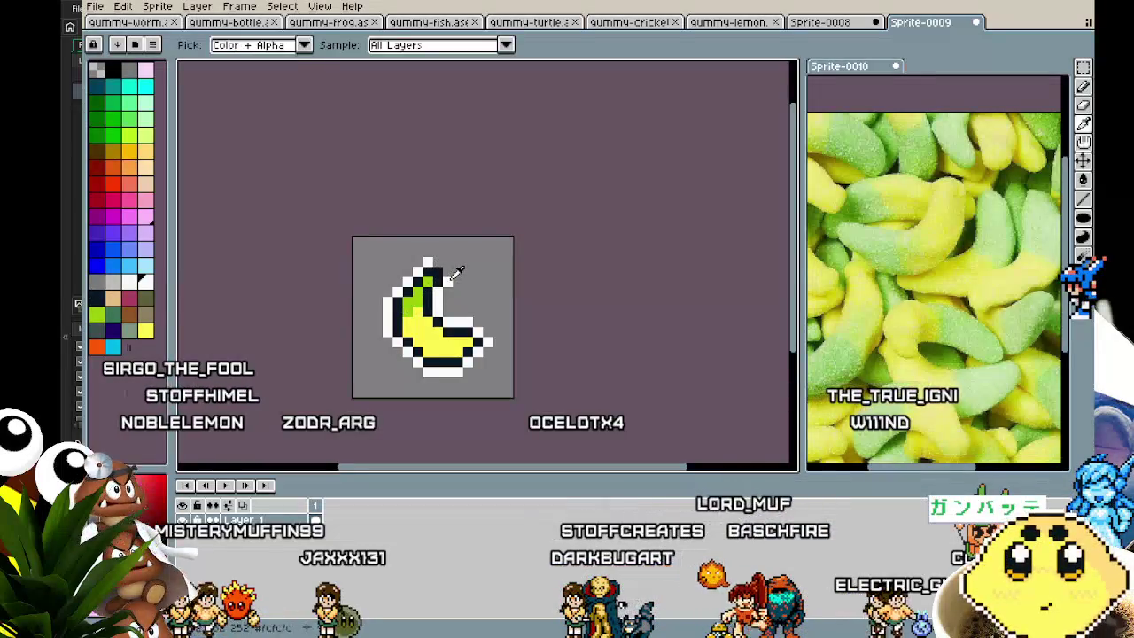
{"action": "scroll", "coordinate": [429, 358], "scroll_direction": "down", "scroll_amount": 2}
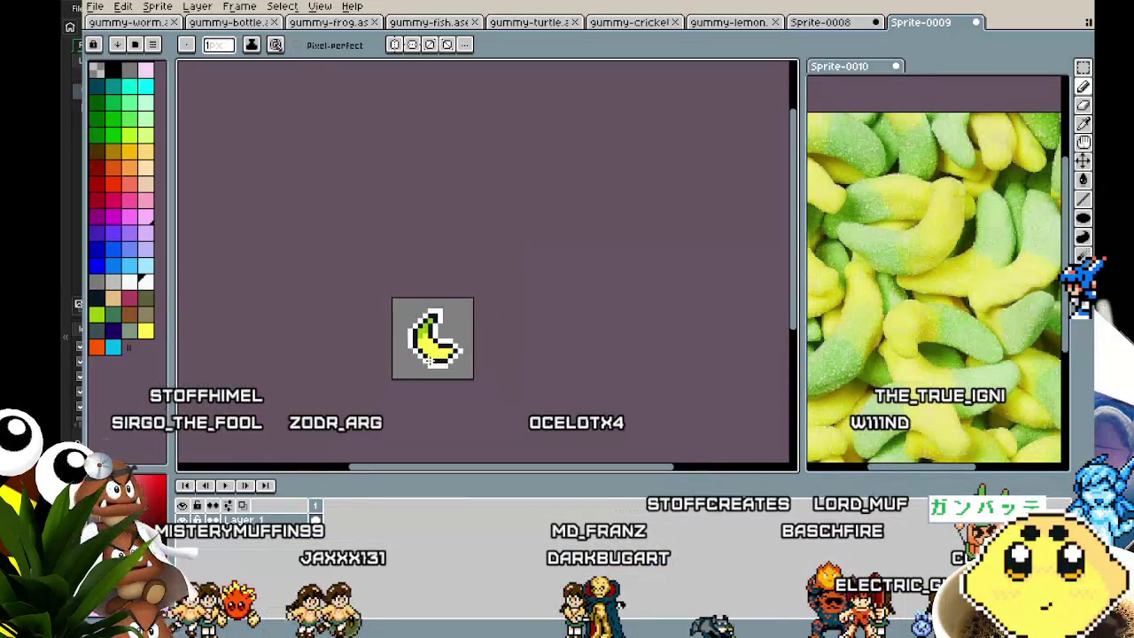
{"action": "scroll", "coordinate": [416, 402], "scroll_direction": "up", "scroll_amount": 1}
{"action": "scroll", "coordinate": [416, 398], "scroll_direction": "up", "scroll_amount": 1}
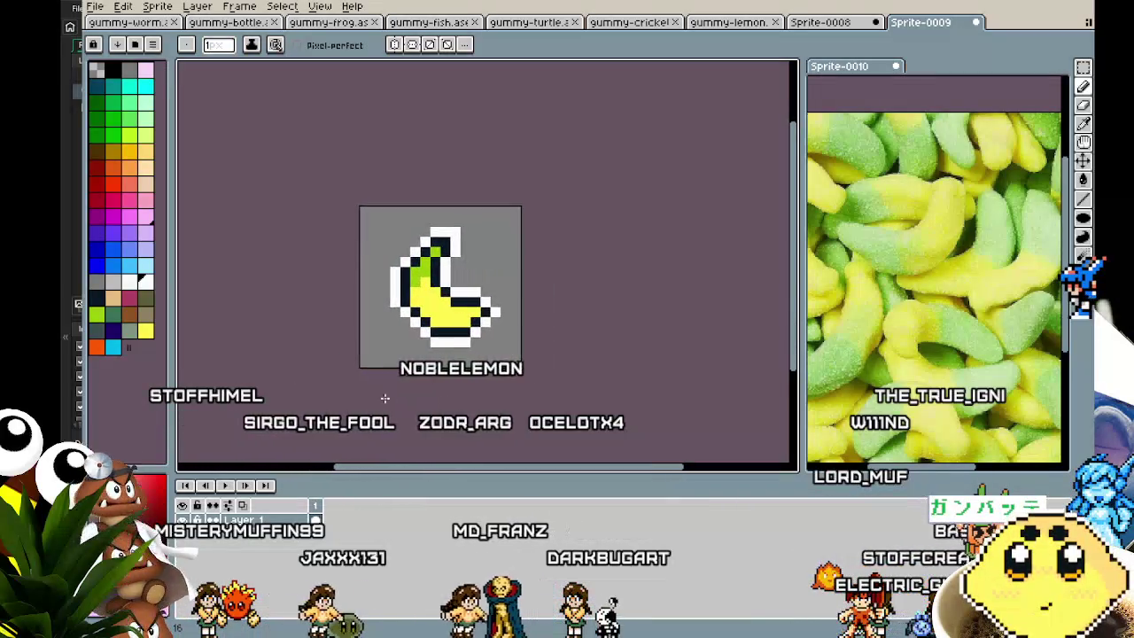
{"action": "scroll", "coordinate": [499, 324], "scroll_direction": "up", "scroll_amount": 2}
{"action": "scroll", "coordinate": [428, 434], "scroll_direction": "down", "scroll_amount": 5}
{"action": "scroll", "coordinate": [434, 398], "scroll_direction": "up", "scroll_amount": 3}
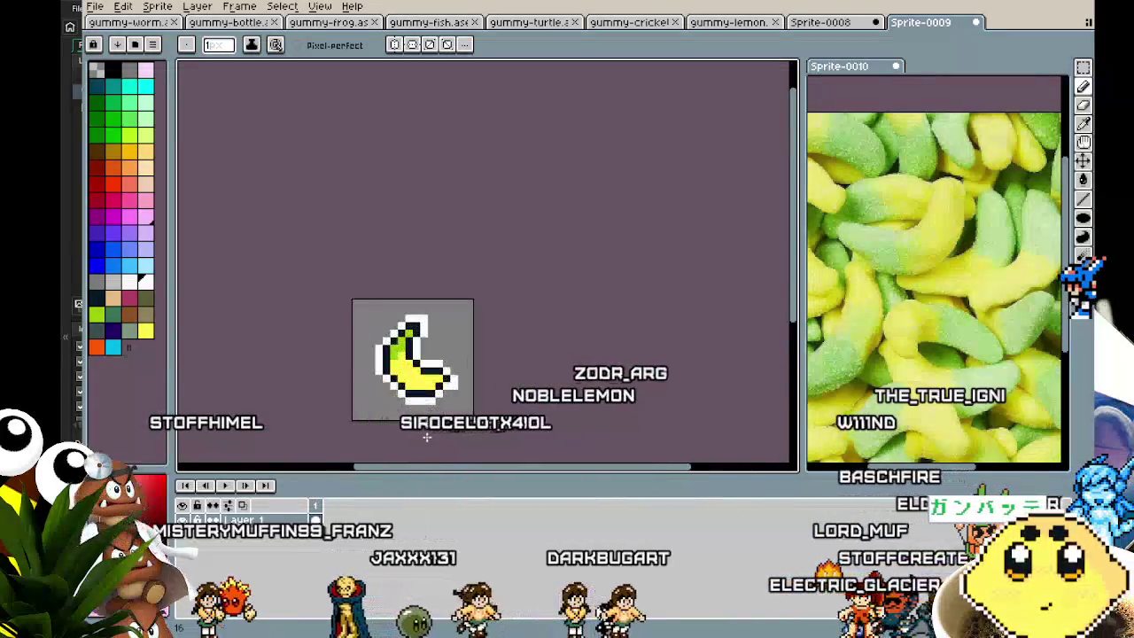
{"action": "scroll", "coordinate": [445, 374], "scroll_direction": "up", "scroll_amount": 2}
{"action": "scroll", "coordinate": [442, 381], "scroll_direction": "down", "scroll_amount": 1}
{"action": "scroll", "coordinate": [416, 399], "scroll_direction": "down", "scroll_amount": 2}
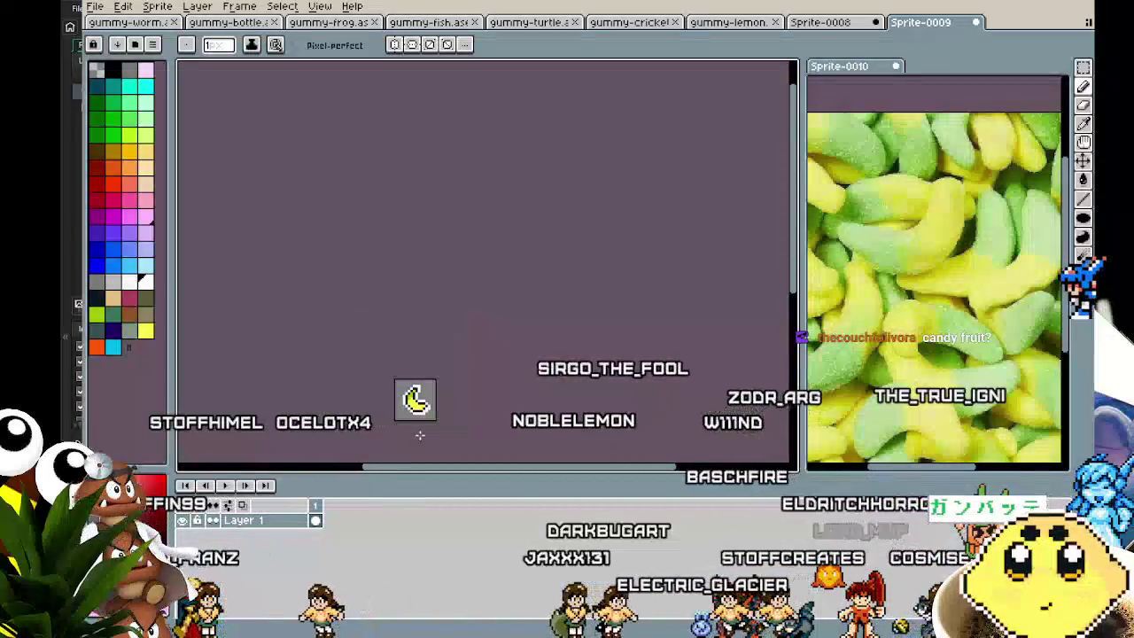
{"action": "scroll", "coordinate": [420, 434], "scroll_direction": "up", "scroll_amount": 3}
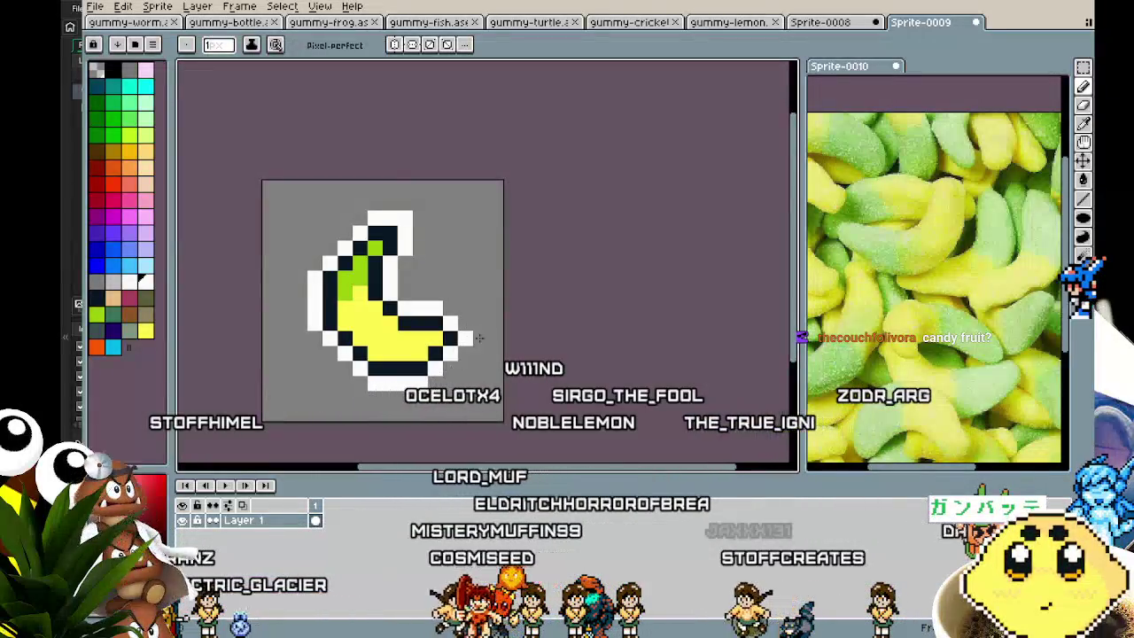
Blacken the white outline pixel at the banana's right tip and recentre the view.
{"action": "left_click", "coordinate": [448, 336]}
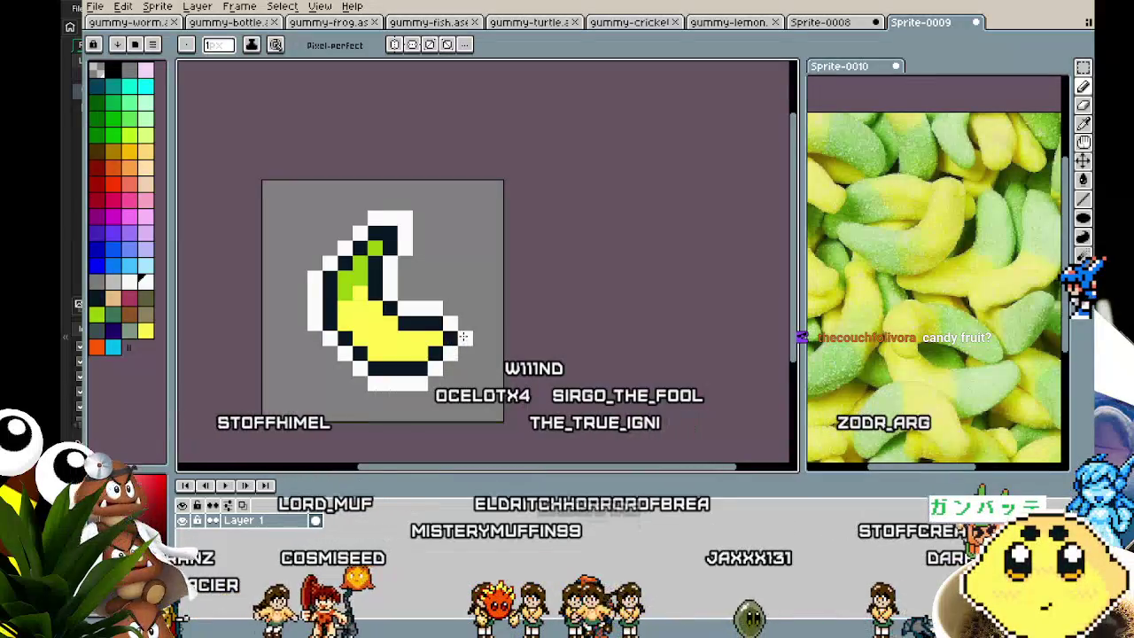
{"action": "scroll", "coordinate": [437, 425], "scroll_direction": "down", "scroll_amount": 2}
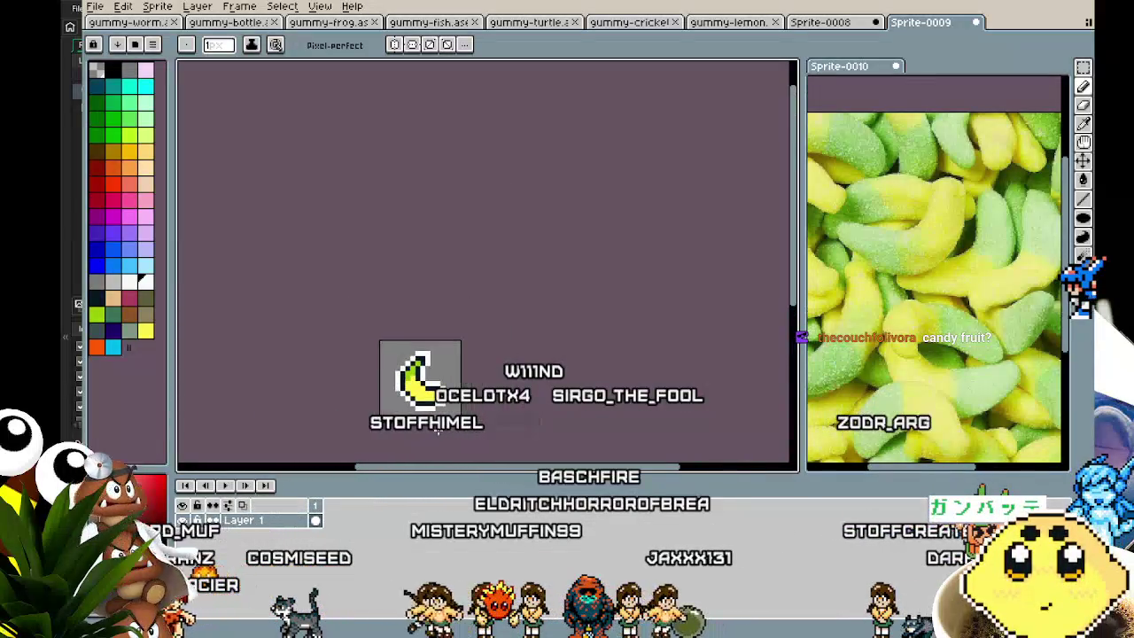
{"action": "scroll", "coordinate": [437, 431], "scroll_direction": "up", "scroll_amount": 2}
{"action": "mouse_move", "coordinate": [417, 426]}
{"action": "left_mouse_down"}
{"action": "mouse_move", "coordinate": [470, 423]}
{"action": "mouse_move", "coordinate": [400, 413]}
{"action": "left_mouse_up"}
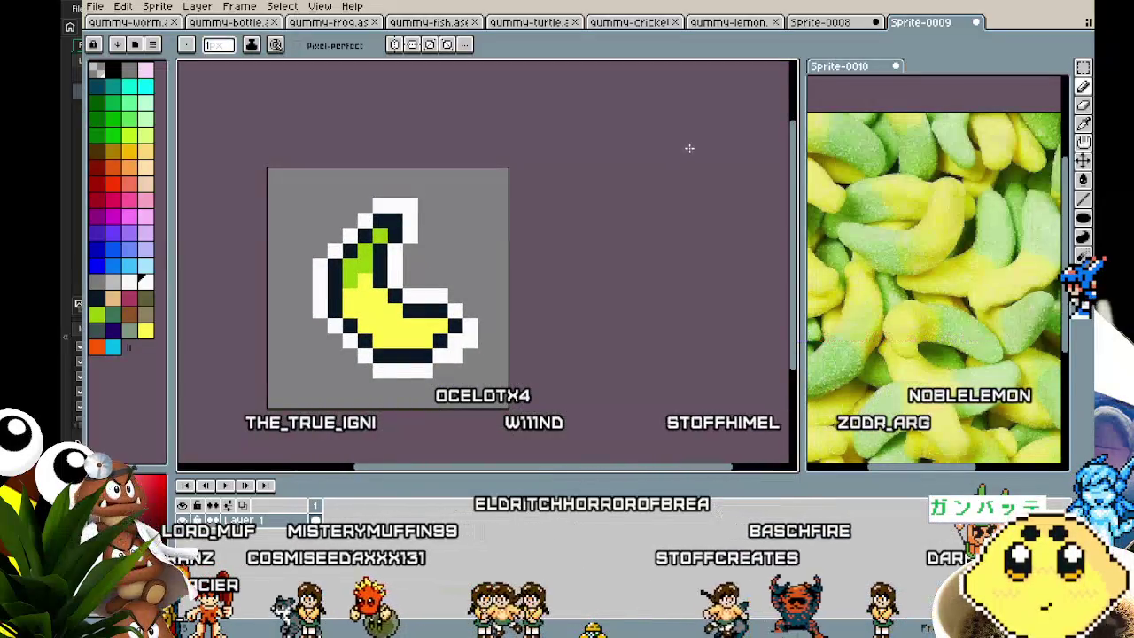
Close the duck-face Sprite-0008 without saving its changes.
{"action": "left_click", "coordinate": [819, 23]}
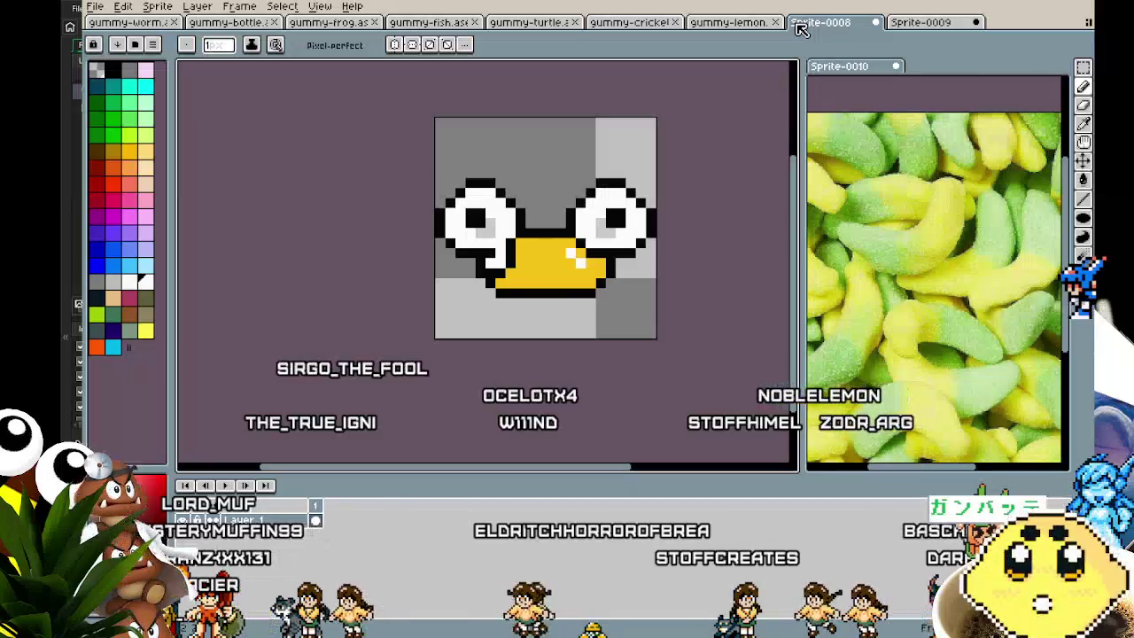
{"action": "left_click", "coordinate": [875, 23]}
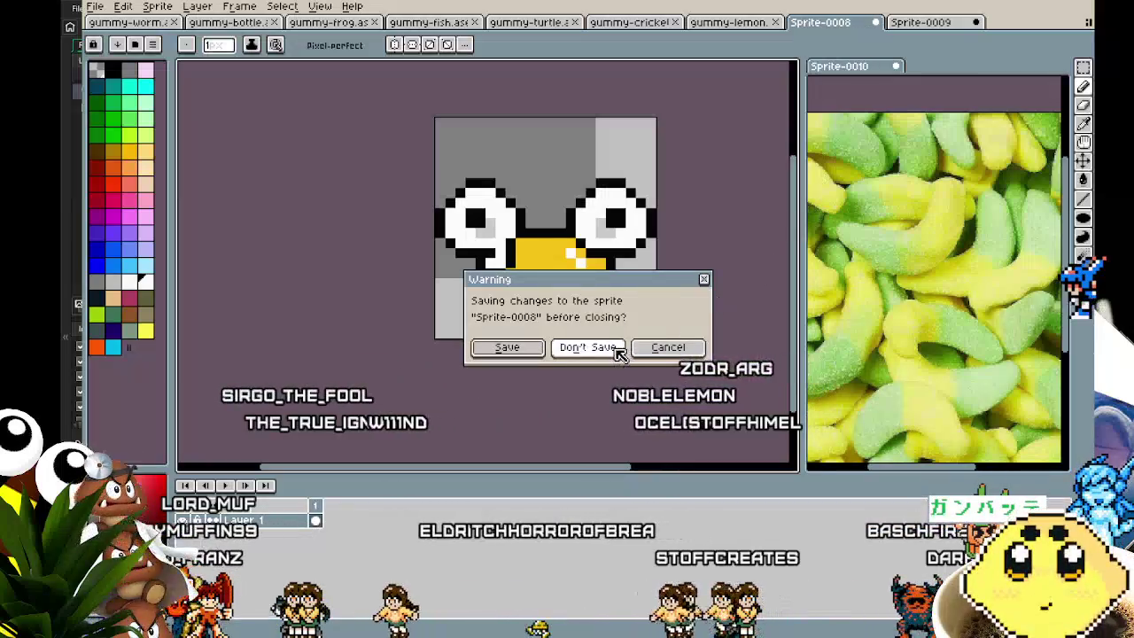
{"action": "left_click", "coordinate": [588, 347]}
Glance at the gummy-lemon sprite, then return to the banana Sprite-0009 and select the Marquee tool.
{"action": "left_click", "coordinate": [747, 22]}
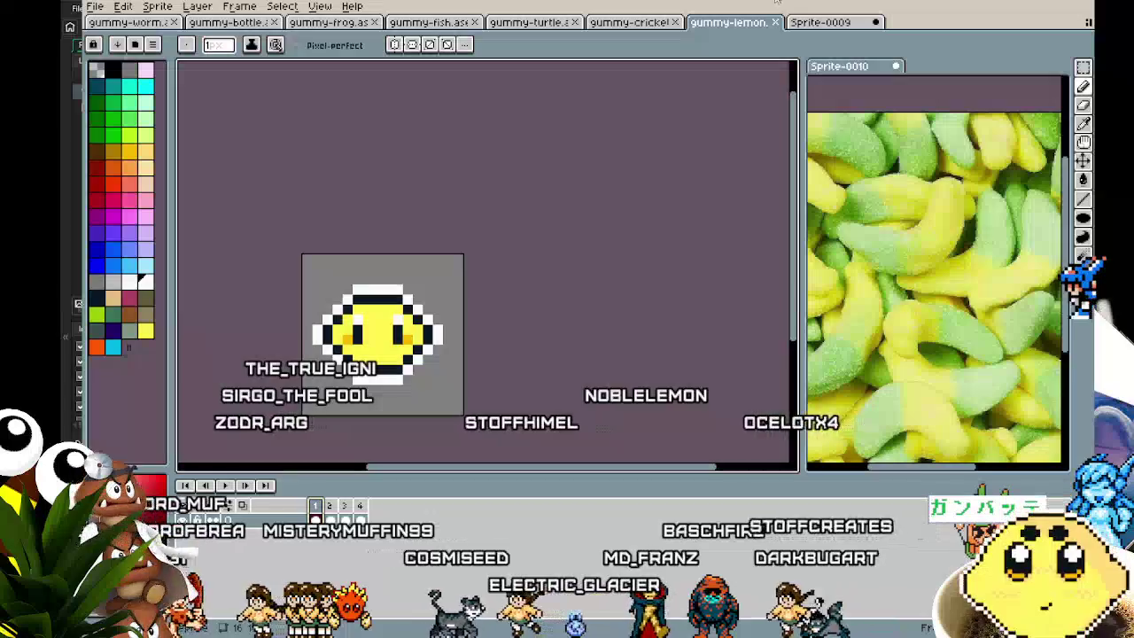
{"action": "left_click", "coordinate": [830, 23]}
{"action": "scroll", "coordinate": [377, 311], "scroll_direction": "left", "scroll_amount": 2}
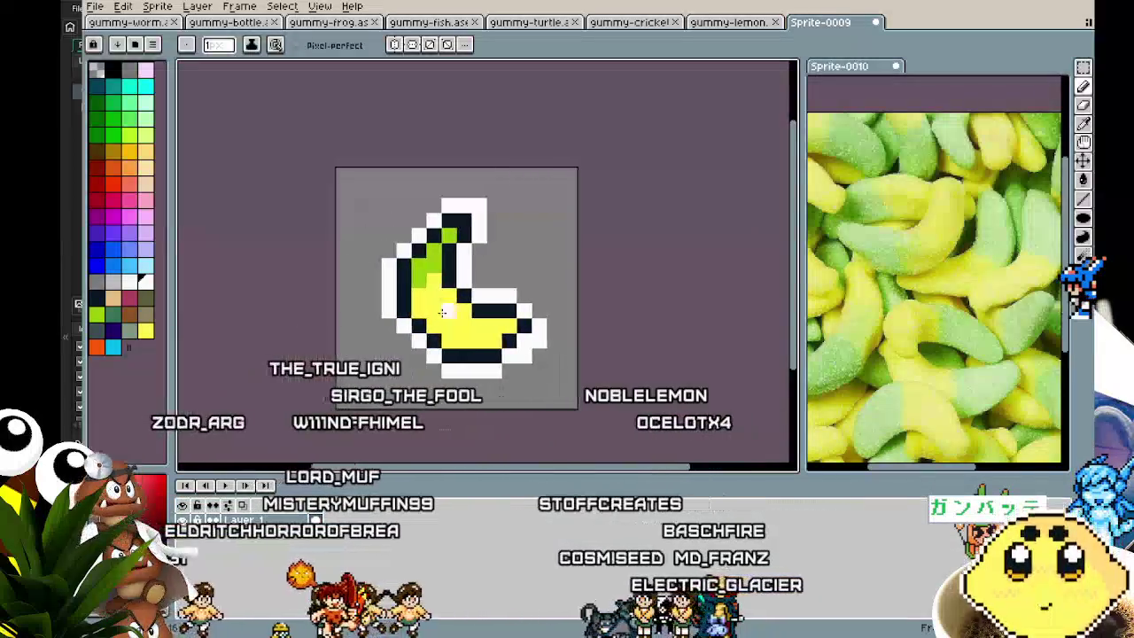
{"action": "scroll", "coordinate": [376, 311], "scroll_direction": "up", "scroll_amount": 1}
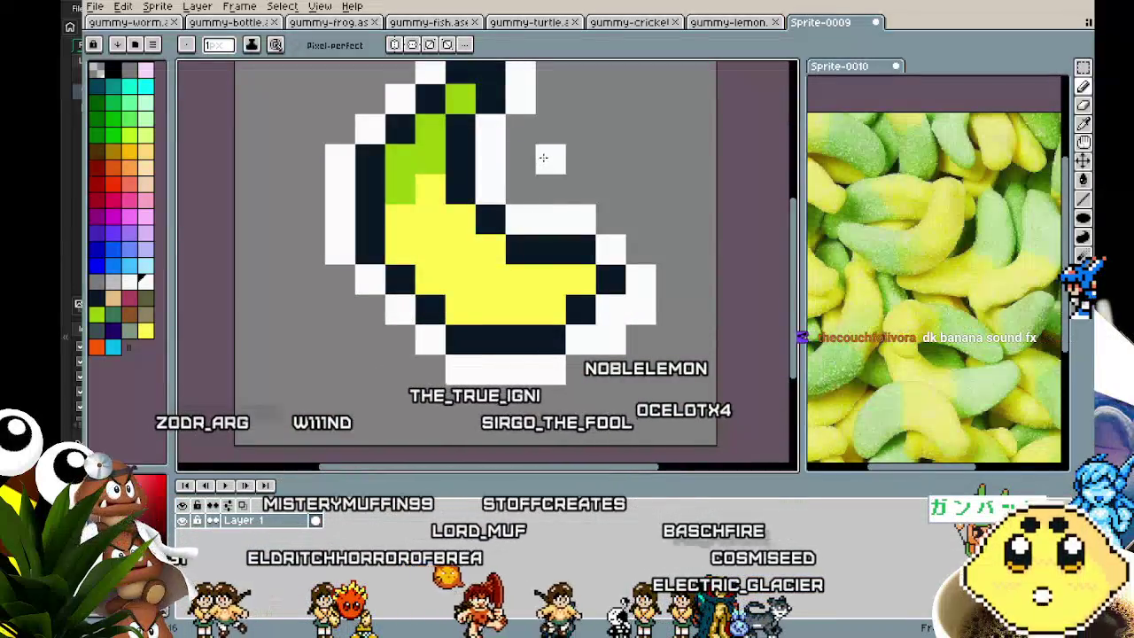
{"action": "scroll", "coordinate": [527, 189], "scroll_direction": "down", "scroll_amount": 4}
{"action": "left_click_drag", "start_coordinate": [513, 417], "coordinate": [439, 414]}
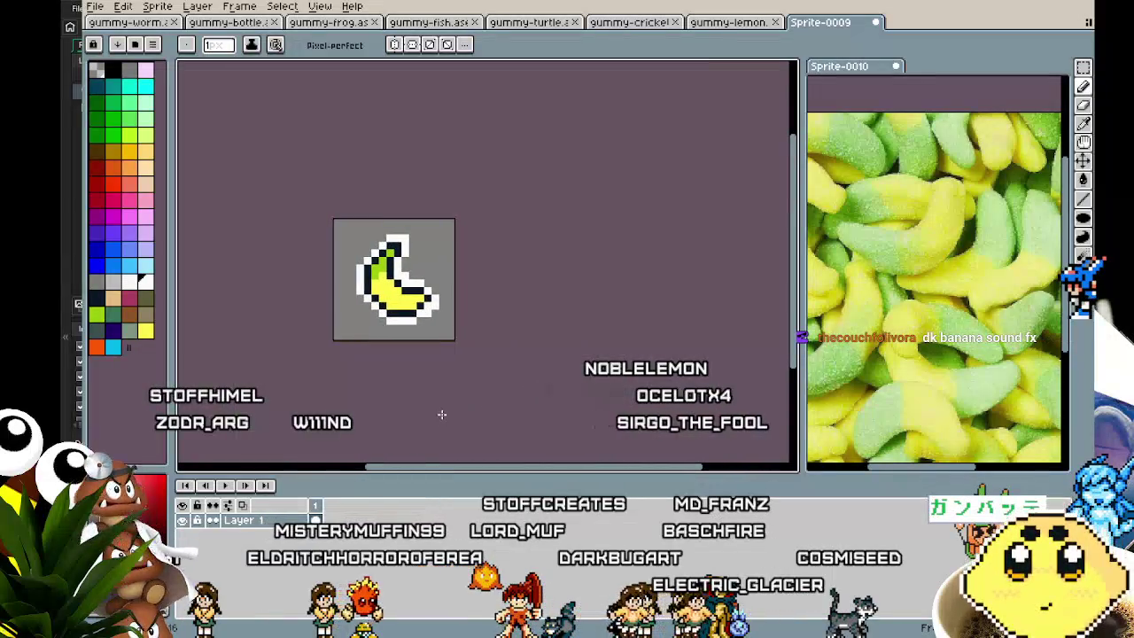
{"action": "scroll", "coordinate": [473, 413], "scroll_direction": "up", "scroll_amount": 1}
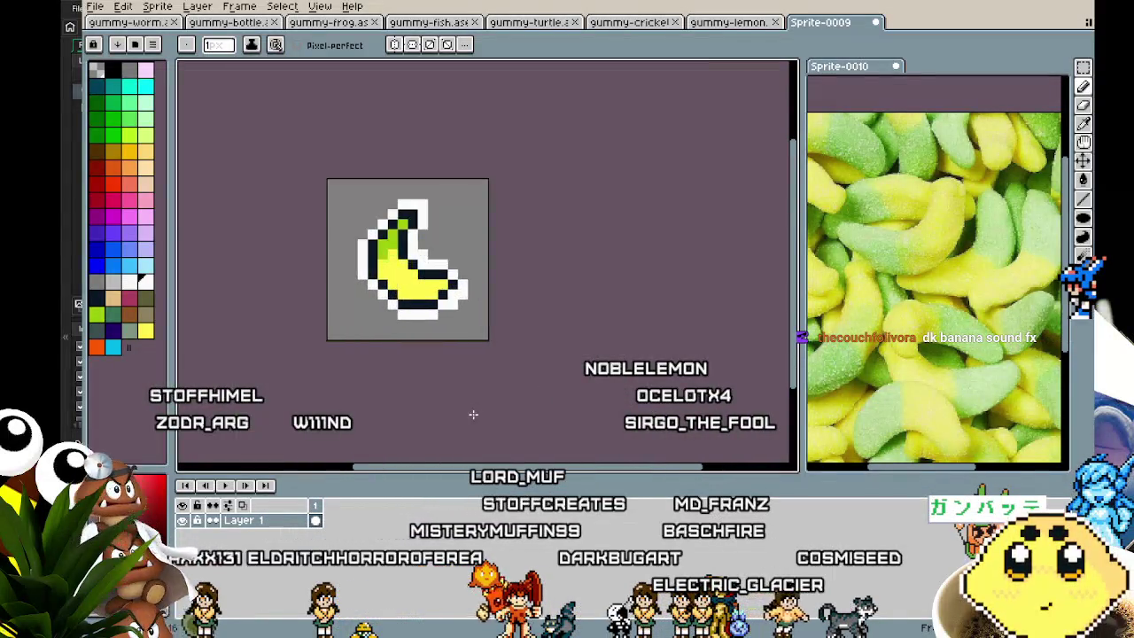
{"action": "scroll", "coordinate": [450, 375], "scroll_direction": "up", "scroll_amount": 2}
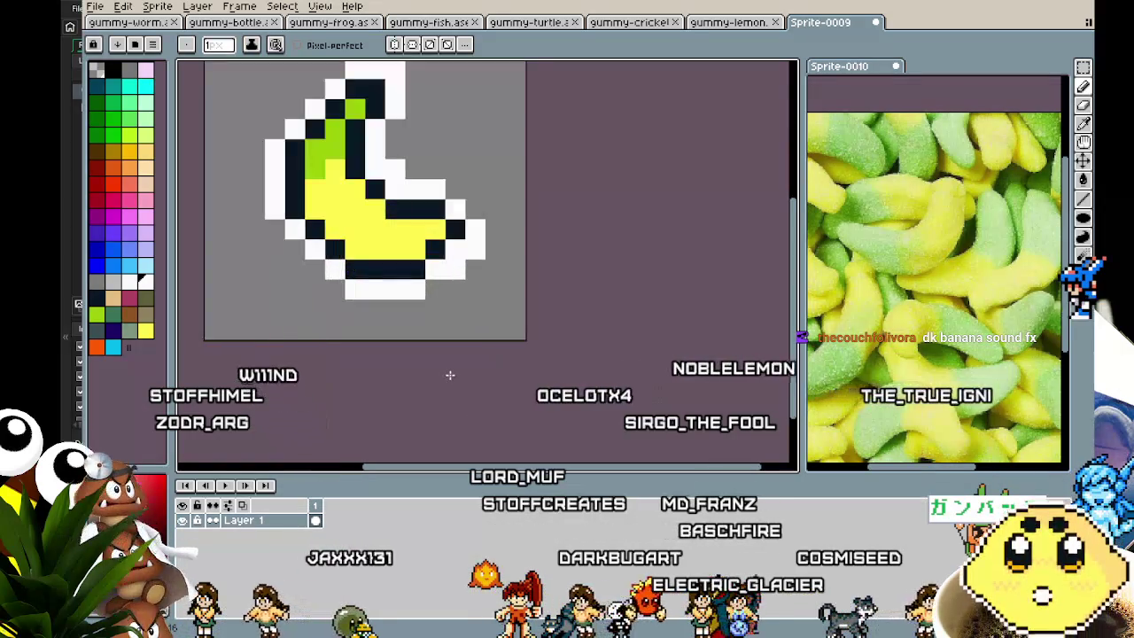
{"action": "scroll", "coordinate": [521, 413], "scroll_direction": "down", "scroll_amount": 1}
{"action": "key", "text": "m"}
{"action": "scroll", "coordinate": [519, 409], "scroll_direction": "down", "scroll_amount": 1}
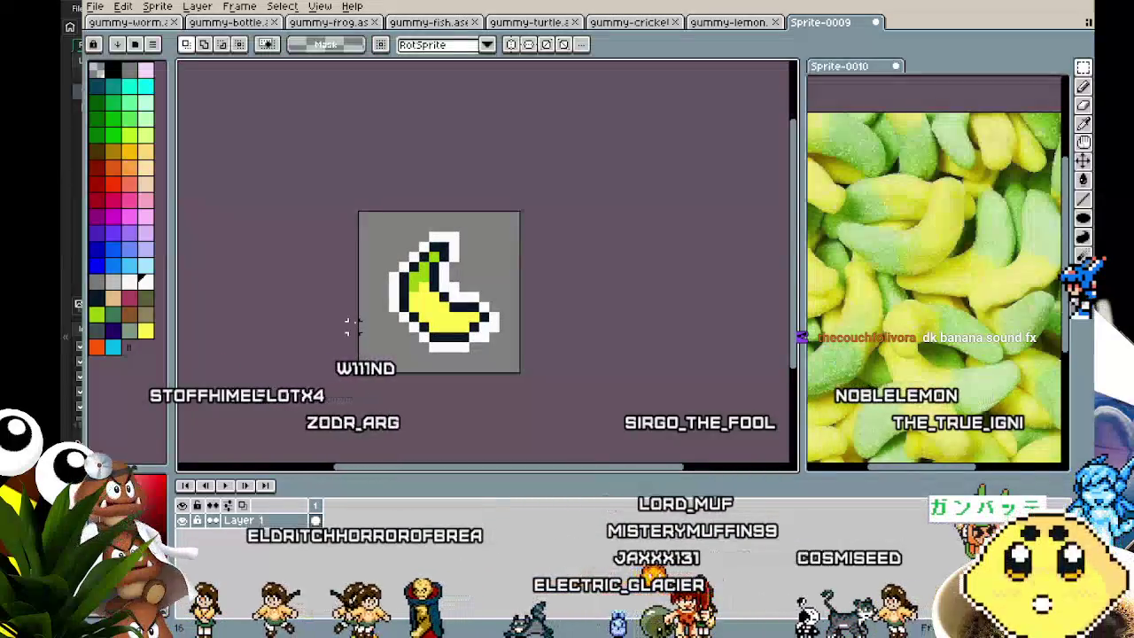
Look at the cel and frame menus without changes, check gummy-worm, then return to the banana.
{"action": "right_click", "coordinate": [316, 519]}
{"action": "key", "text": "Escape"}
{"action": "right_click", "coordinate": [326, 504]}
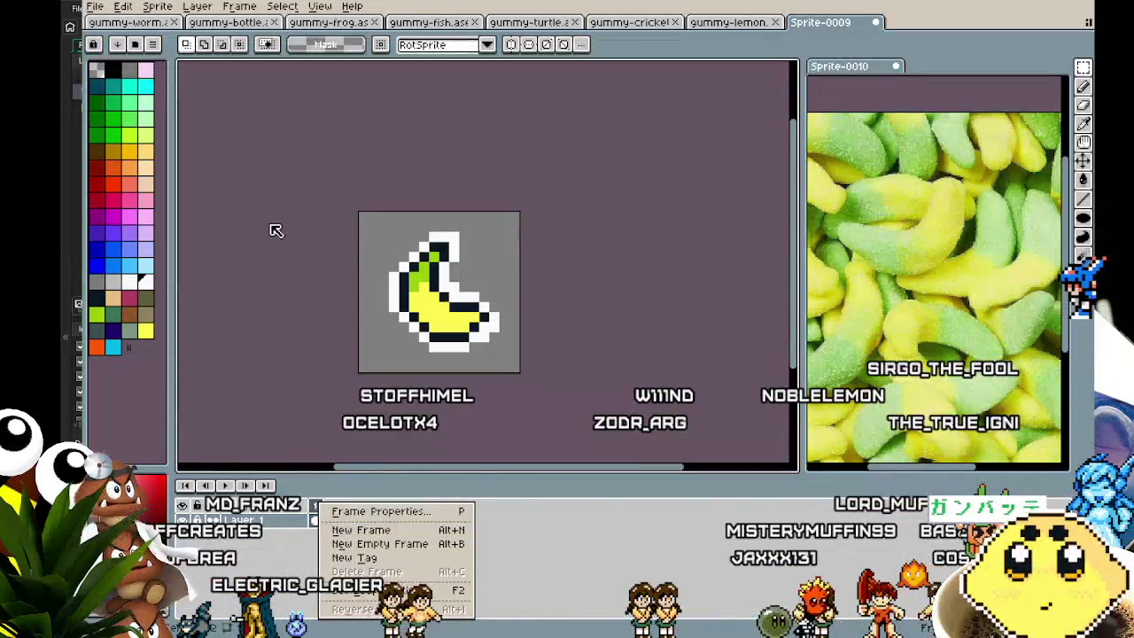
{"action": "key", "text": "Escape"}
{"action": "left_click", "coordinate": [115, 24]}
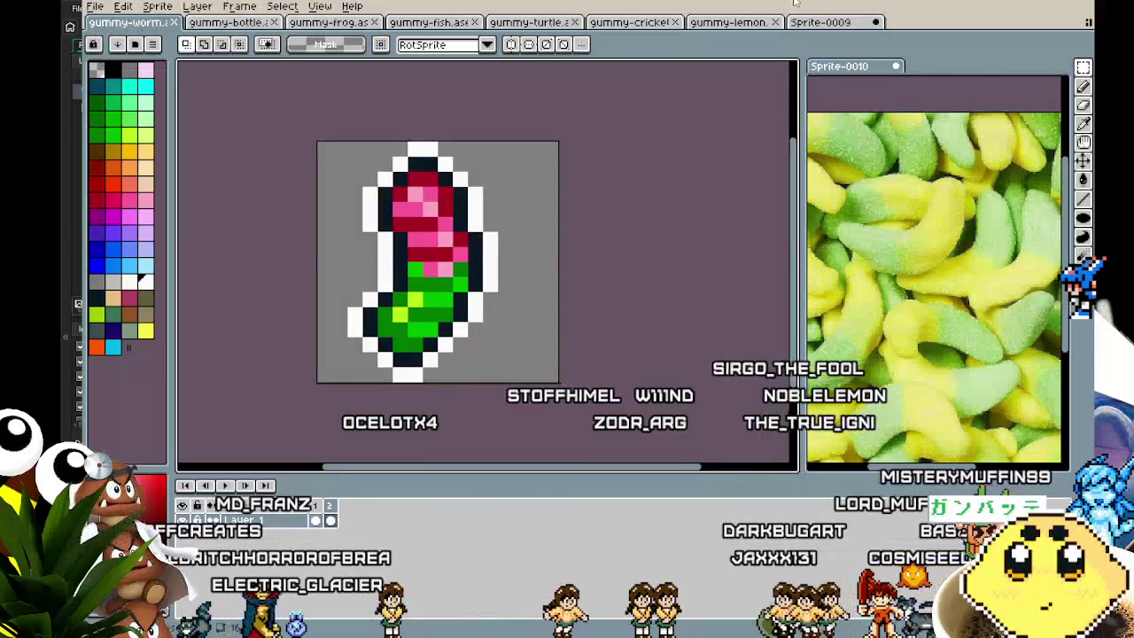
{"action": "left_click", "coordinate": [822, 22]}
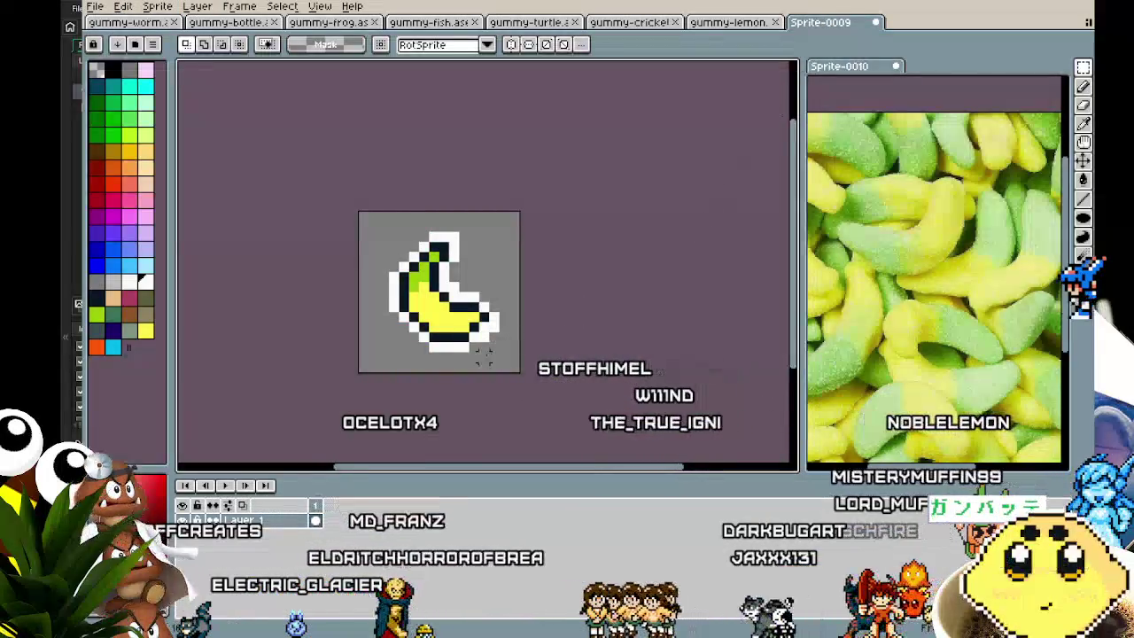
Flip the banana horizontally to compare, then restore its original orientation.
{"action": "scroll", "coordinate": [483, 355], "scroll_direction": "up", "scroll_amount": 1}
{"action": "key", "text": "ctrl+a"}
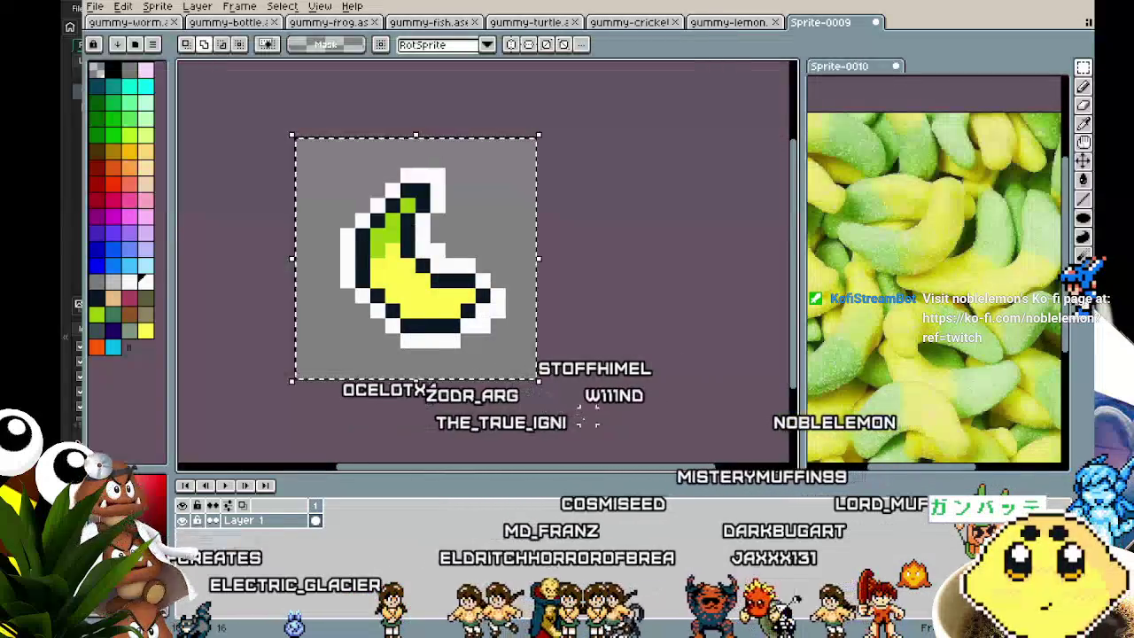
{"action": "key", "text": "shift+h"}
{"action": "key", "text": "ctrl+d"}
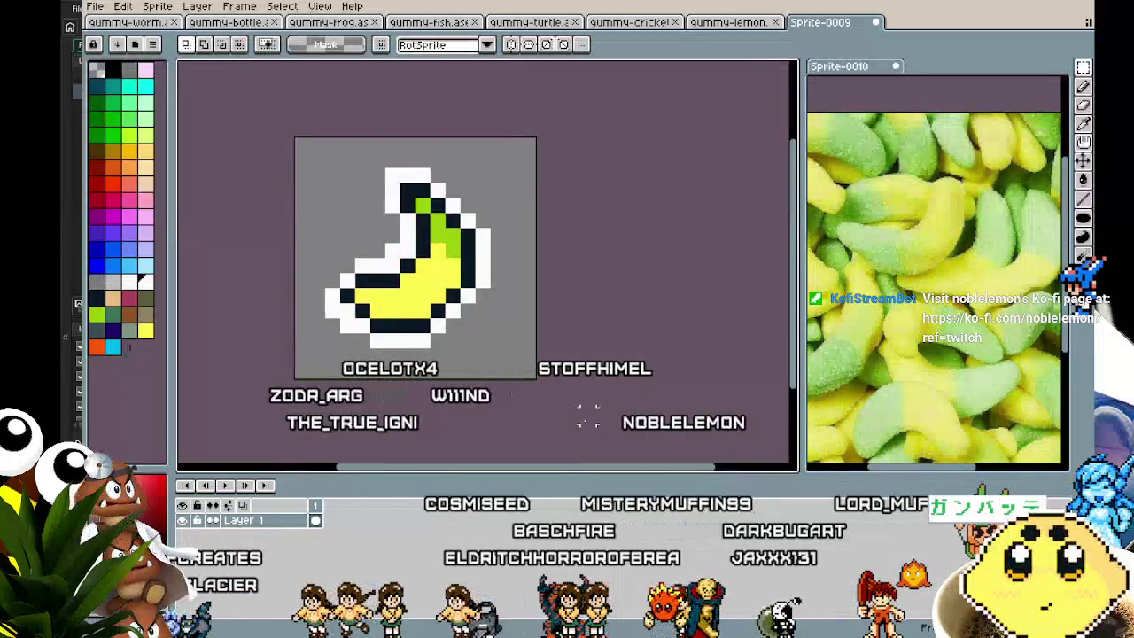
{"action": "key", "text": "shift+h"}
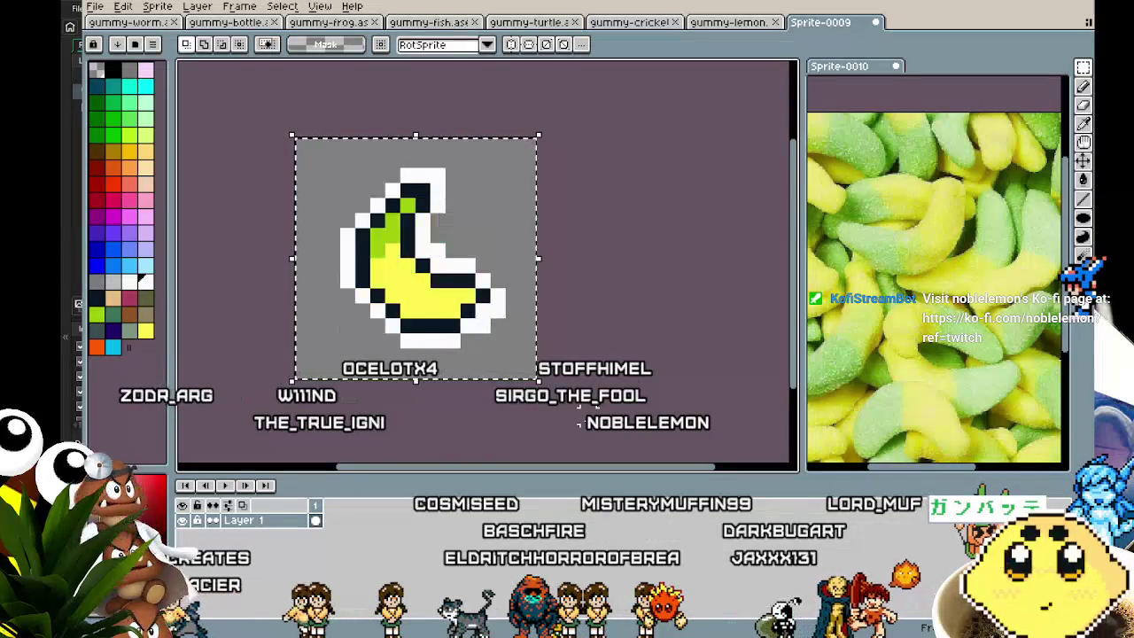
{"action": "key", "text": "shift+h"}
{"action": "key", "text": "shift+h"}
{"action": "key", "text": "shift+h"}
{"action": "key", "text": "shift+h"}
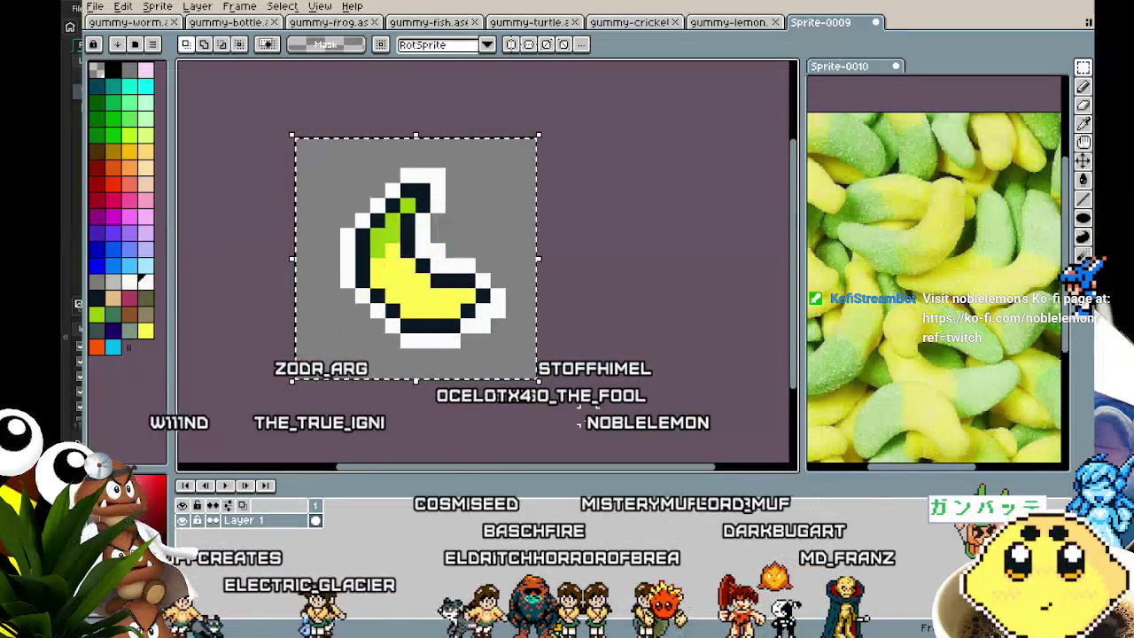
{"action": "key", "text": "ctrl+d"}
Select the whole canvas and start stretching the banana taller from the bottom.
{"action": "scroll", "coordinate": [580, 416], "scroll_direction": "right", "scroll_amount": 2}
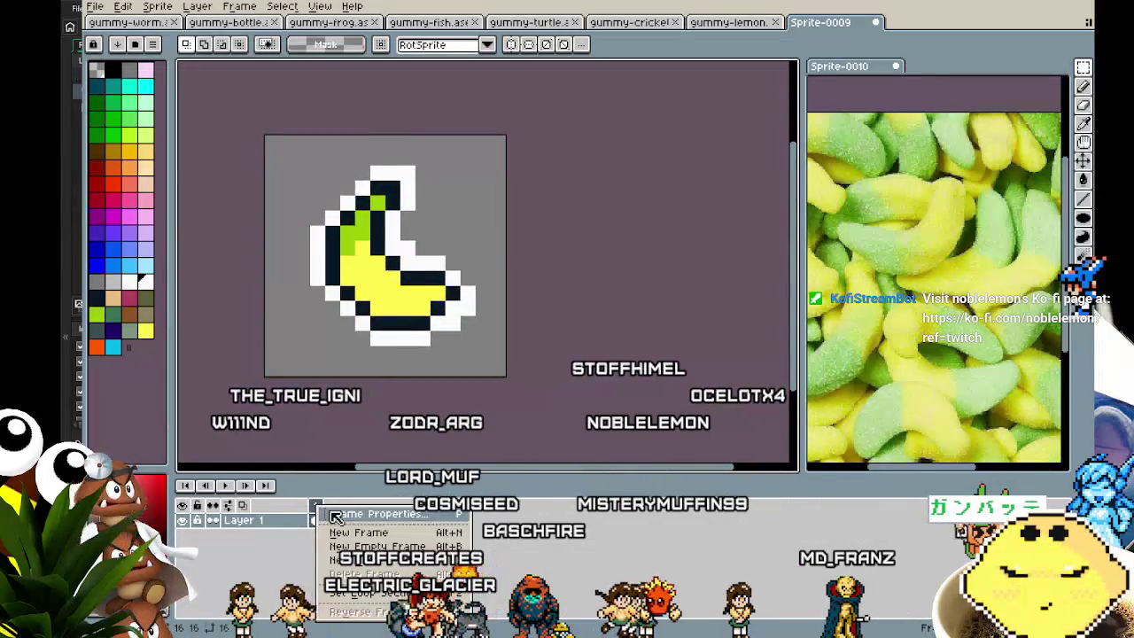
{"action": "key", "text": "ctrl+a"}
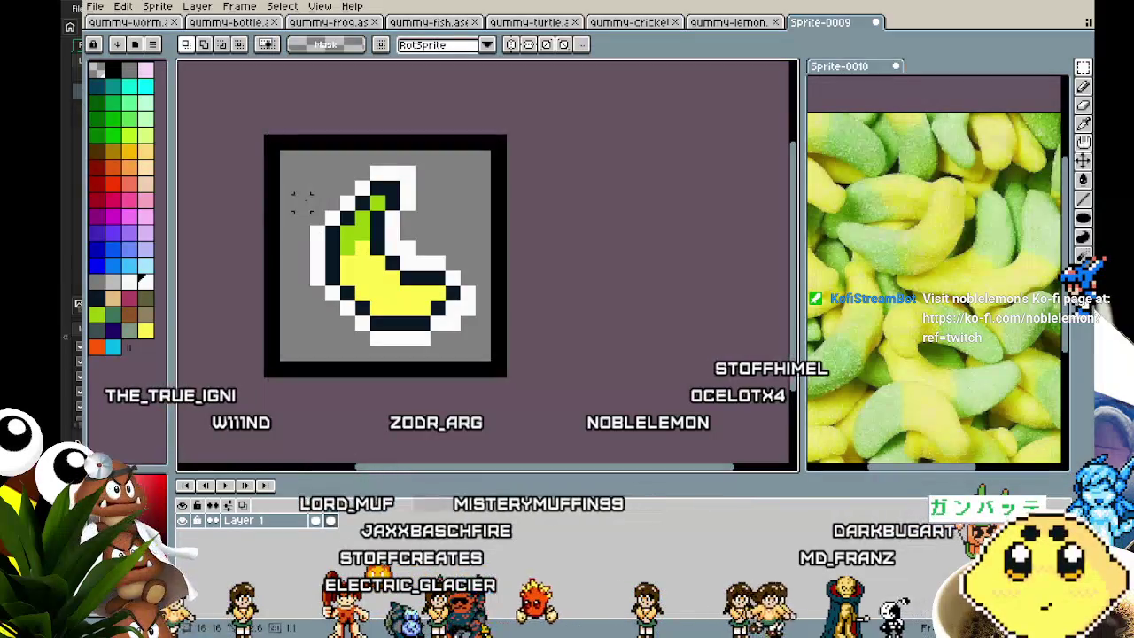
{"action": "left_click_drag", "start_coordinate": [382, 379], "coordinate": [383, 392]}
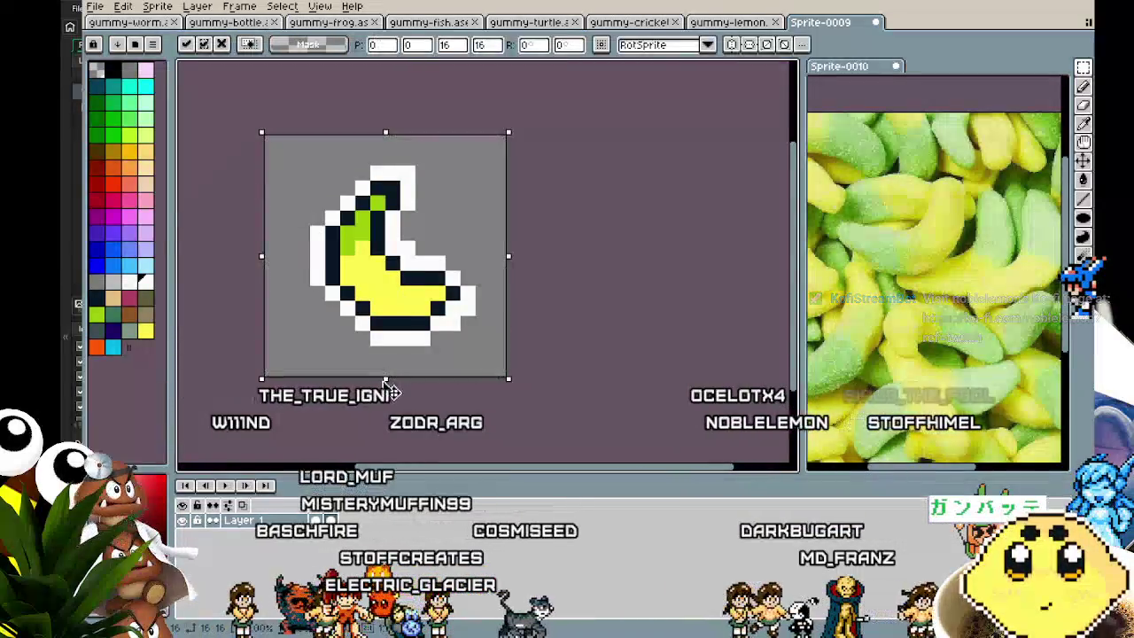
Squeeze the banana narrower and taller, from 15×18 to about 12×20 px, and commit.
{"action": "left_click_drag", "start_coordinate": [383, 129], "coordinate": [385, 117]}
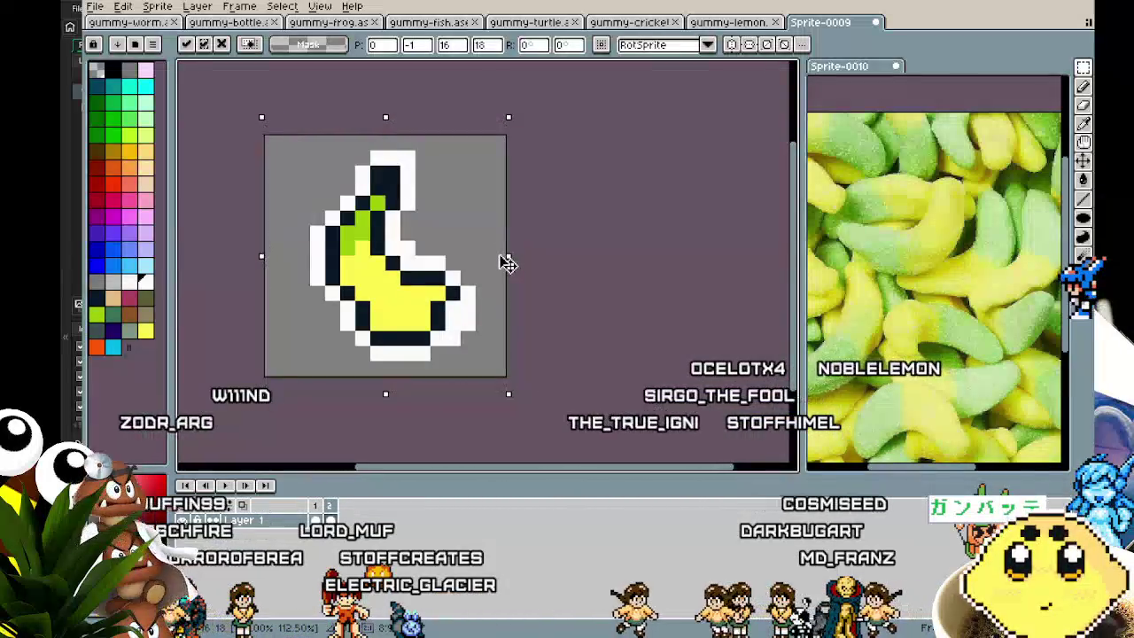
{"action": "left_click_drag", "start_coordinate": [505, 254], "coordinate": [494, 263]}
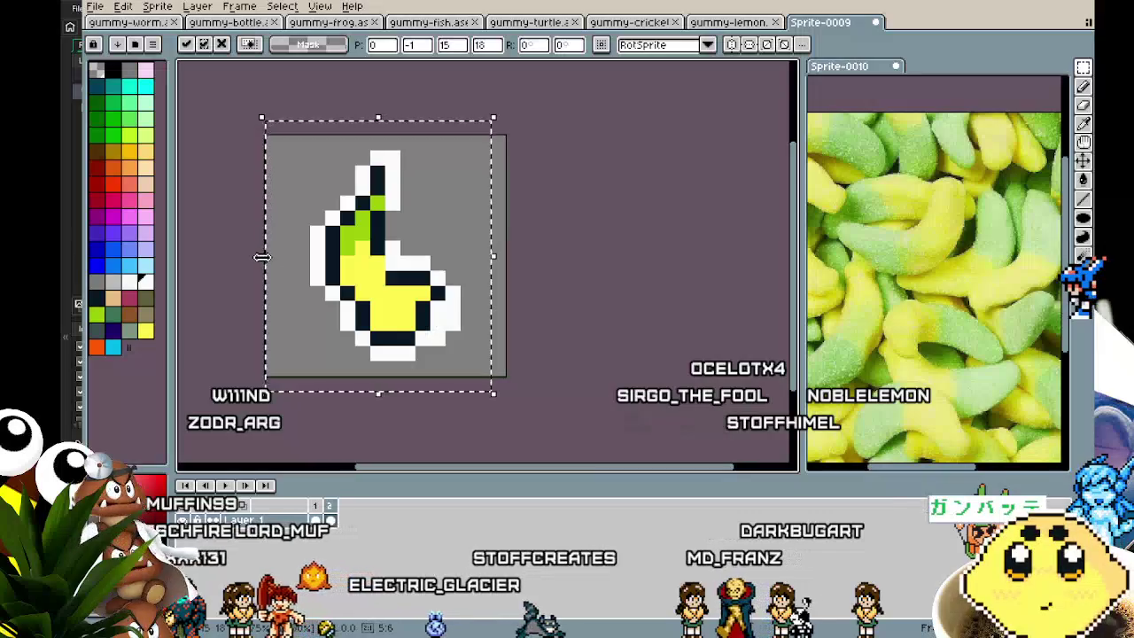
{"action": "left_click_drag", "start_coordinate": [262, 257], "coordinate": [278, 264]}
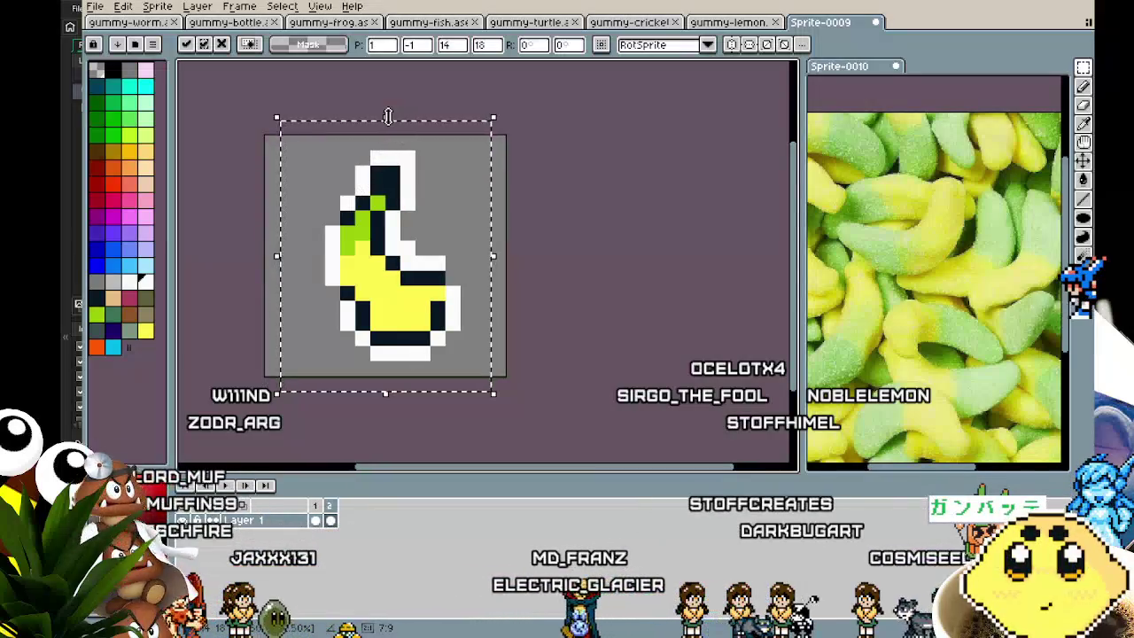
{"action": "left_click_drag", "start_coordinate": [398, 102], "coordinate": [400, 85]}
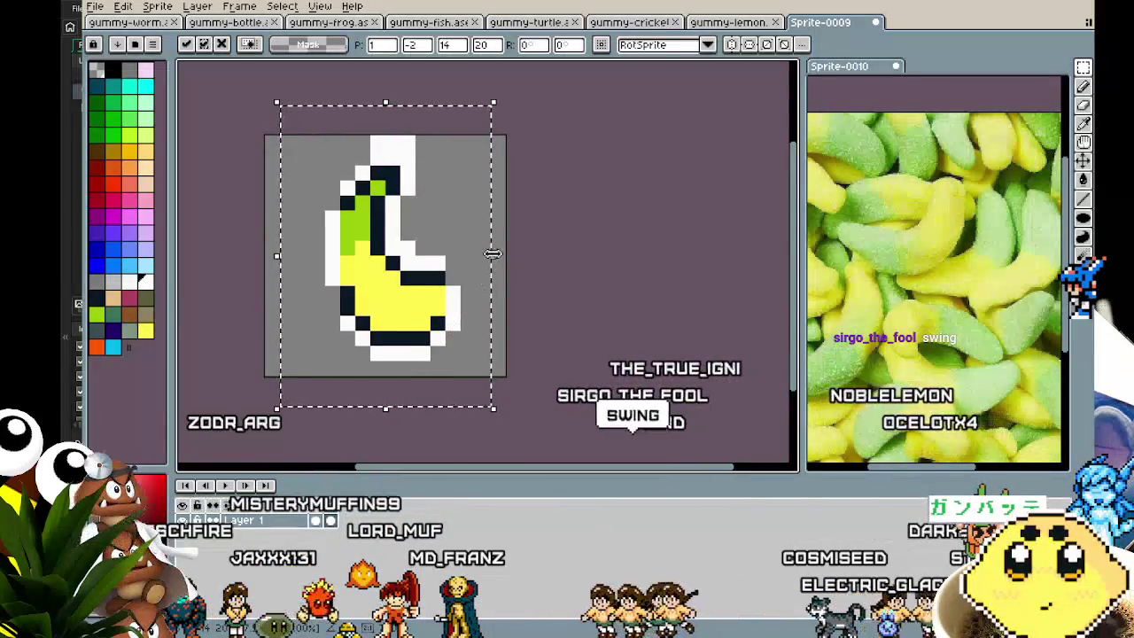
{"action": "left_click_drag", "start_coordinate": [493, 257], "coordinate": [478, 259]}
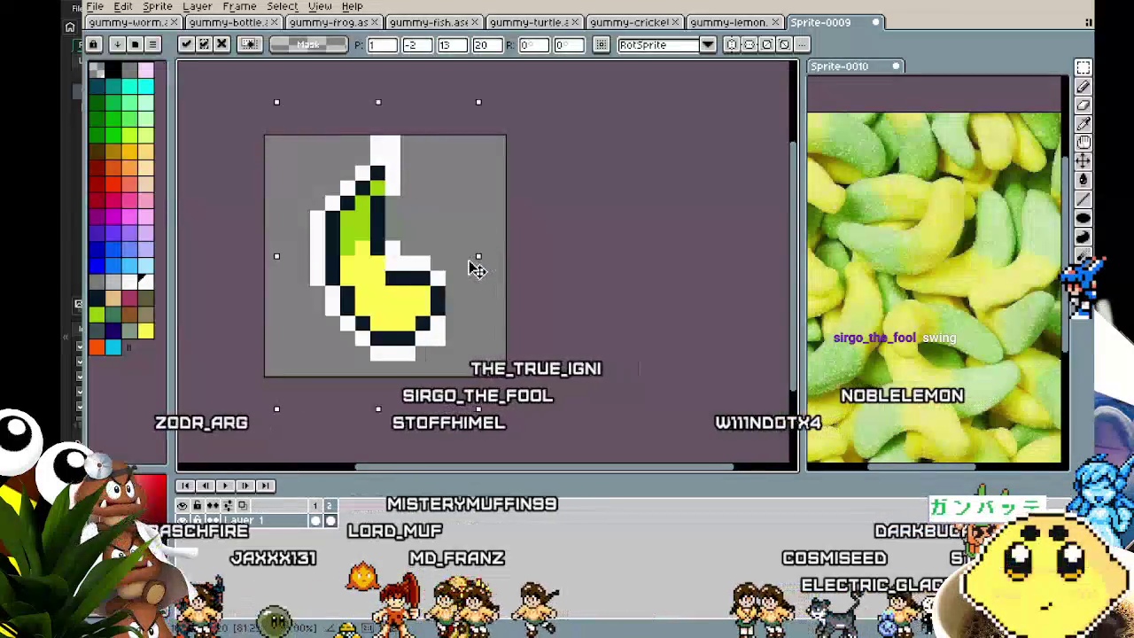
{"action": "left_click_drag", "start_coordinate": [276, 258], "coordinate": [299, 260]}
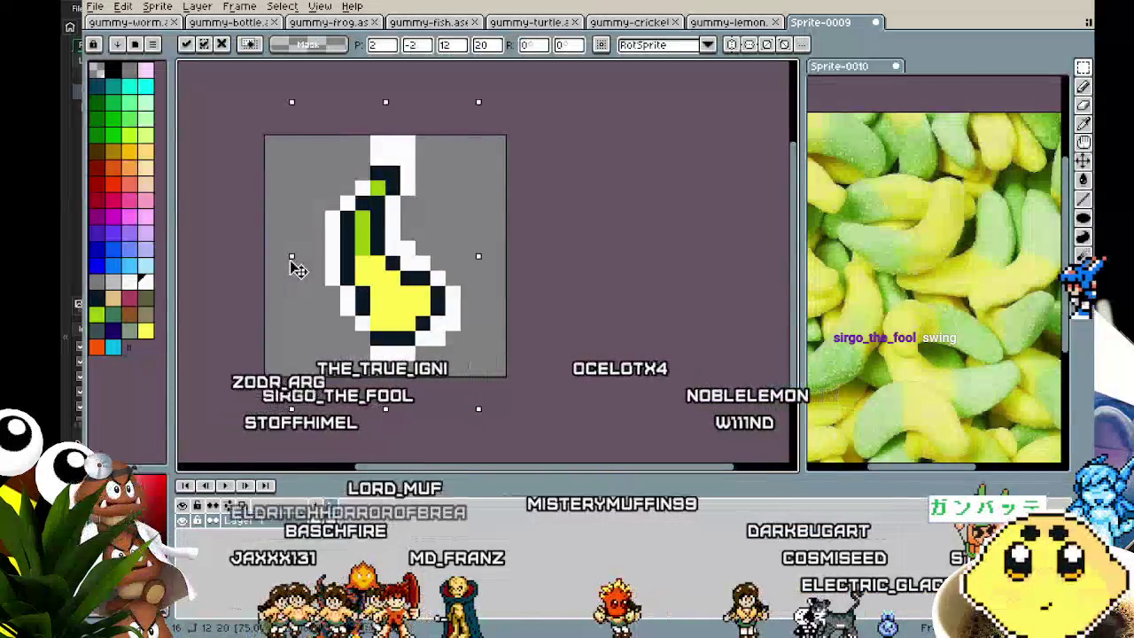
{"action": "key", "text": "Return"}
{"action": "scroll", "coordinate": [397, 319], "scroll_direction": "up", "scroll_amount": 2}
Try clearing a pixel at the banana's bottom tip with the Pencil, then undo it.
{"action": "key", "text": "b"}
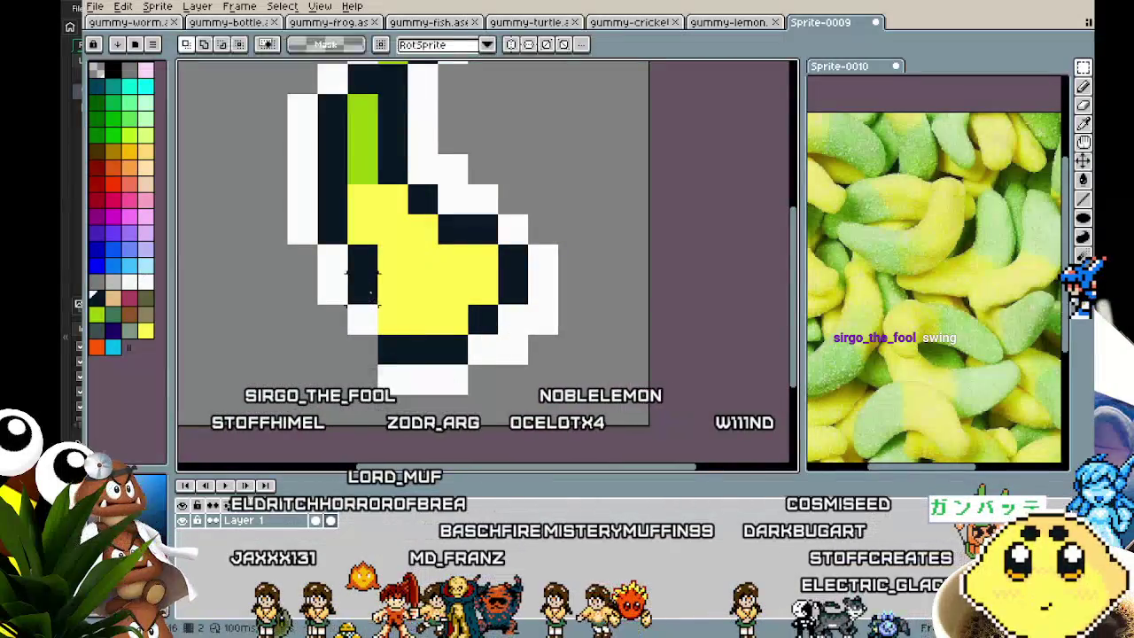
{"action": "left_click", "coordinate": [394, 354]}
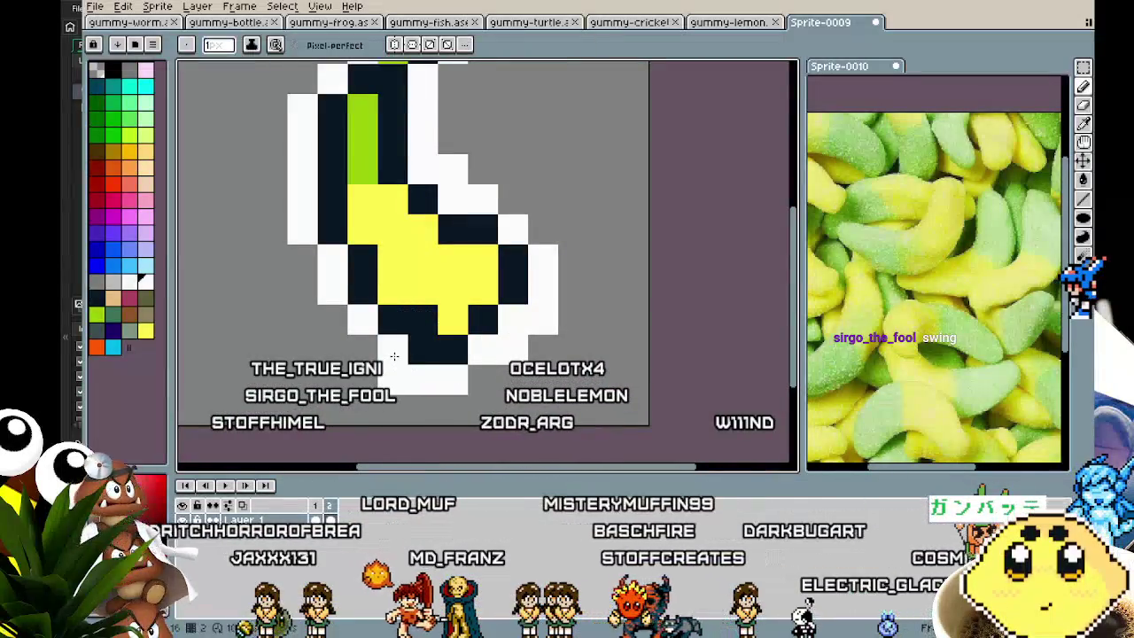
{"action": "scroll", "coordinate": [364, 372], "scroll_direction": "down", "scroll_amount": 1}
{"action": "scroll", "coordinate": [365, 372], "scroll_direction": "down", "scroll_amount": 1}
{"action": "scroll", "coordinate": [364, 372], "scroll_direction": "down", "scroll_amount": 1}
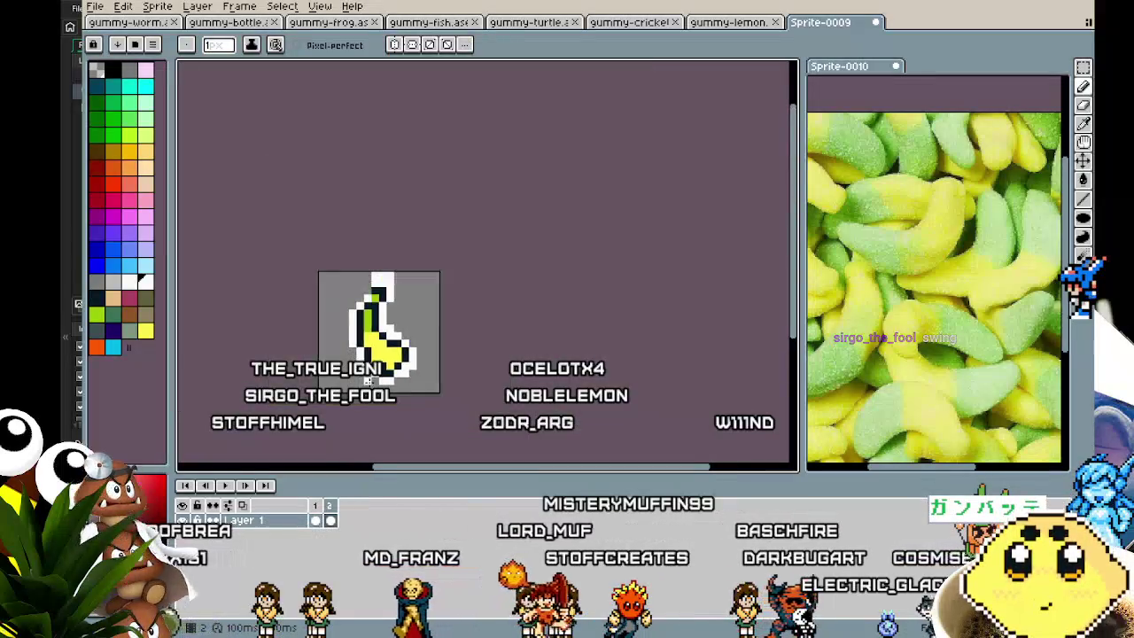
{"action": "scroll", "coordinate": [364, 372], "scroll_direction": "up", "scroll_amount": 3}
{"action": "key", "text": "i"}
{"action": "left_click", "coordinate": [435, 345]}
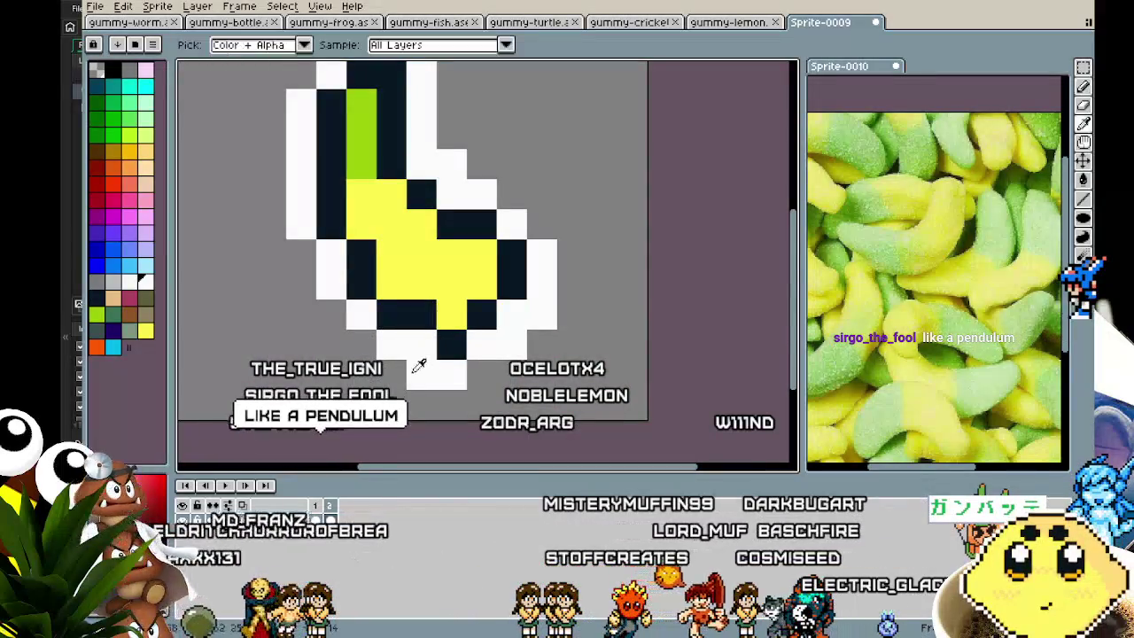
{"action": "key", "text": "ctrl+z"}
Repaint black and white outline pixels around the banana's tip and belly.
{"action": "left_click", "coordinate": [450, 310]}
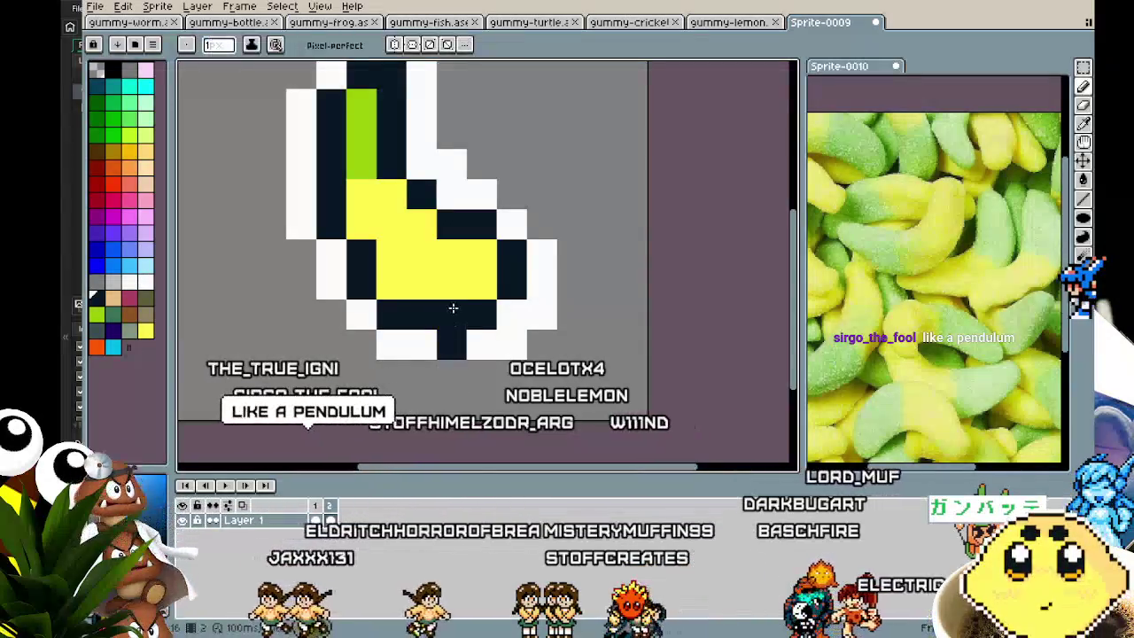
{"action": "left_click", "coordinate": [499, 342], "text": "alt"}
{"action": "left_click", "coordinate": [445, 347]}
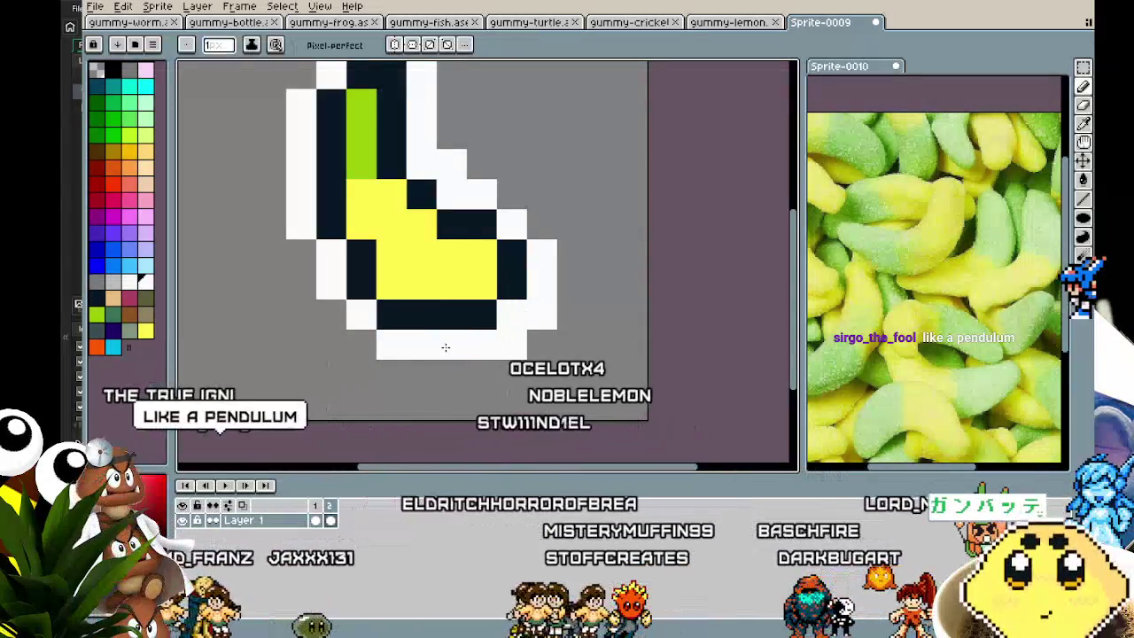
{"action": "left_click", "coordinate": [489, 281]}
{"action": "right_click", "coordinate": [481, 284]}
{"action": "left_click", "coordinate": [512, 284]}
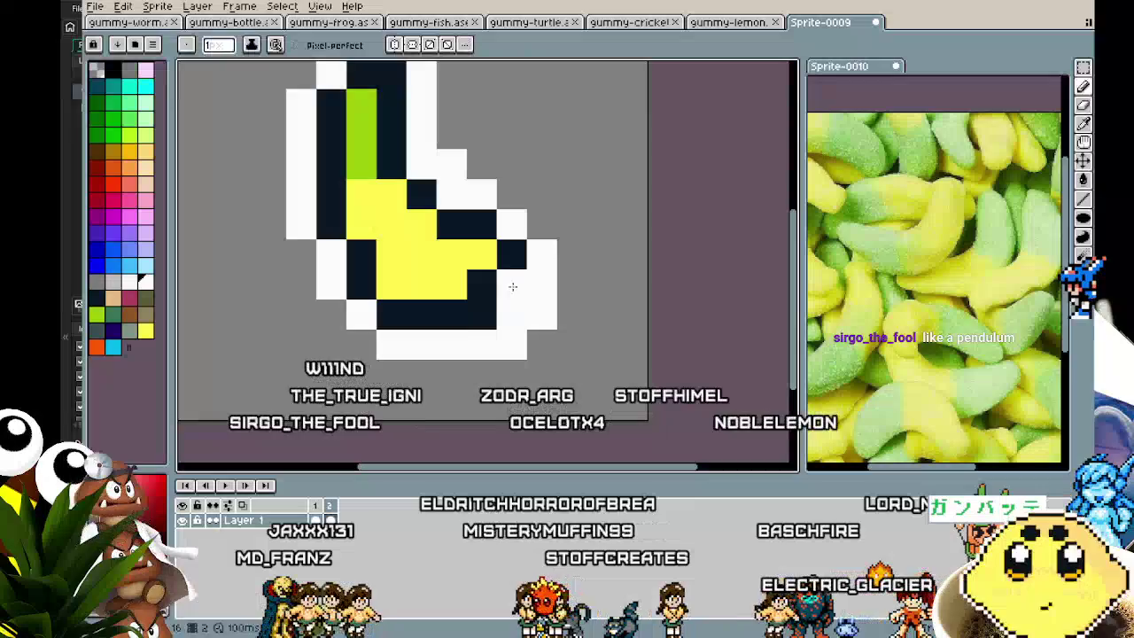
{"action": "left_click", "coordinate": [481, 315]}
{"action": "left_click", "coordinate": [542, 283]}
{"action": "left_click", "coordinate": [542, 283]}
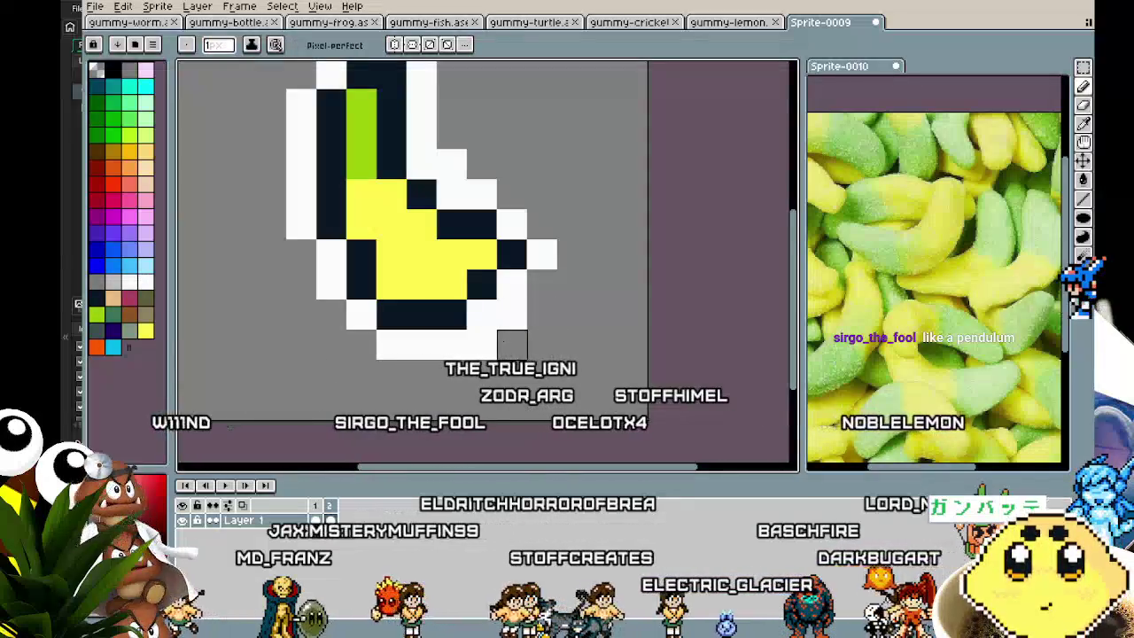
{"action": "right_click", "coordinate": [512, 344]}
{"action": "left_click", "coordinate": [481, 374]}
{"action": "scroll", "coordinate": [472, 372], "scroll_direction": "down", "scroll_amount": 3}
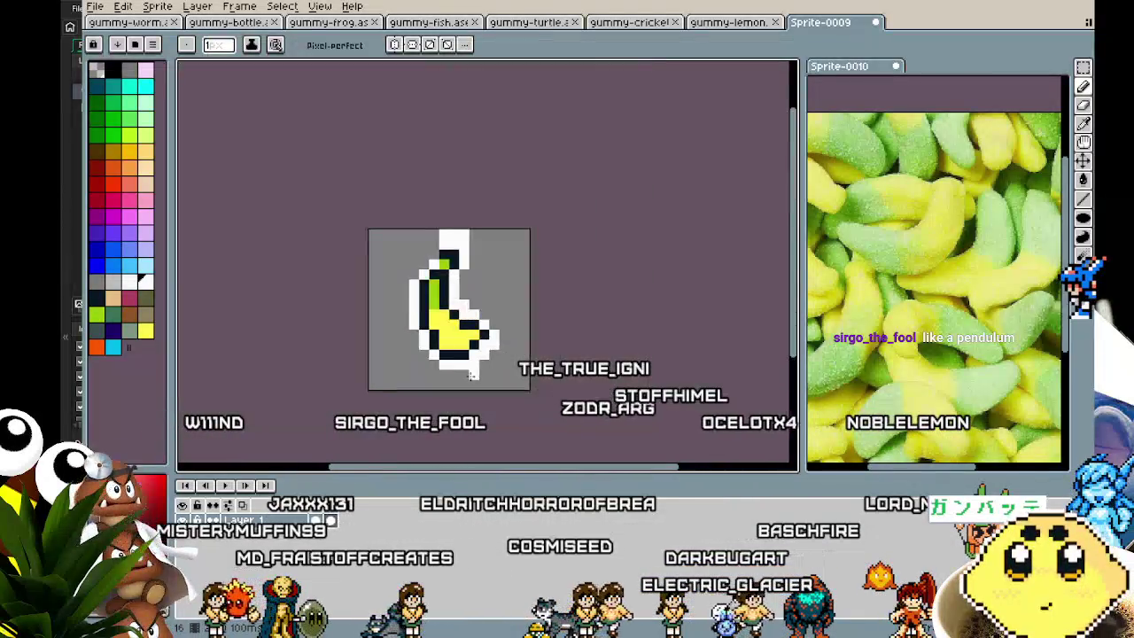
{"action": "scroll", "coordinate": [413, 324], "scroll_direction": "up", "scroll_amount": 2}
{"action": "scroll", "coordinate": [390, 314], "scroll_direction": "up", "scroll_amount": 1}
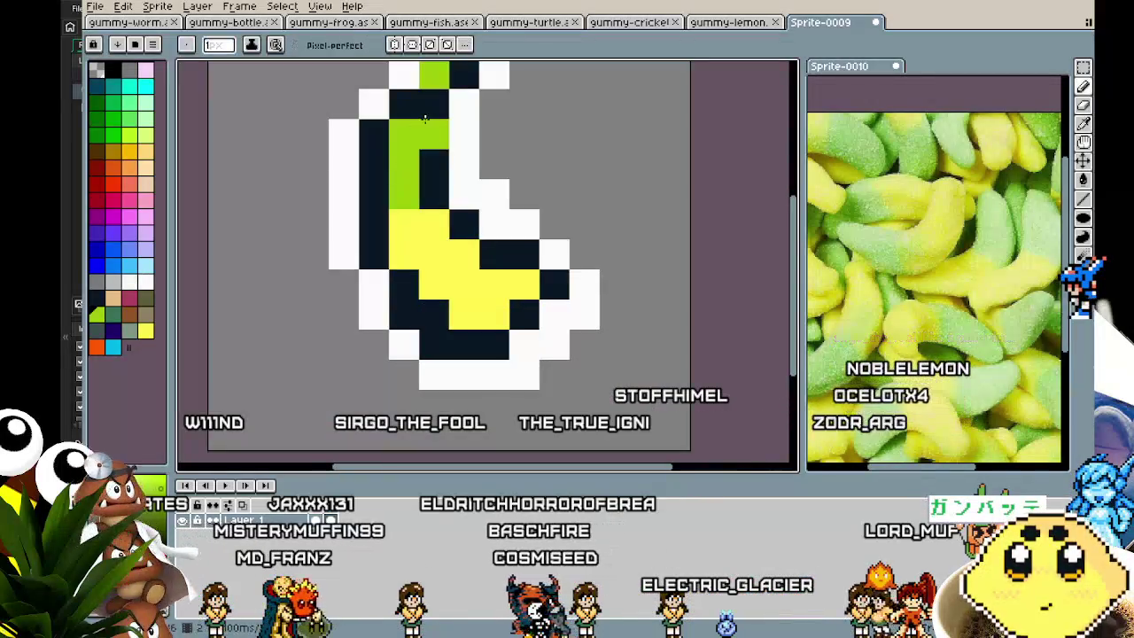
Add a white rim pixel beside the stem top and extend the black stem outline.
{"action": "left_click_drag", "start_coordinate": [425, 108], "coordinate": [394, 211]}
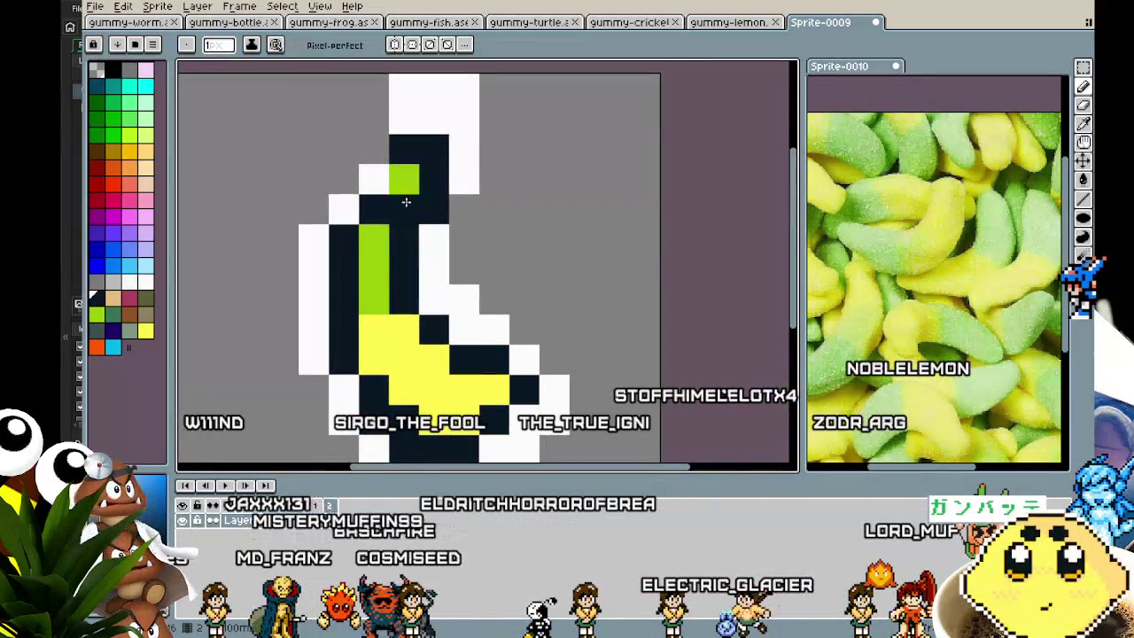
{"action": "key", "text": "x"}
{"action": "left_click", "coordinate": [372, 153]}
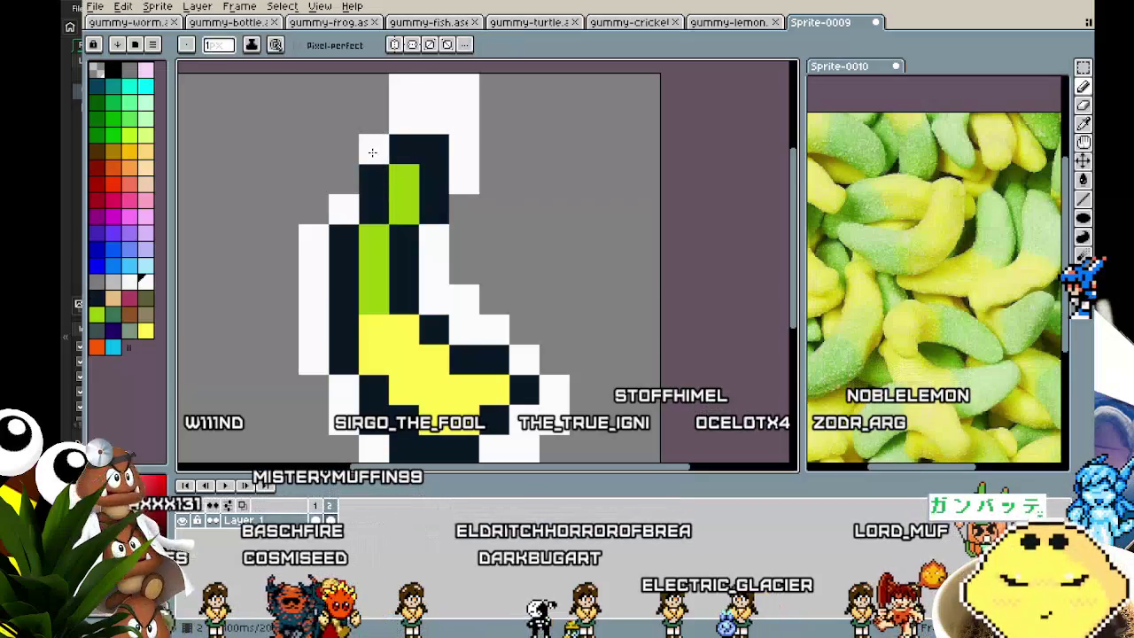
{"action": "key", "text": "x"}
{"action": "left_click", "coordinate": [437, 205]}
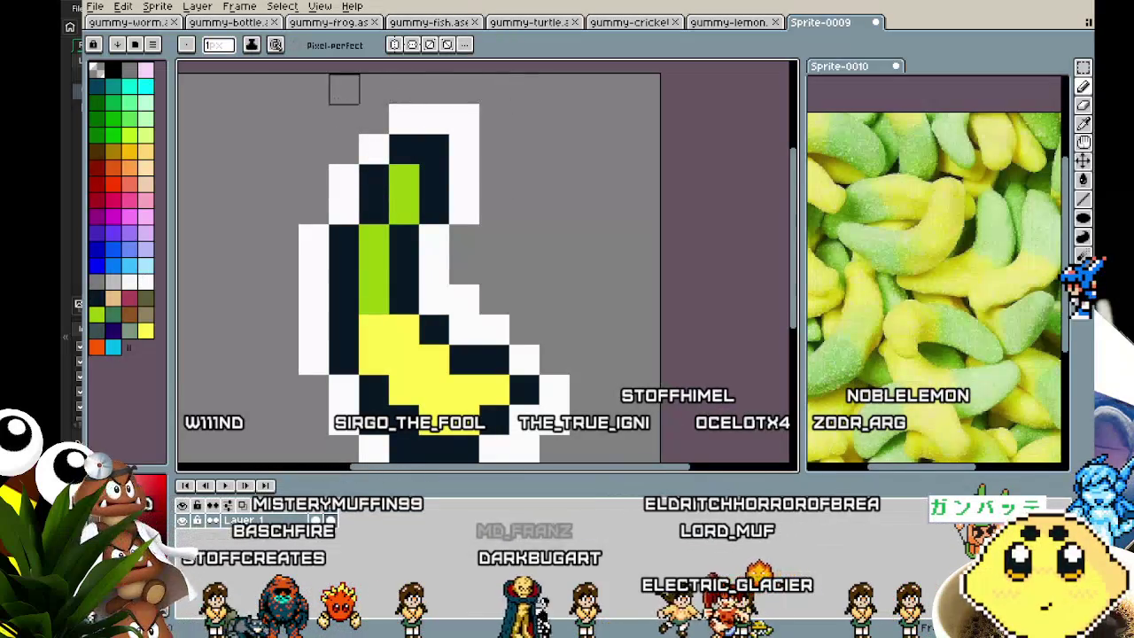
{"action": "scroll", "coordinate": [494, 355], "scroll_direction": "down", "scroll_amount": 5}
{"action": "scroll", "coordinate": [494, 365], "scroll_direction": "up", "scroll_amount": 1}
{"action": "scroll", "coordinate": [495, 365], "scroll_direction": "up", "scroll_amount": 2}
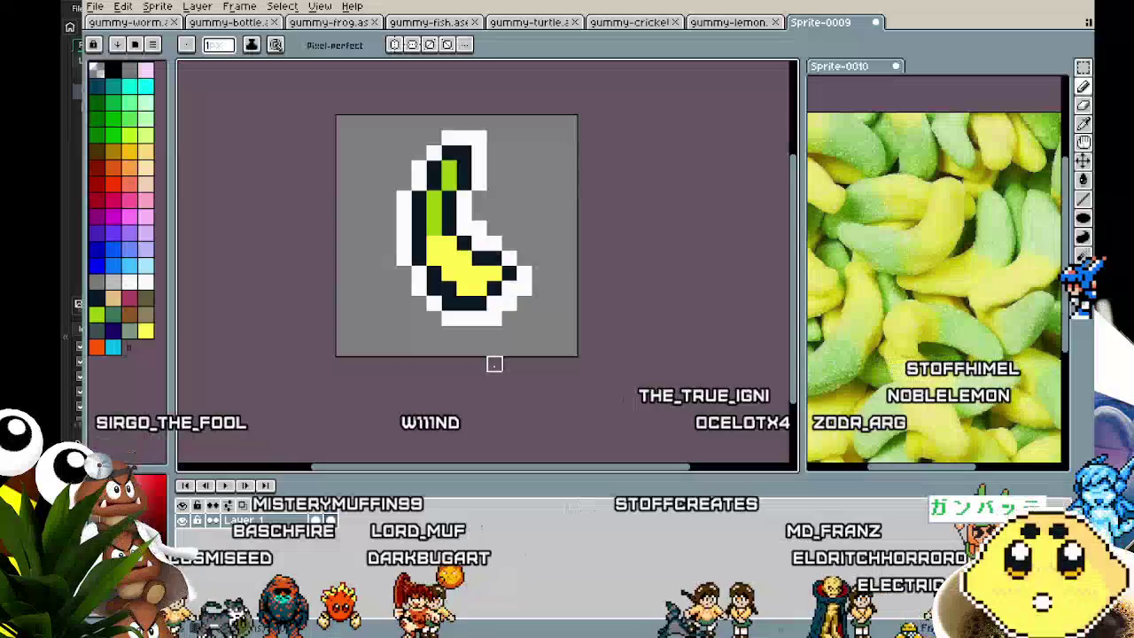
Select the banana's lower body and nudge it down one pixel.
{"action": "key", "text": "m"}
{"action": "left_click_drag", "start_coordinate": [381, 235], "coordinate": [542, 337]}
{"action": "key", "text": "Down"}
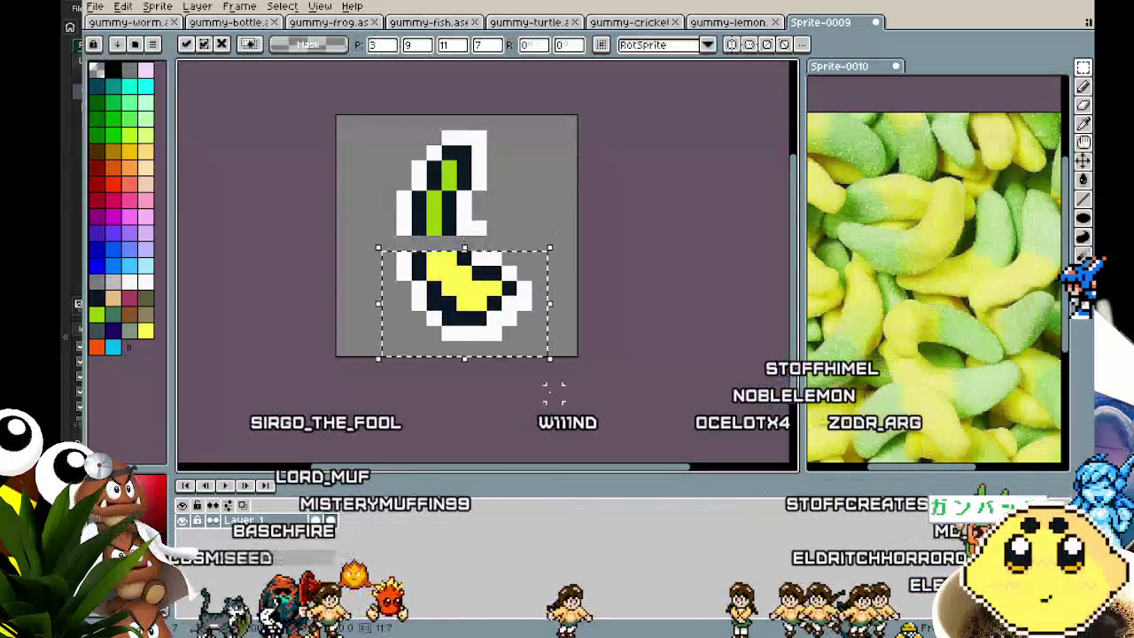
Fill the empty row under the stem with outline pixels and yellow body pixels.
{"action": "key", "text": "ctrl+d"}
{"action": "scroll", "coordinate": [465, 235], "scroll_direction": "up", "scroll_amount": 1}
{"action": "key", "text": "i"}
{"action": "key", "text": "b"}
{"action": "mouse_move", "coordinate": [465, 232]}
{"action": "left_mouse_down"}
{"action": "mouse_move", "coordinate": [377, 232]}
{"action": "mouse_move", "coordinate": [437, 232]}
{"action": "left_mouse_up"}
{"action": "left_click", "coordinate": [438, 266], "text": "alt"}
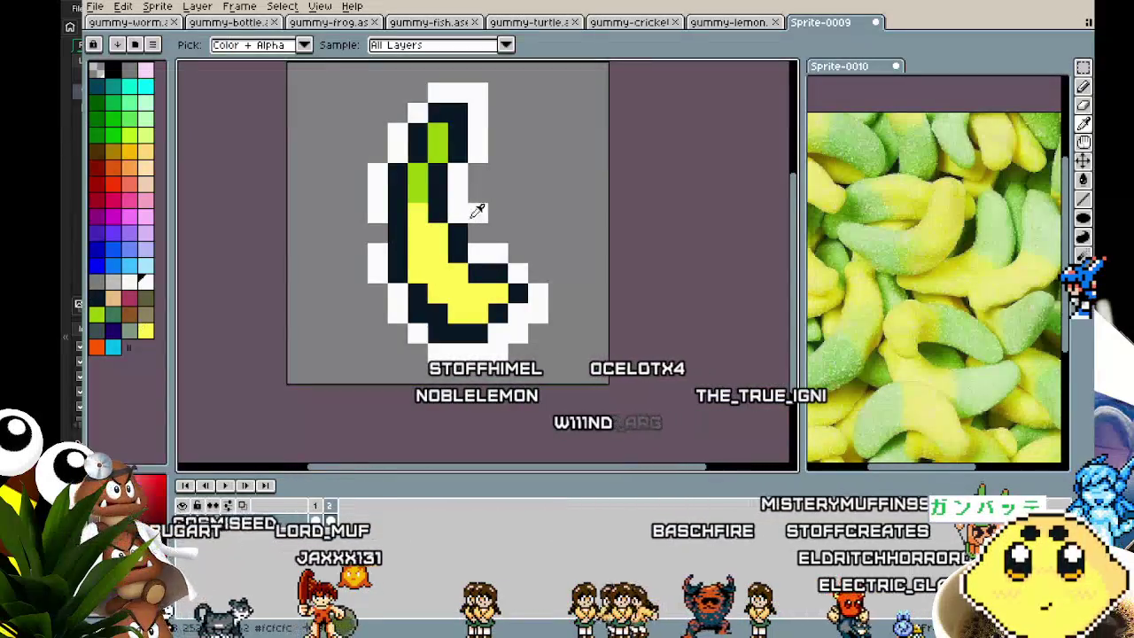
{"action": "key", "text": "b"}
Zoom out and step forward to the second animation frame.
{"action": "scroll", "coordinate": [396, 325], "scroll_direction": "down", "scroll_amount": 3}
{"action": "scroll", "coordinate": [397, 325], "scroll_direction": "down", "scroll_amount": 3}
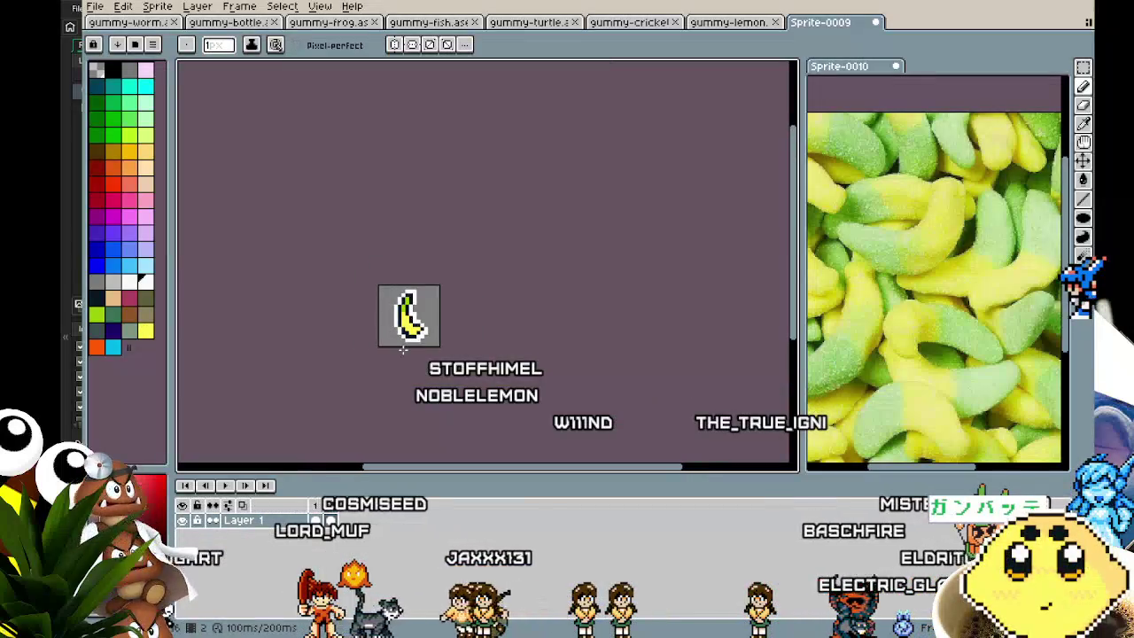
{"action": "scroll", "coordinate": [402, 367], "scroll_direction": "up", "scroll_amount": 2}
{"action": "key", "text": "Right"}
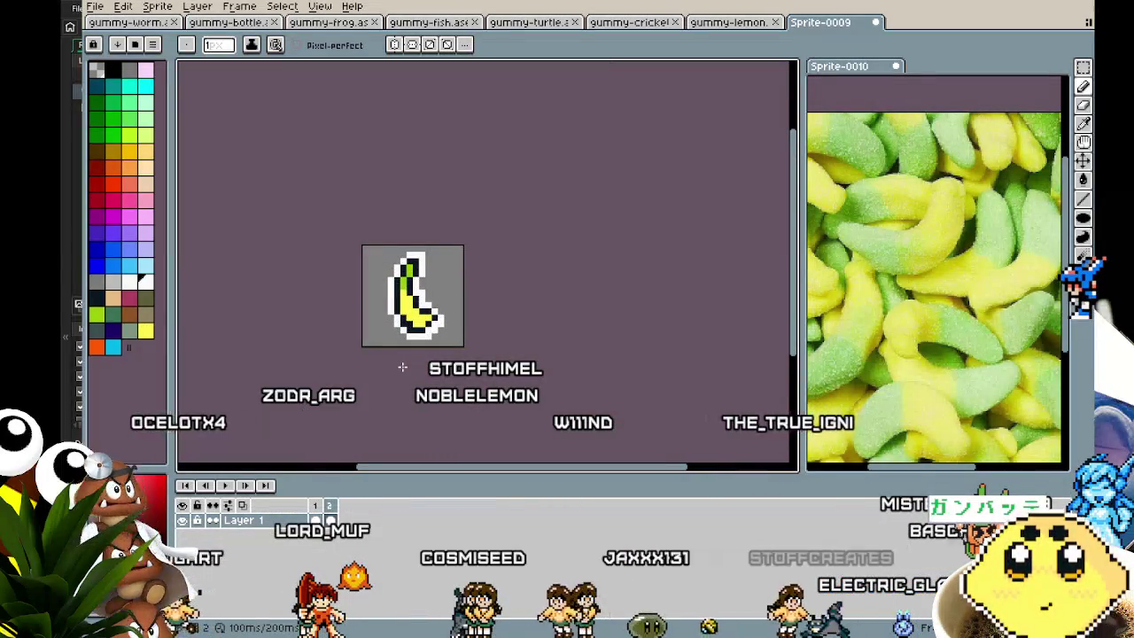
{"action": "scroll", "coordinate": [402, 366], "scroll_direction": "up", "scroll_amount": 3}
{"action": "scroll", "coordinate": [413, 379], "scroll_direction": "up", "scroll_amount": 1}
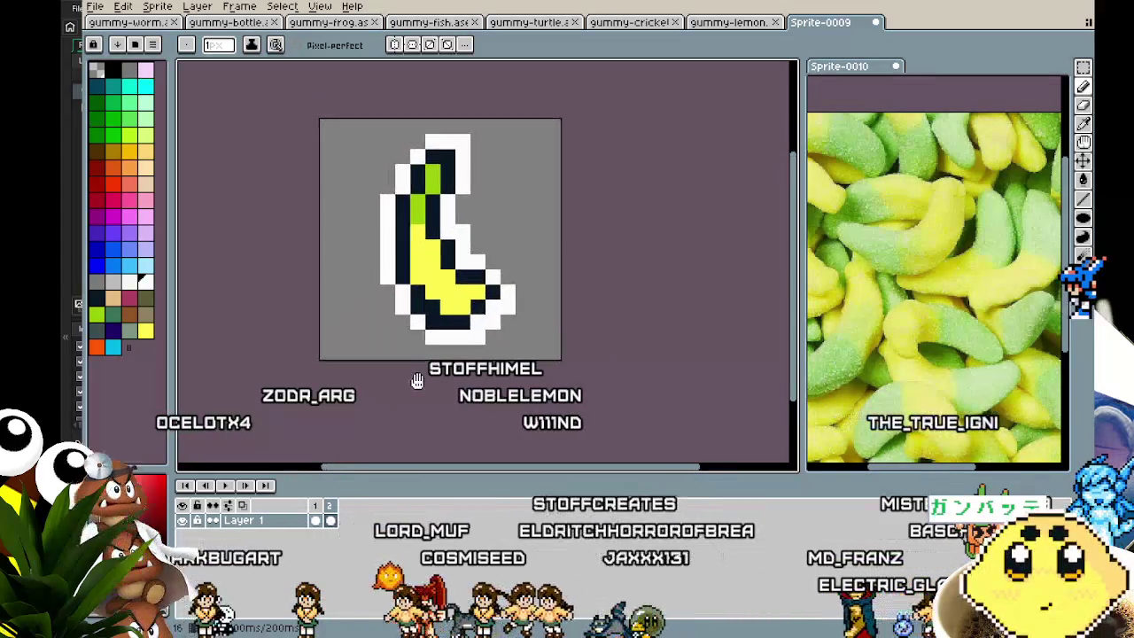
Step to the frame with the right-tilted crescent banana.
{"action": "key", "text": "Right"}
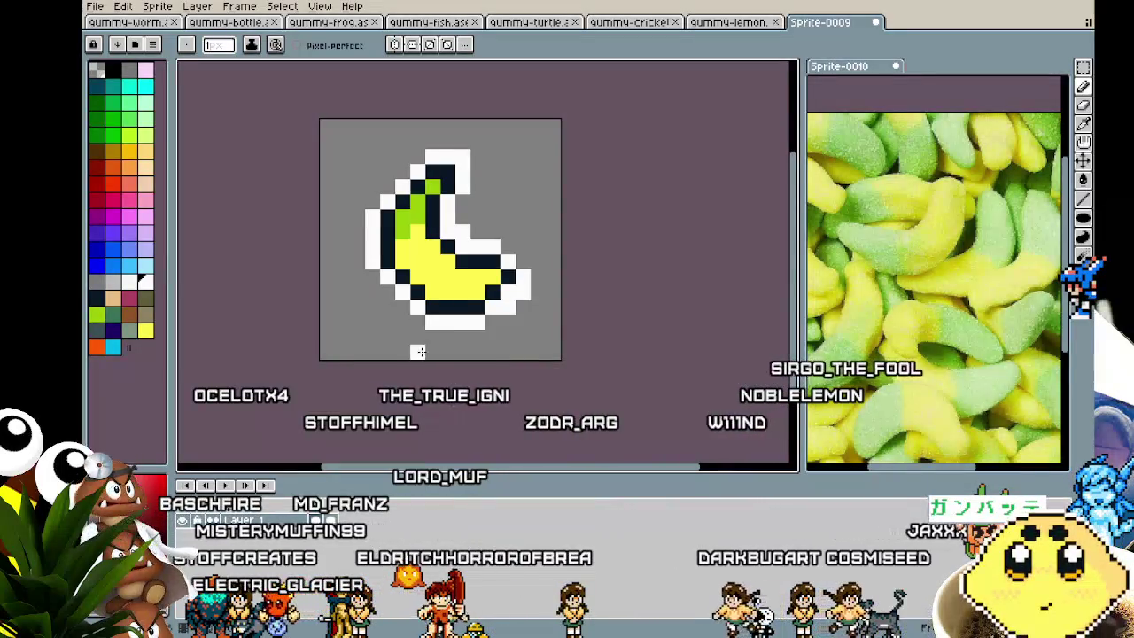
Move to the first frame in the timeline, looking at its frame options without changes.
{"action": "left_click", "coordinate": [331, 520]}
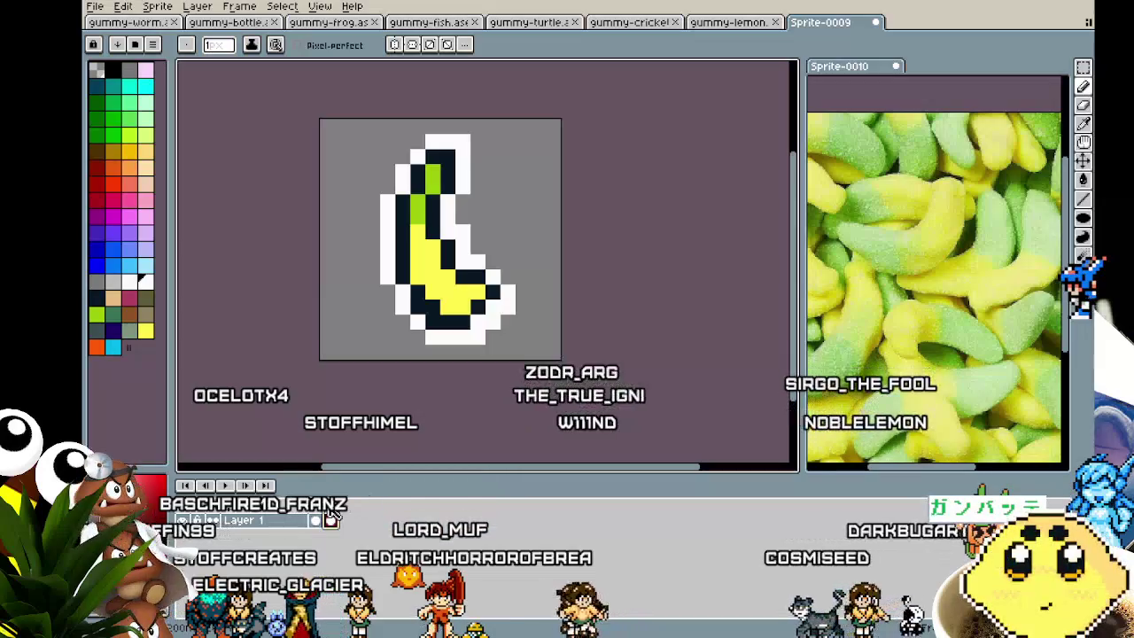
{"action": "key", "text": "Left"}
{"action": "right_click", "coordinate": [324, 512]}
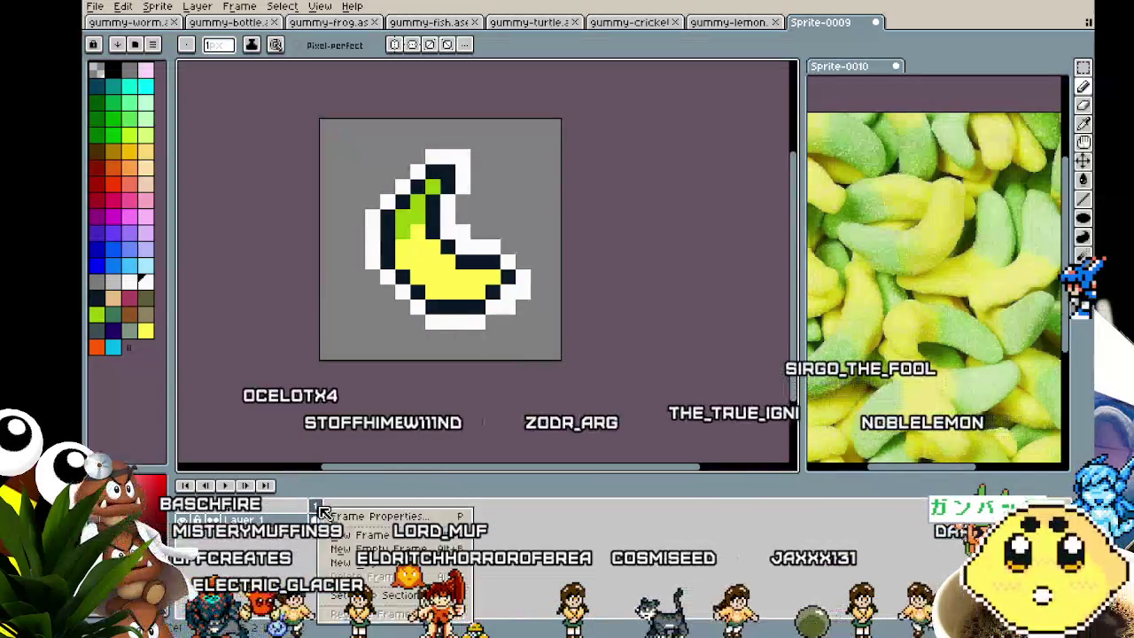
{"action": "key", "text": "Escape"}
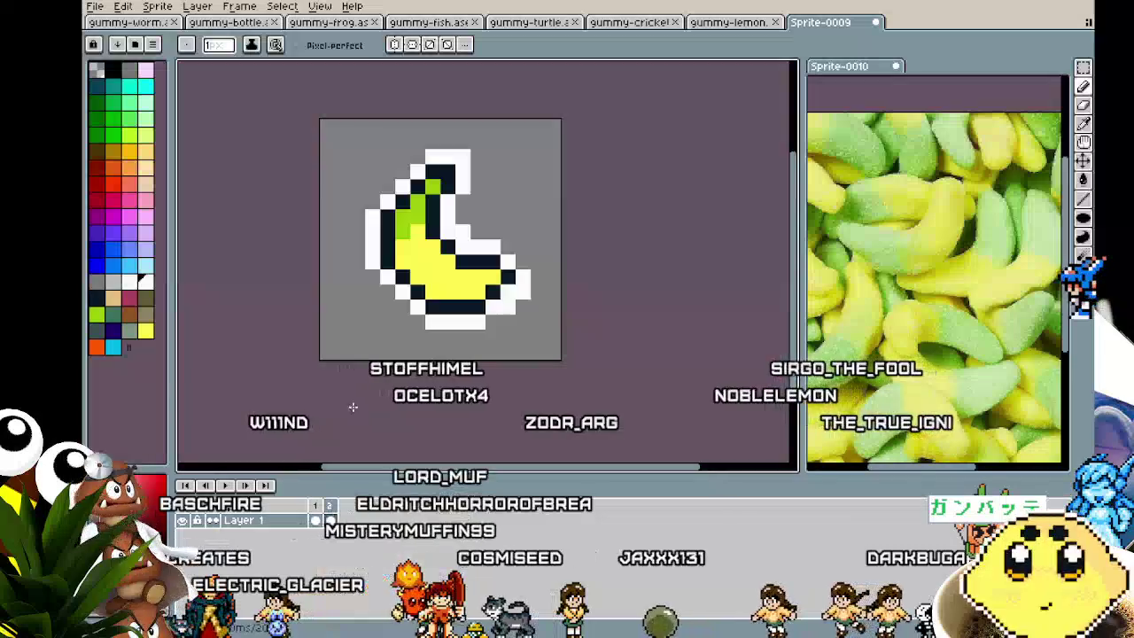
Select the whole canvas and rotate the banana 45° with RotSprite, applying it.
{"action": "key", "text": "m"}
{"action": "key", "text": "ctrl+a"}
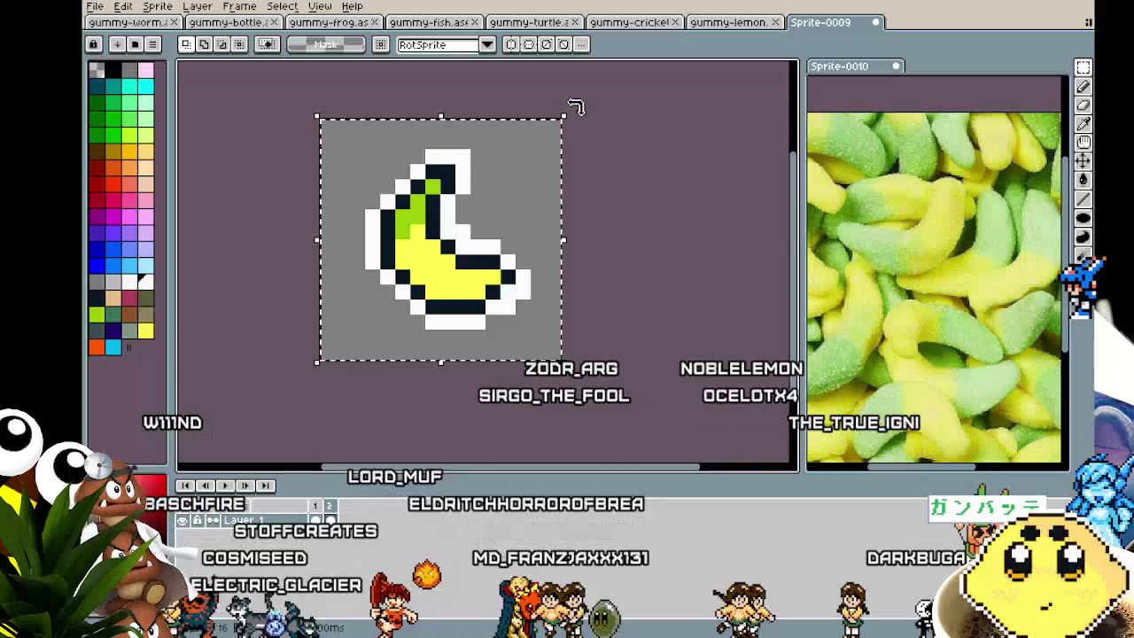
{"action": "mouse_move", "coordinate": [577, 110]}
{"action": "left_mouse_down"}
{"action": "mouse_move", "coordinate": [494, 79]}
{"action": "mouse_move", "coordinate": [446, 76]}
{"action": "left_mouse_up"}
{"action": "key", "text": "ctrl+z"}
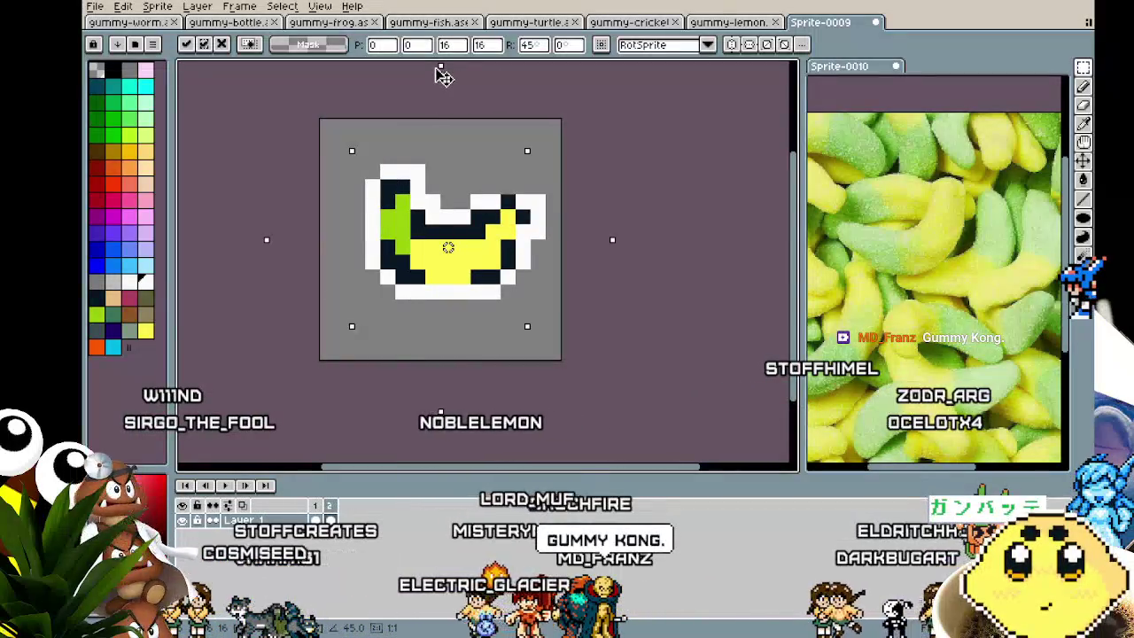
{"action": "key", "text": "Return"}
{"action": "scroll", "coordinate": [516, 286], "scroll_direction": "up", "scroll_amount": 1}
Fill gaps in the banana's bottom outline with the dark outline colour.
{"action": "key", "text": "i"}
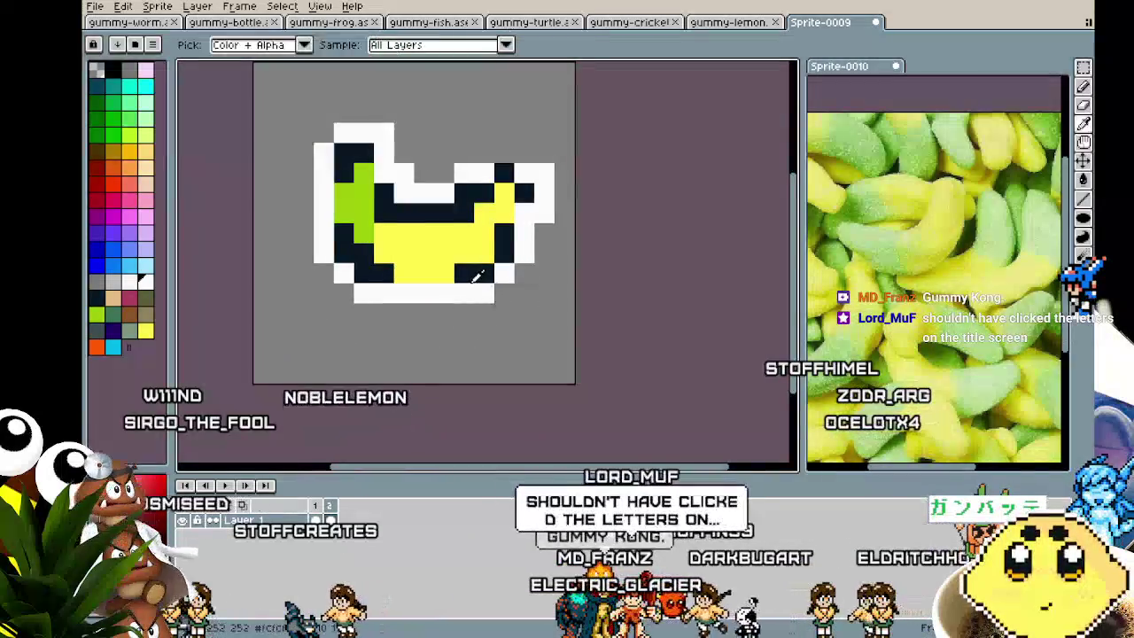
{"action": "left_click", "coordinate": [476, 276]}
{"action": "key", "text": "b"}
{"action": "left_click", "coordinate": [444, 293]}
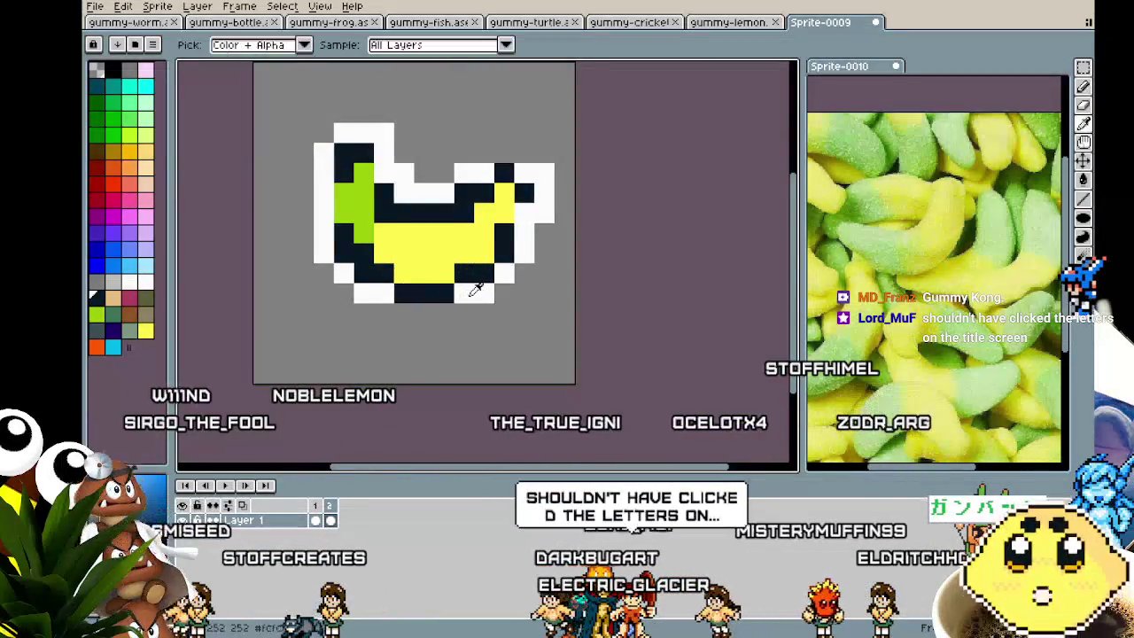
{"action": "left_click", "coordinate": [470, 292]}
{"action": "left_click_drag", "start_coordinate": [454, 346], "coordinate": [448, 357]}
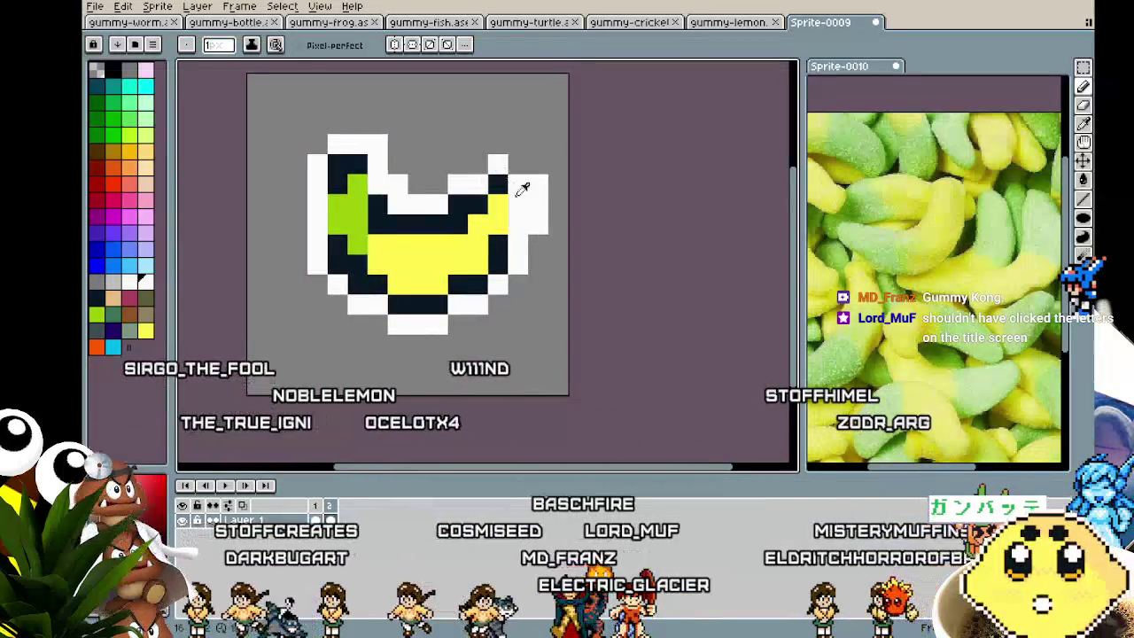
Touch up the right end and add dark and white rim pixels at the left edge.
{"action": "left_click", "coordinate": [518, 201], "text": "alt"}
{"action": "left_click", "coordinate": [518, 202]}
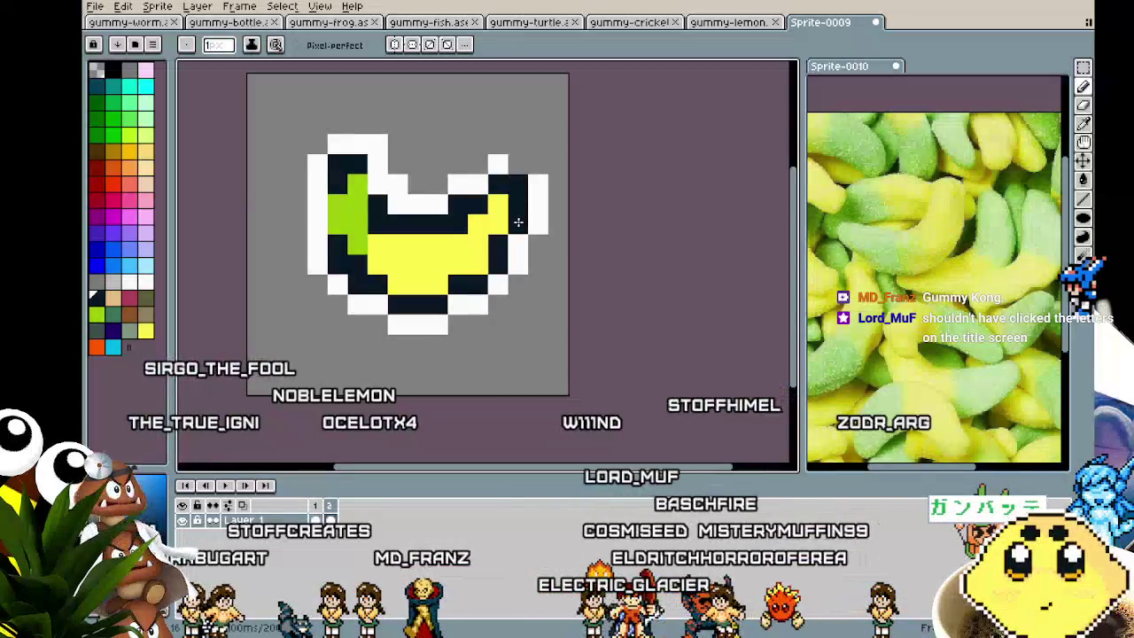
{"action": "left_click", "coordinate": [539, 194], "text": "alt"}
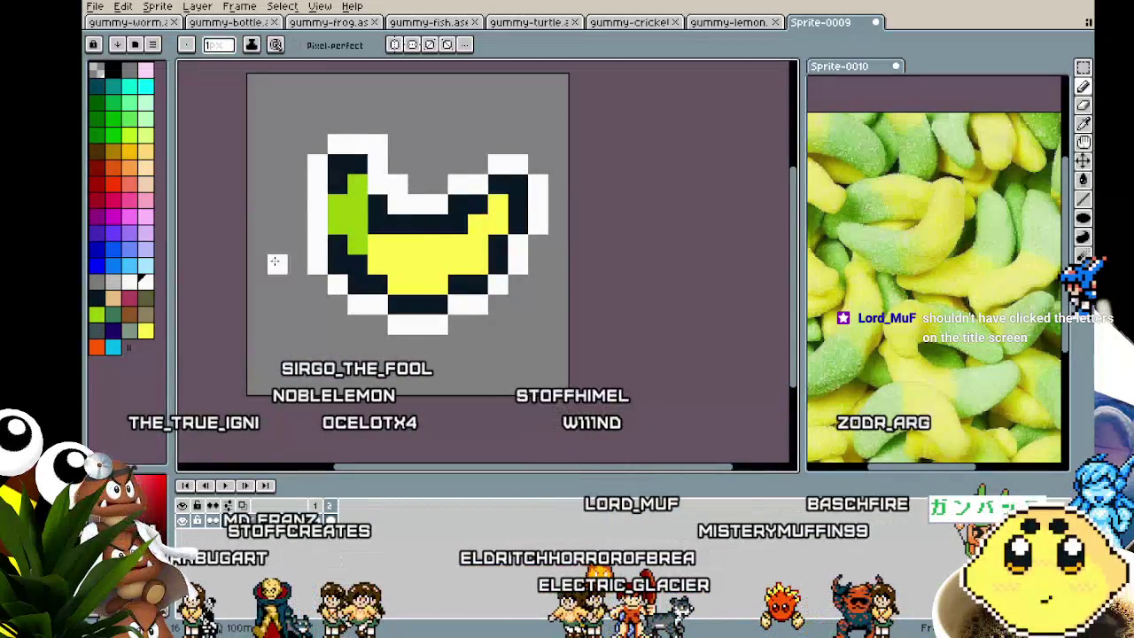
{"action": "left_click", "coordinate": [337, 244], "text": "alt"}
{"action": "left_click", "coordinate": [317, 224]}
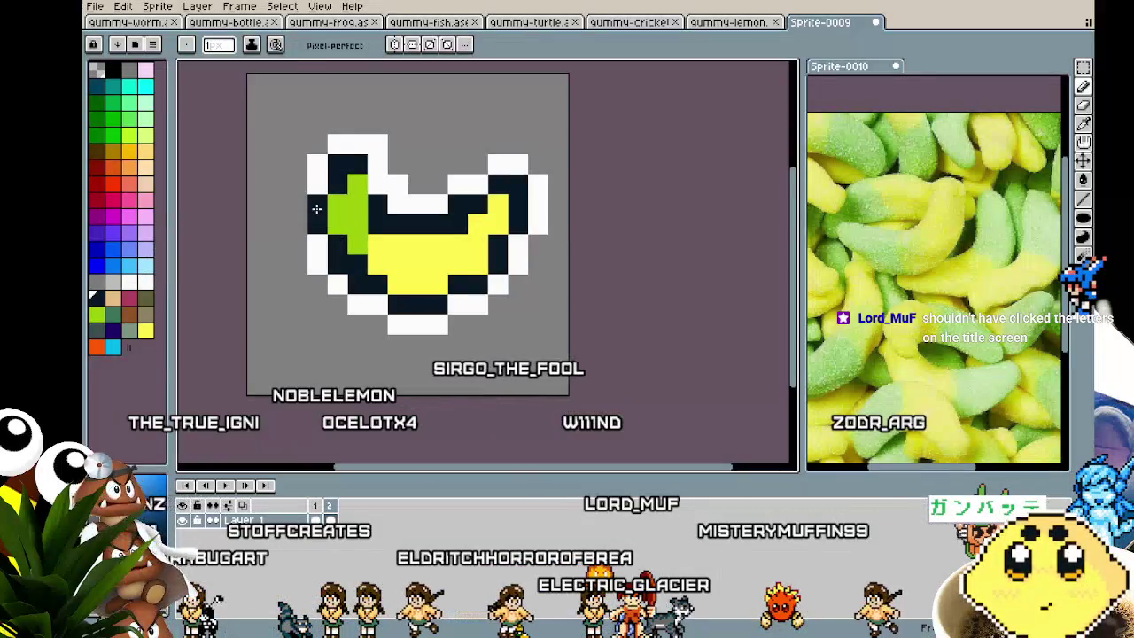
{"action": "left_click", "coordinate": [297, 200], "text": "alt"}
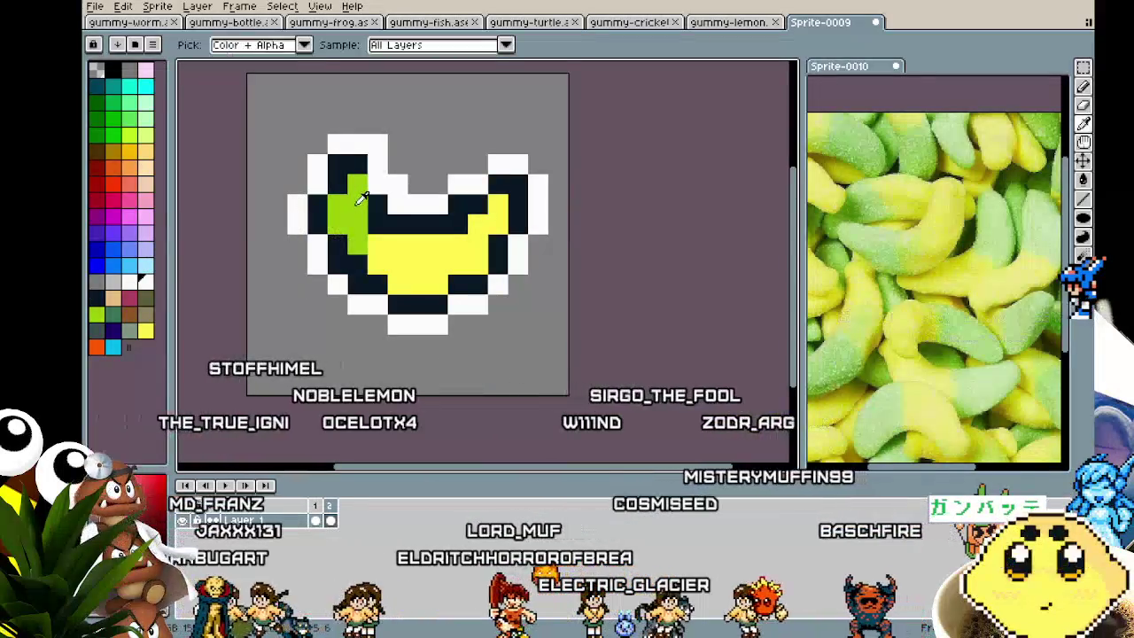
{"action": "left_click", "coordinate": [297, 225]}
{"action": "left_click", "coordinate": [370, 229], "text": "alt"}
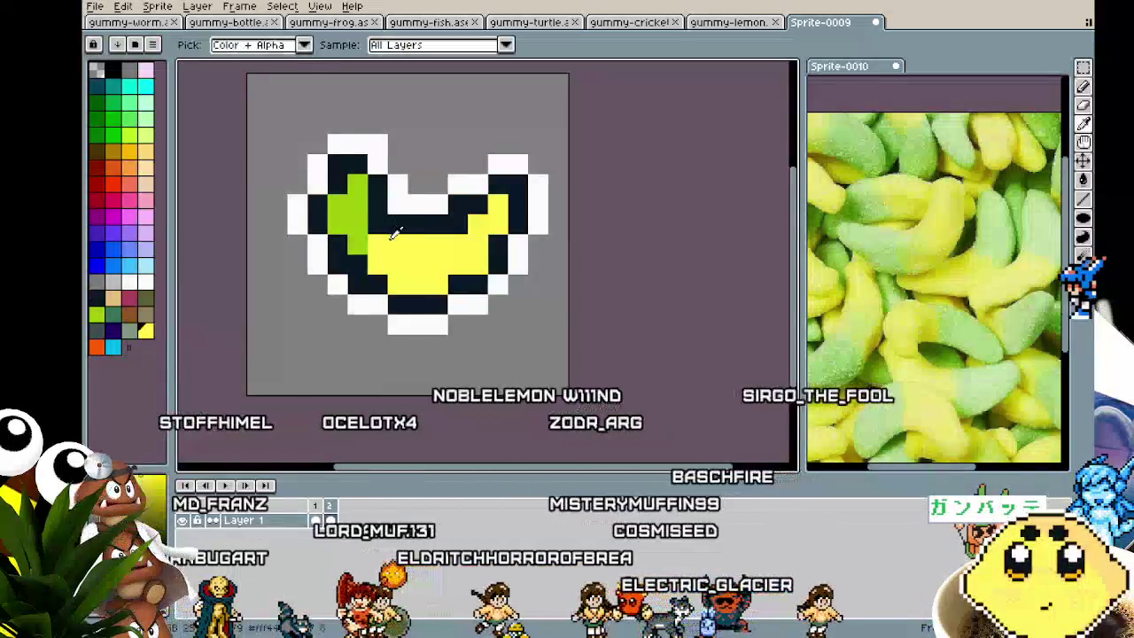
Trim the green tip on the banana's left end.
{"action": "scroll", "coordinate": [341, 301], "scroll_direction": "down", "scroll_amount": 2}
{"action": "scroll", "coordinate": [328, 342], "scroll_direction": "down", "scroll_amount": 3}
{"action": "scroll", "coordinate": [326, 360], "scroll_direction": "up", "scroll_amount": 2}
{"action": "scroll", "coordinate": [326, 360], "scroll_direction": "up", "scroll_amount": 1}
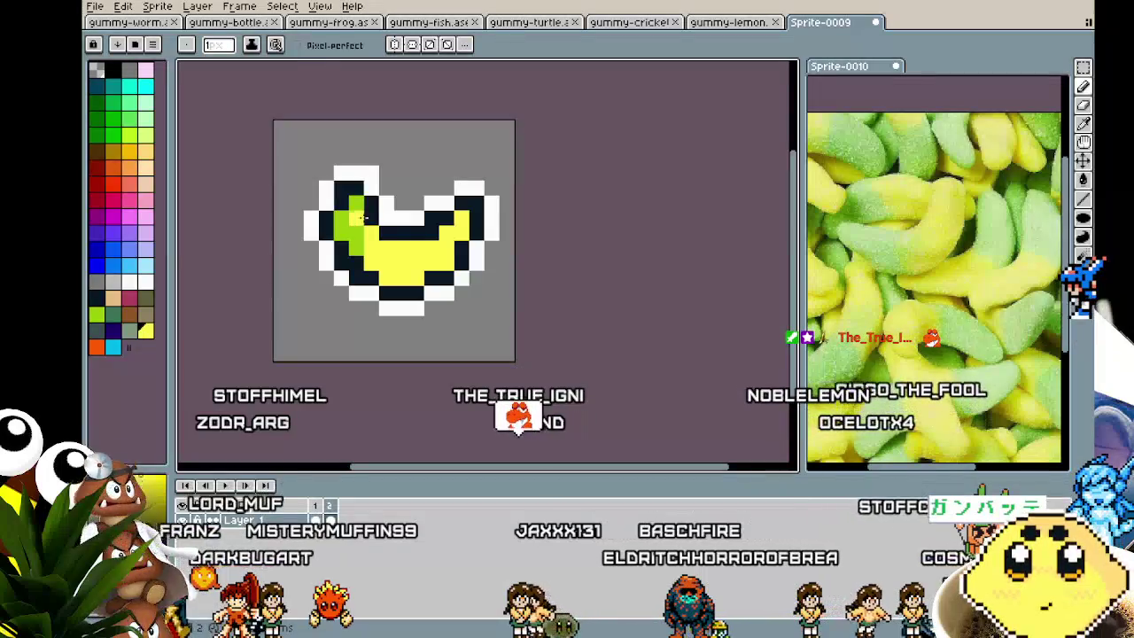
{"action": "key", "text": "i"}
{"action": "scroll", "coordinate": [370, 265], "scroll_direction": "down", "scroll_amount": 4}
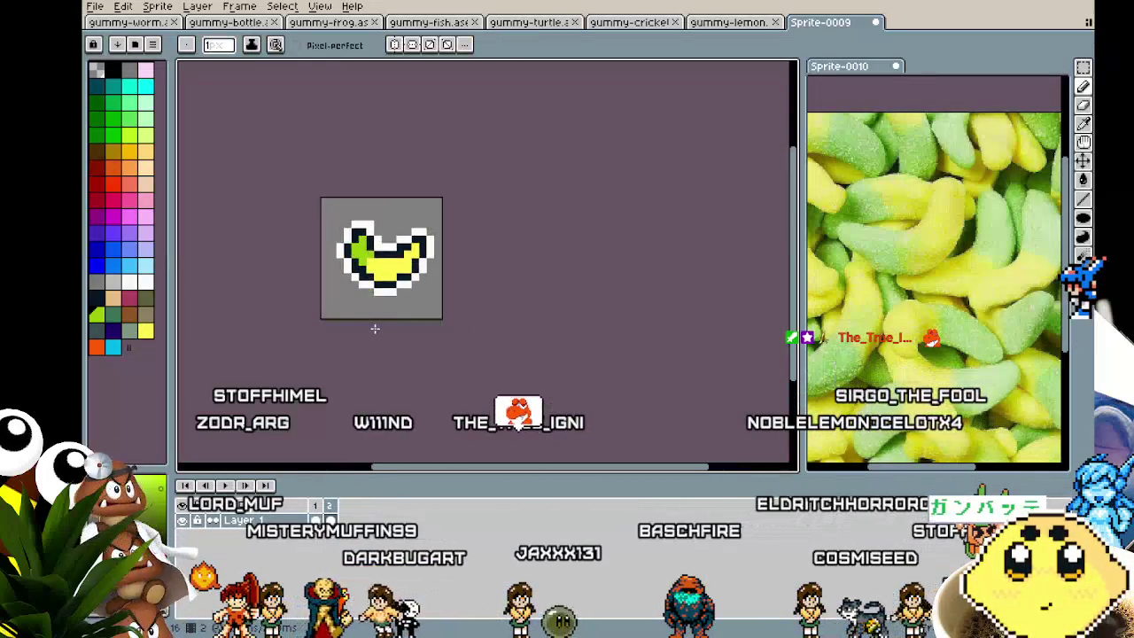
{"action": "scroll", "coordinate": [375, 328], "scroll_direction": "down", "scroll_amount": 1}
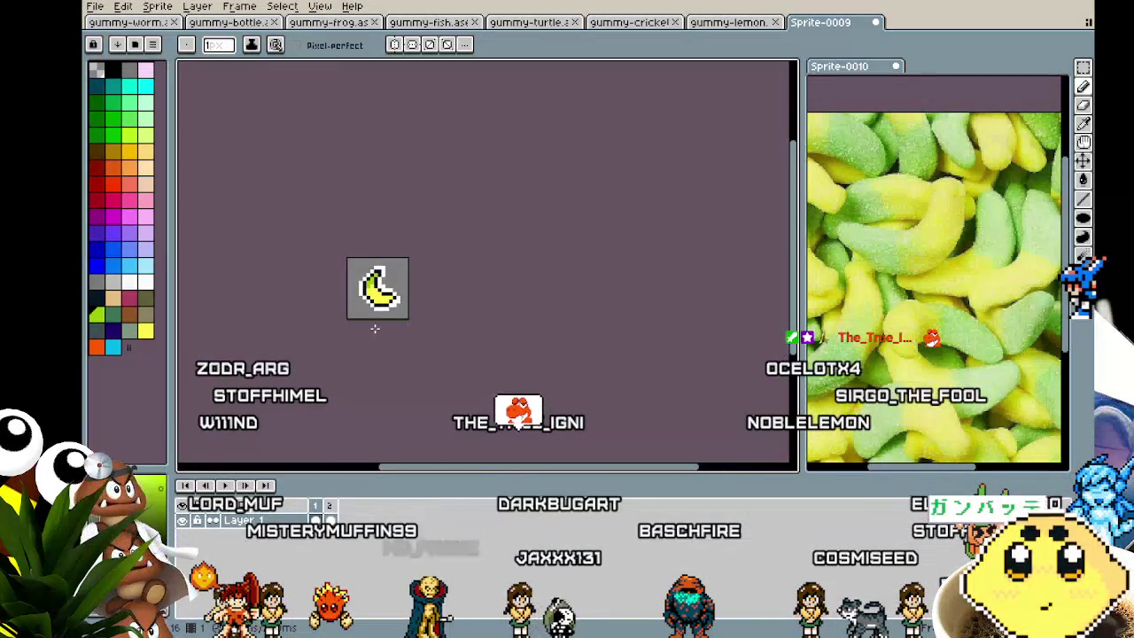
{"action": "scroll", "coordinate": [375, 326], "scroll_direction": "up", "scroll_amount": 1}
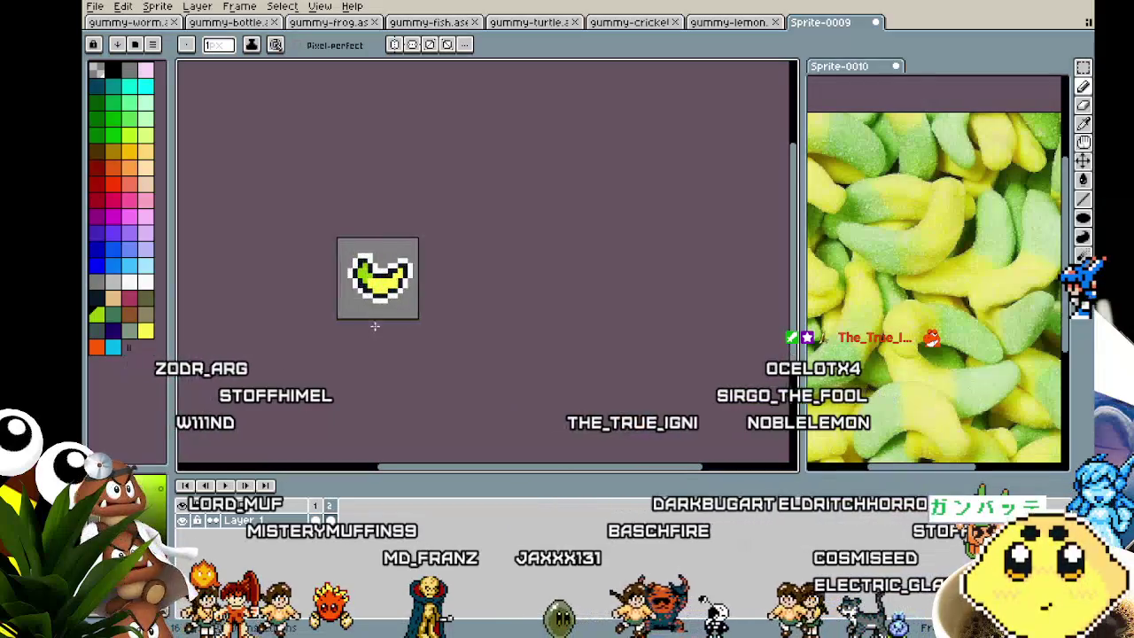
{"action": "scroll", "coordinate": [378, 319], "scroll_direction": "up", "scroll_amount": 1}
{"action": "scroll", "coordinate": [380, 266], "scroll_direction": "up", "scroll_amount": 1}
{"action": "key", "text": "b"}
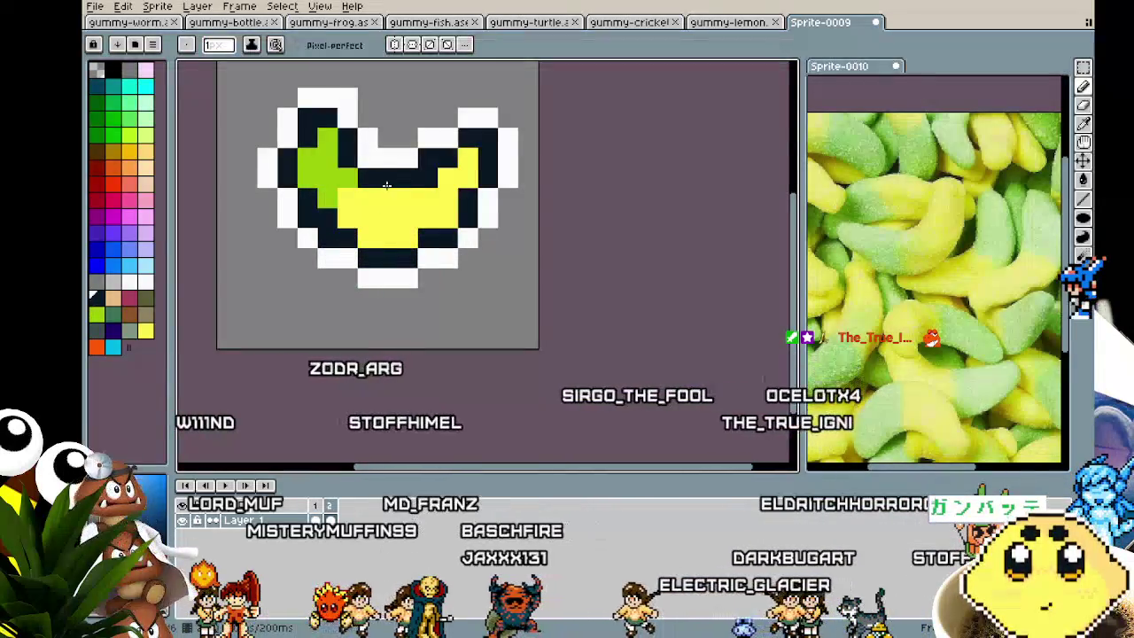
{"action": "scroll", "coordinate": [353, 356], "scroll_direction": "down", "scroll_amount": 3}
{"action": "left_click_drag", "start_coordinate": [354, 356], "coordinate": [397, 362]}
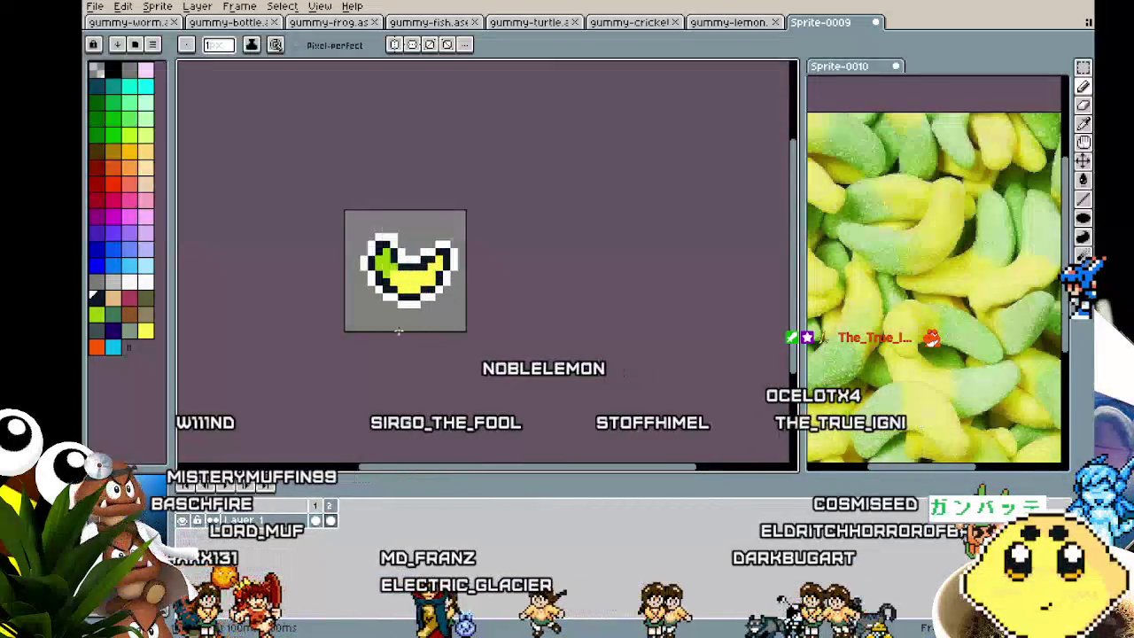
{"action": "scroll", "coordinate": [394, 295], "scroll_direction": "up", "scroll_amount": 1}
{"action": "left_click_drag", "start_coordinate": [388, 251], "coordinate": [383, 224]}
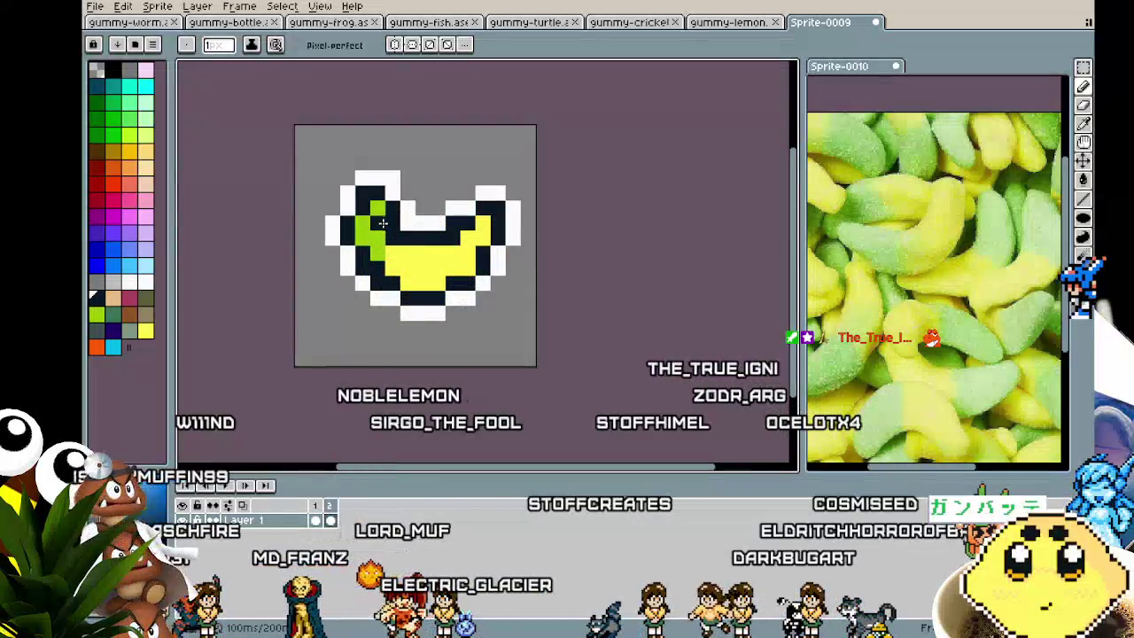
Sample the banana's body and white outline colours, then pan across the banana.
{"action": "scroll", "coordinate": [400, 354], "scroll_direction": "down", "scroll_amount": 1}
{"action": "scroll", "coordinate": [401, 376], "scroll_direction": "down", "scroll_amount": 1}
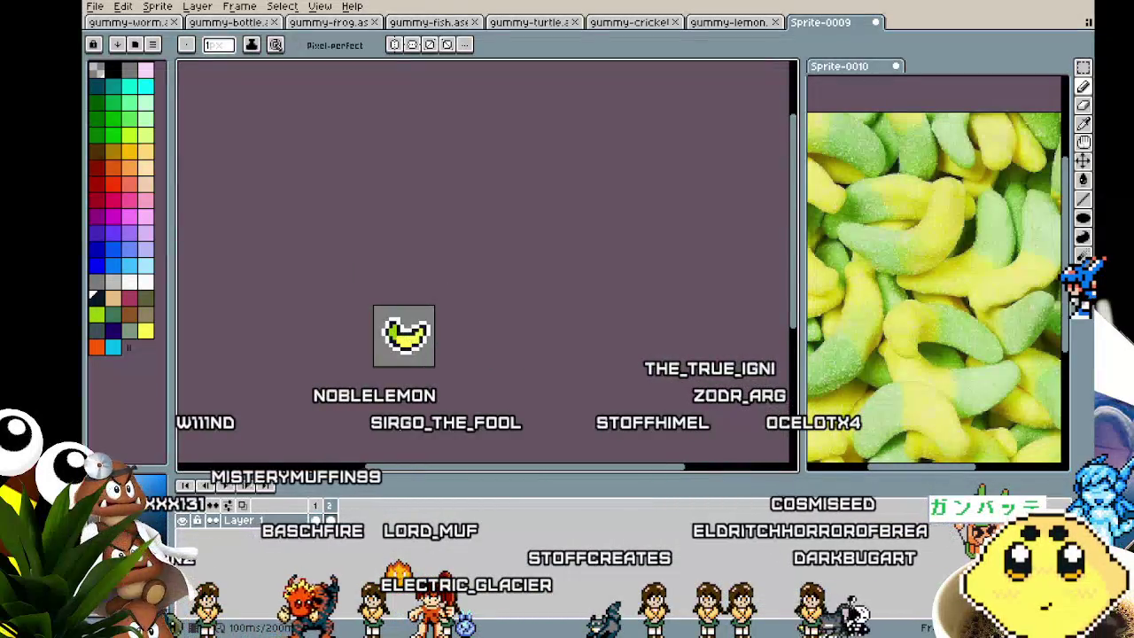
{"action": "scroll", "coordinate": [404, 335], "scroll_direction": "up", "scroll_amount": 1}
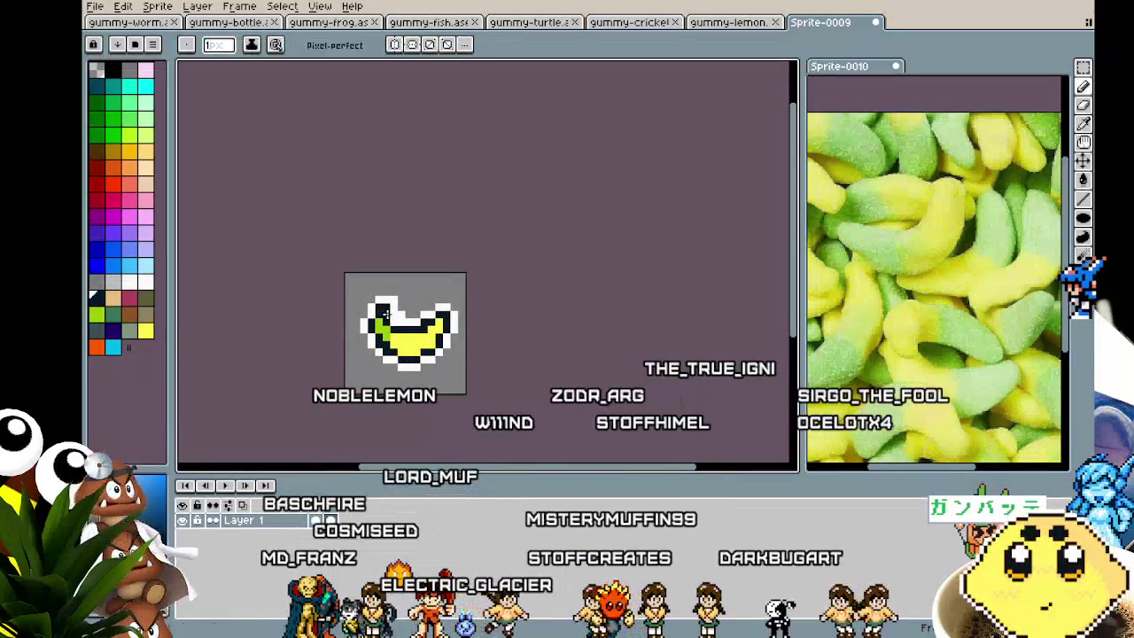
{"action": "left_click", "coordinate": [373, 306], "text": "alt"}
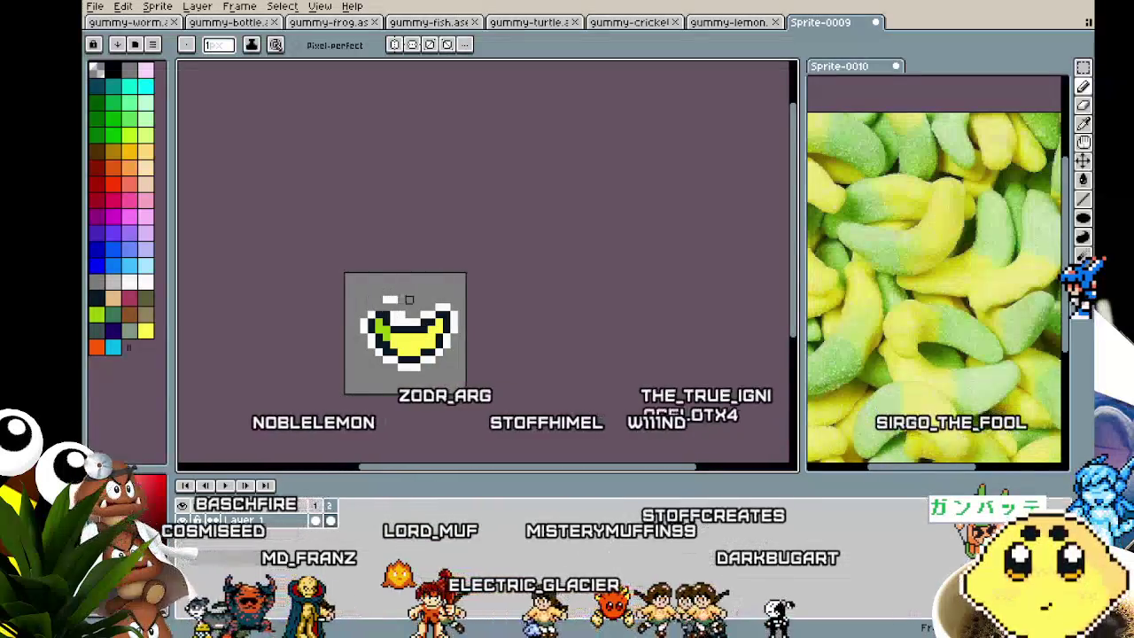
{"action": "left_click", "coordinate": [387, 308], "text": "alt"}
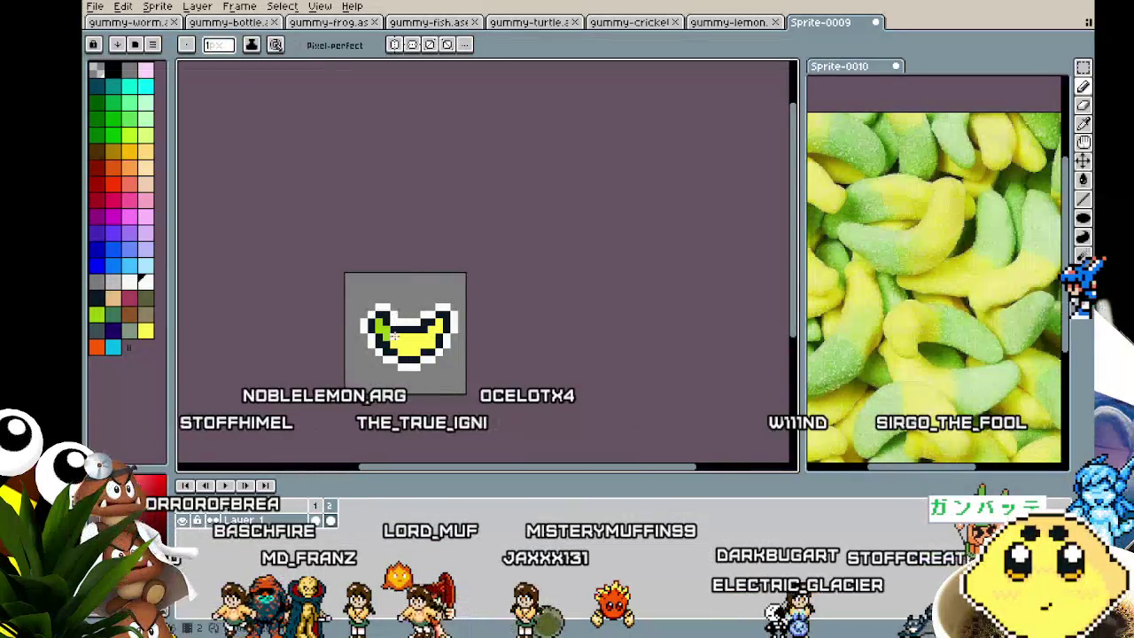
{"action": "scroll", "coordinate": [400, 305], "scroll_direction": "up", "scroll_amount": 4}
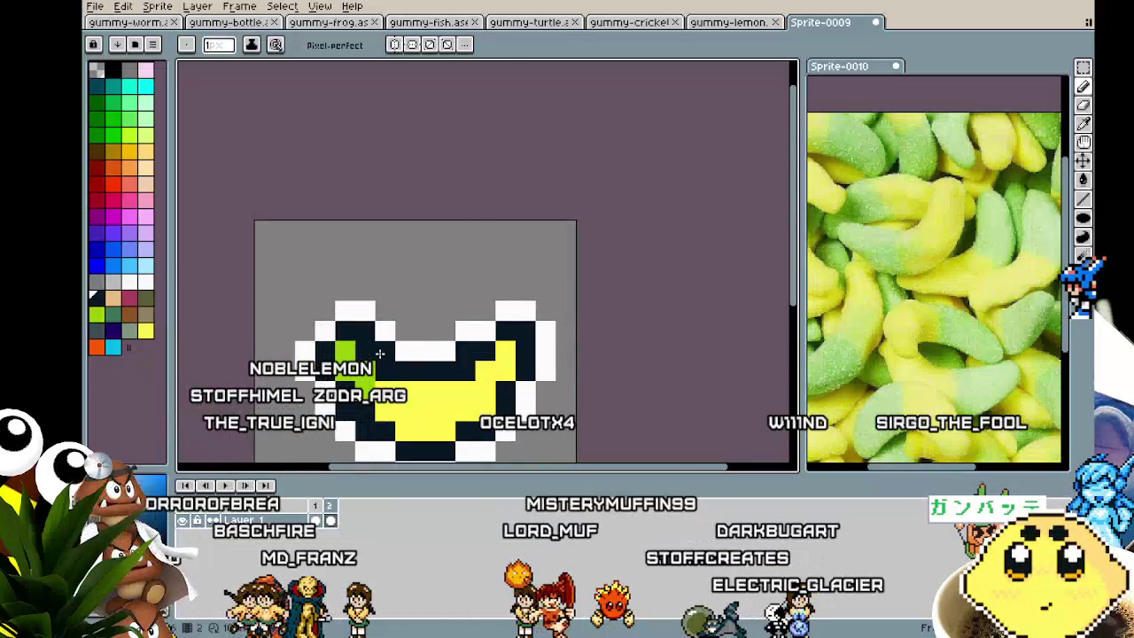
{"action": "scroll", "coordinate": [399, 369], "scroll_direction": "down", "scroll_amount": 4}
{"action": "left_click_drag", "start_coordinate": [447, 409], "coordinate": [448, 333]}
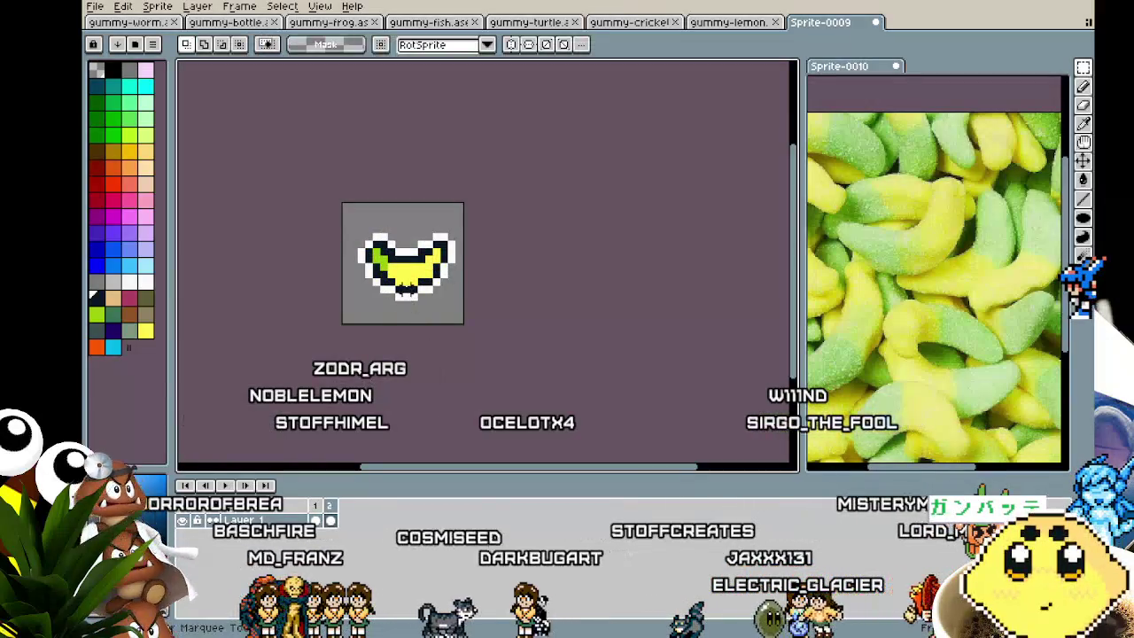
Preview the two-frame banana animation and set the frame duration to 400 ms.
{"action": "key", "text": "Return"}
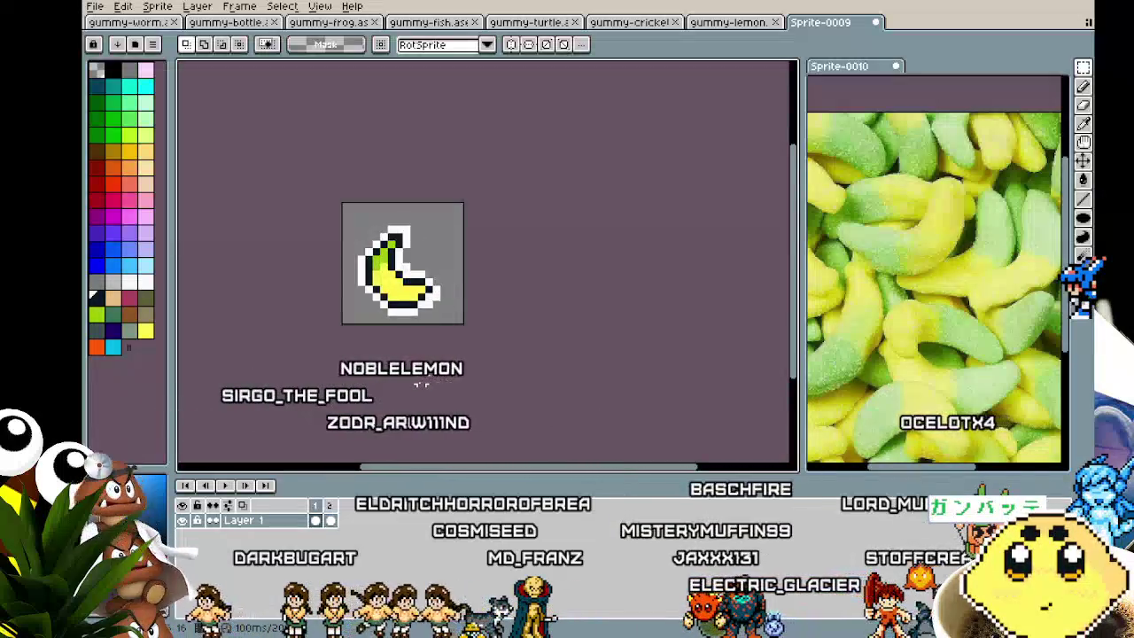
{"action": "key", "text": "ctrl+a"}
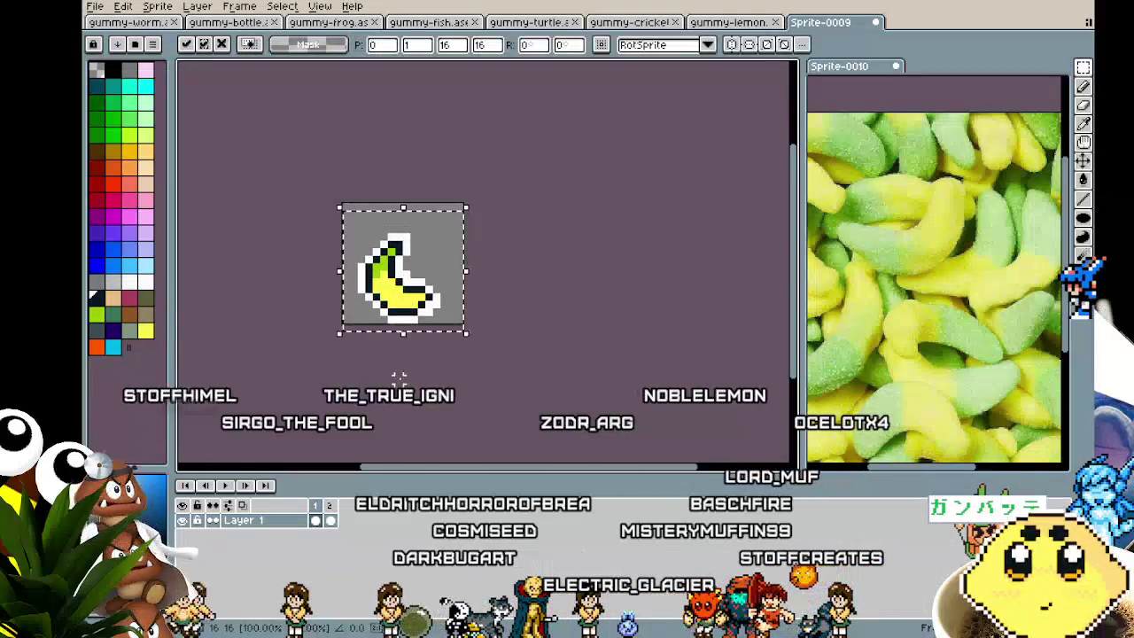
{"action": "key", "text": "ctrl+d"}
{"action": "key", "text": "Return"}
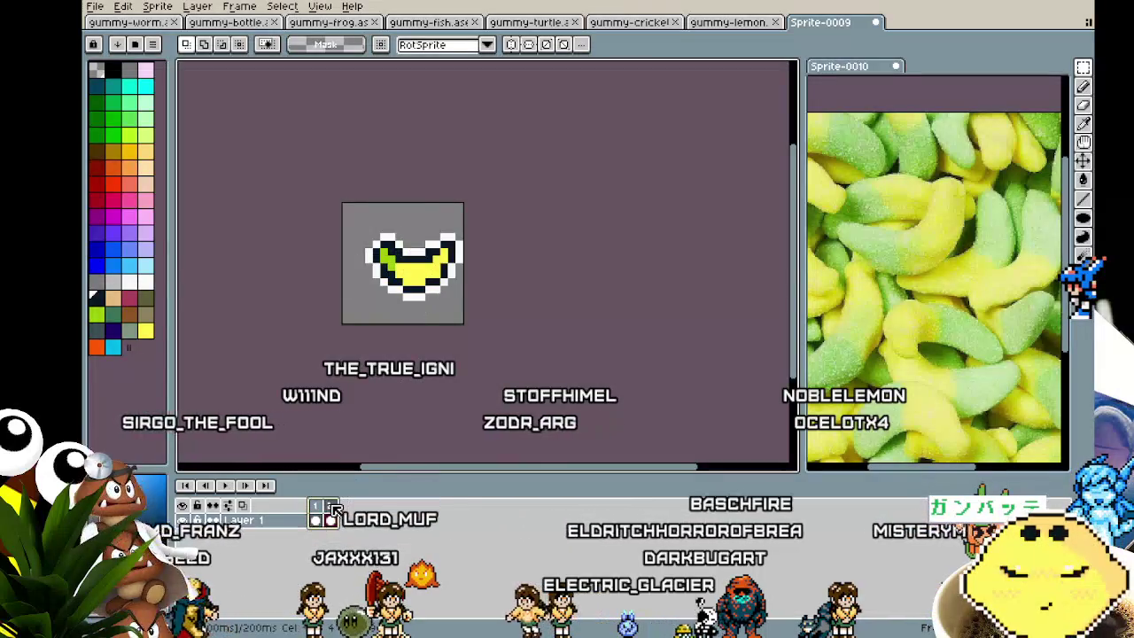
{"action": "double_click", "coordinate": [334, 509]}
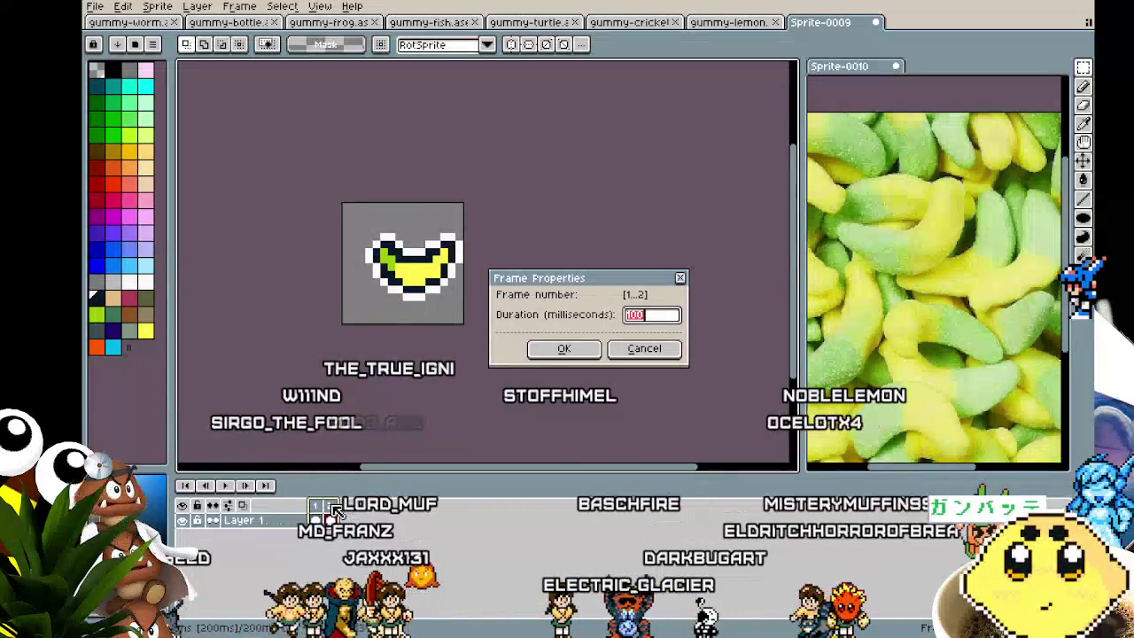
{"action": "key", "text": "Return"}
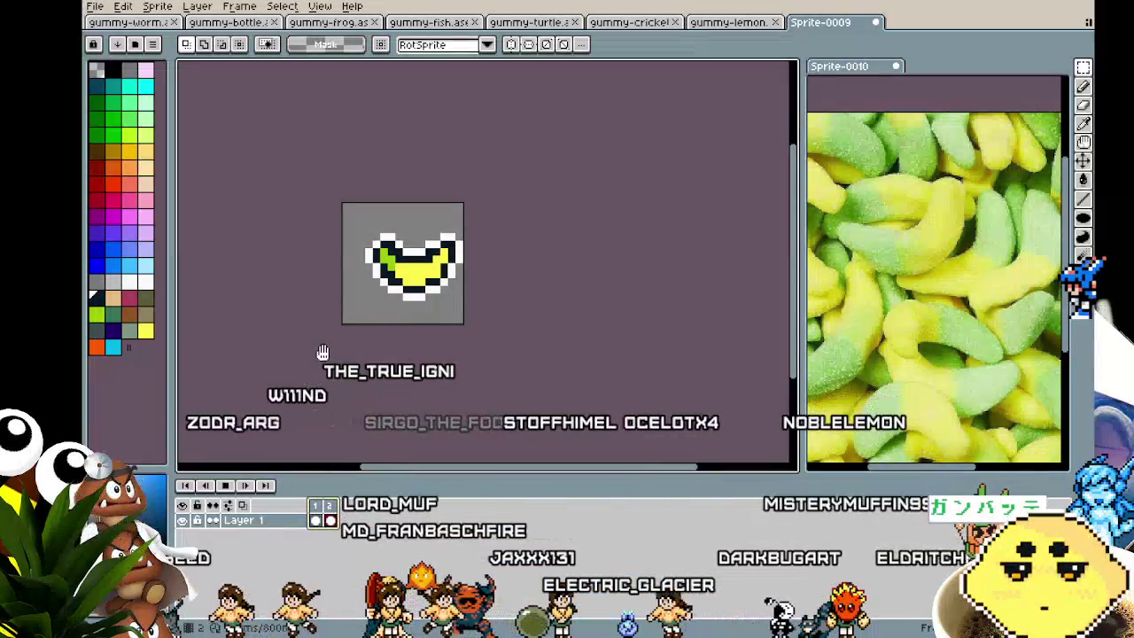
Re-centre the view, replay the animation, and select the whole sprite for rotating.
{"action": "left_click_drag", "start_coordinate": [322, 353], "coordinate": [393, 341]}
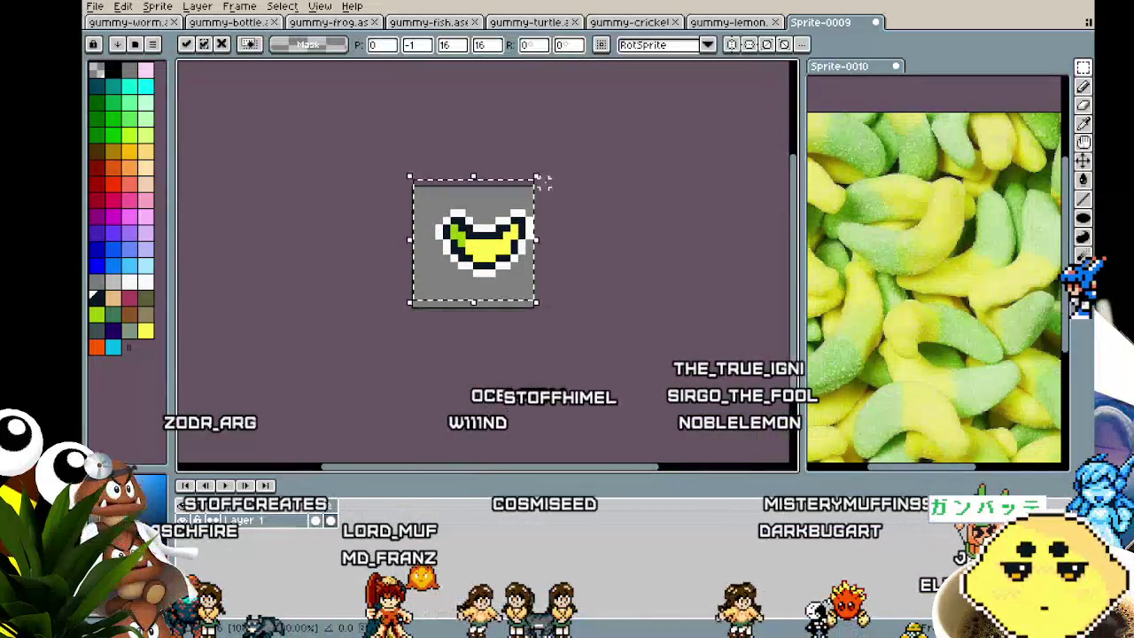
{"action": "key", "text": "Return"}
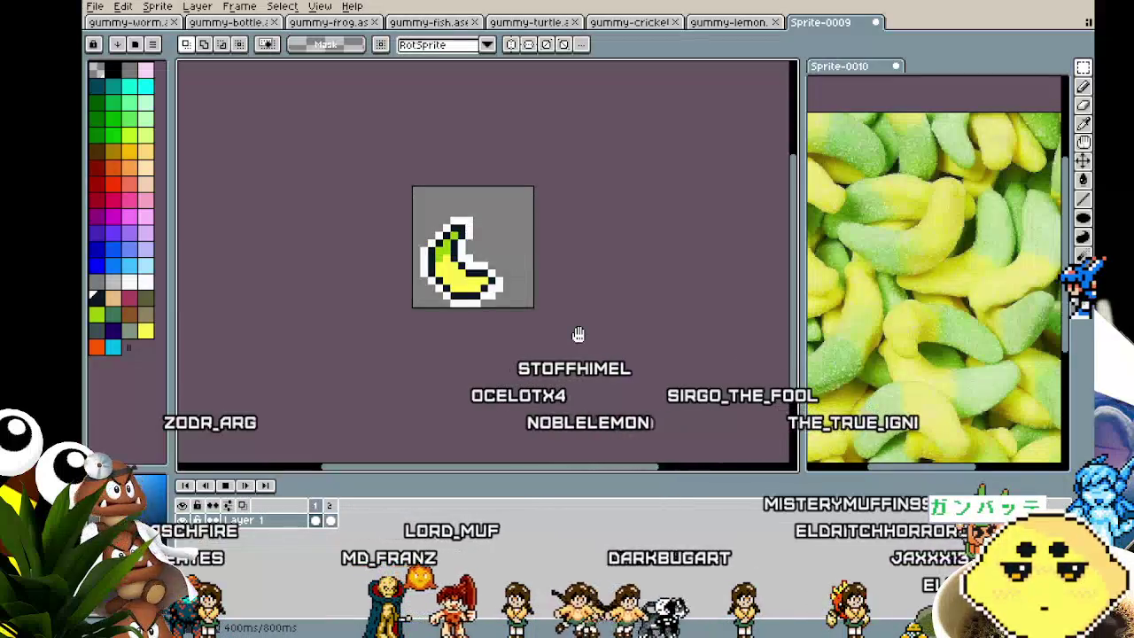
{"action": "left_click_drag", "start_coordinate": [578, 334], "coordinate": [518, 356]}
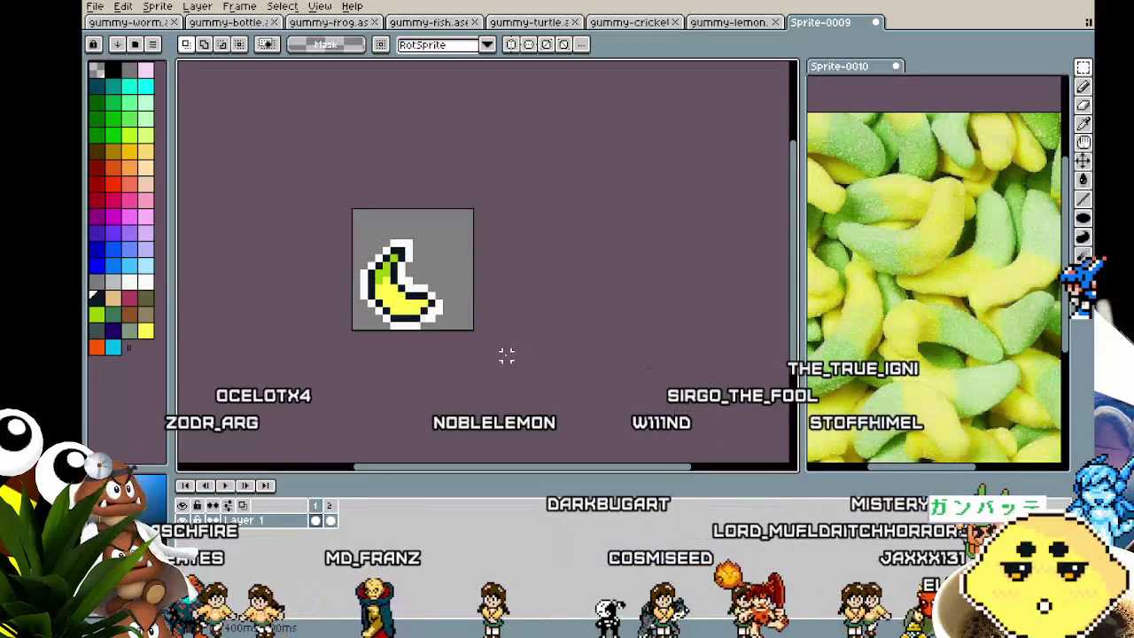
{"action": "key", "text": "ctrl+a"}
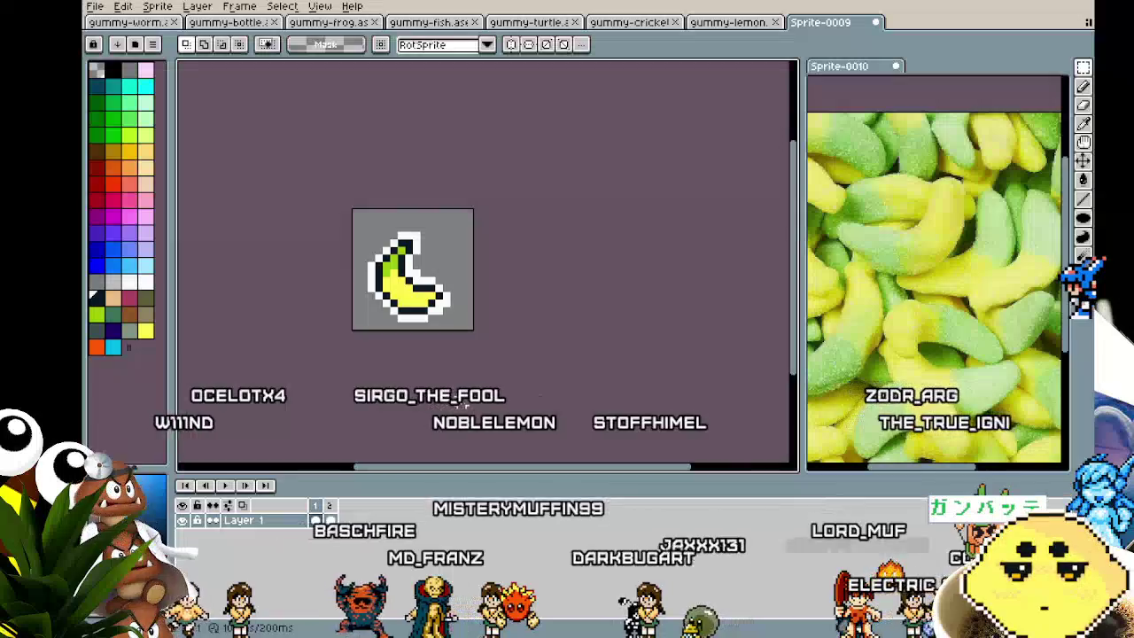
{"action": "right_click", "coordinate": [321, 512]}
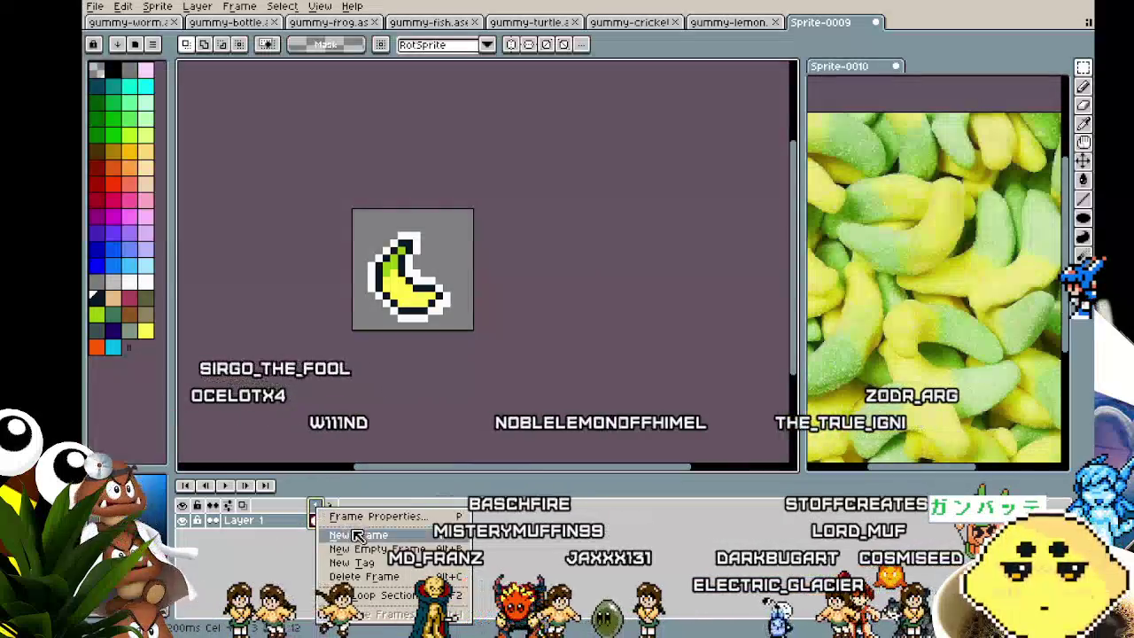
Add two new frames after the current one, making four frames.
{"action": "left_click", "coordinate": [354, 541]}
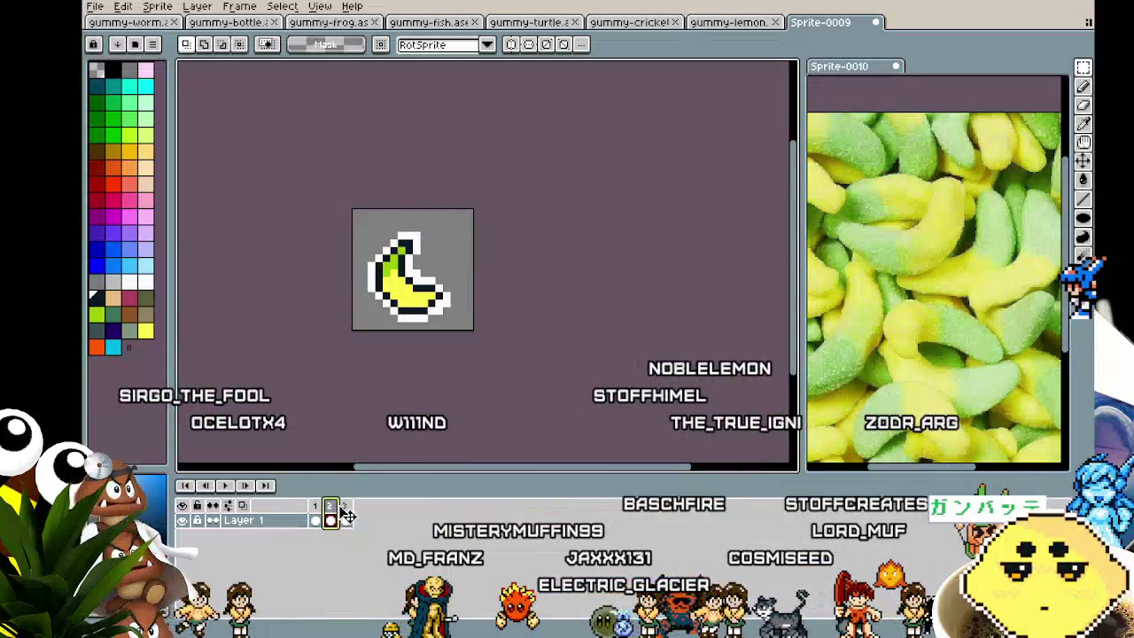
{"action": "right_click", "coordinate": [353, 512]}
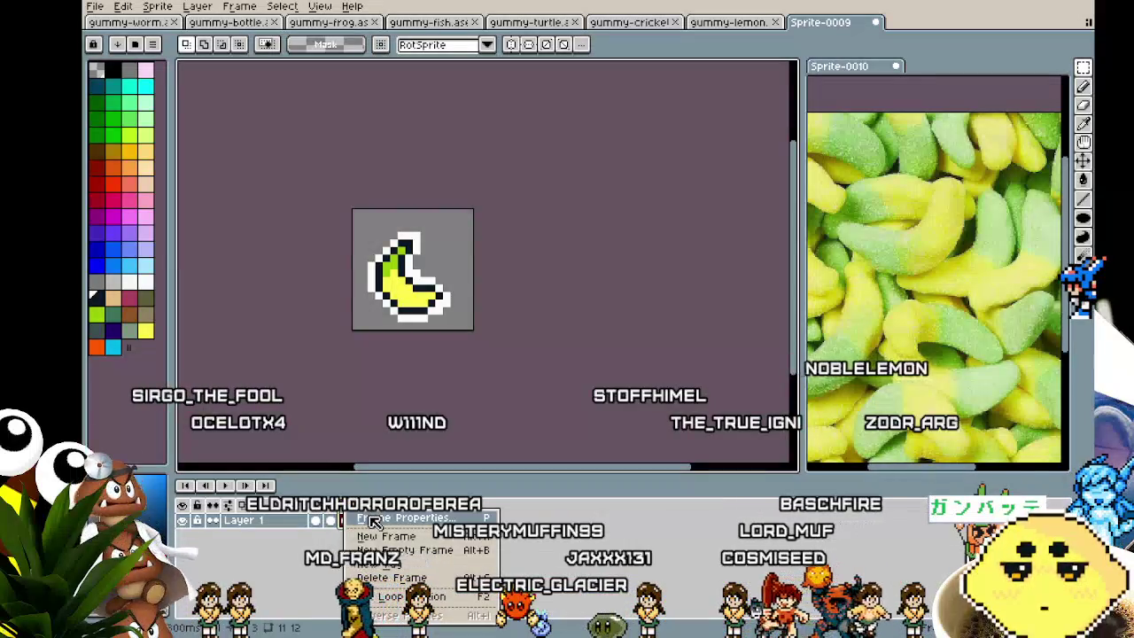
{"action": "left_click", "coordinate": [387, 550]}
Sample the outline and banana colours, then rotate the banana a quarter turn into a crescent.
{"action": "scroll", "coordinate": [376, 310], "scroll_direction": "up", "scroll_amount": 2}
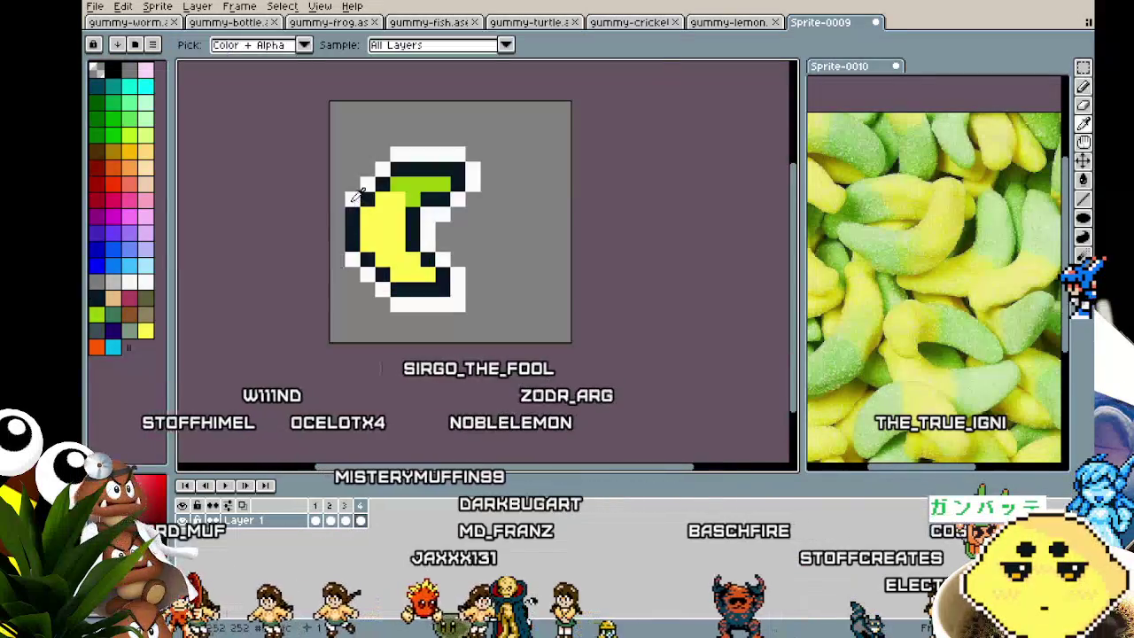
{"action": "left_click", "coordinate": [367, 184], "text": "alt"}
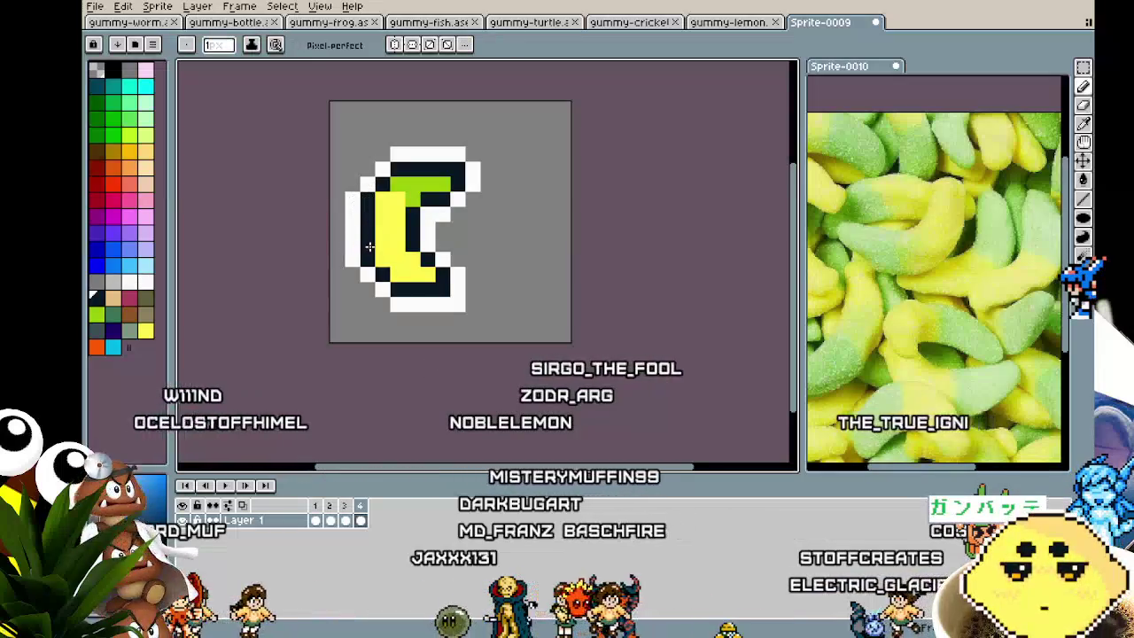
{"action": "scroll", "coordinate": [349, 290], "scroll_direction": "down", "scroll_amount": 2}
{"action": "scroll", "coordinate": [336, 292], "scroll_direction": "up", "scroll_amount": 1}
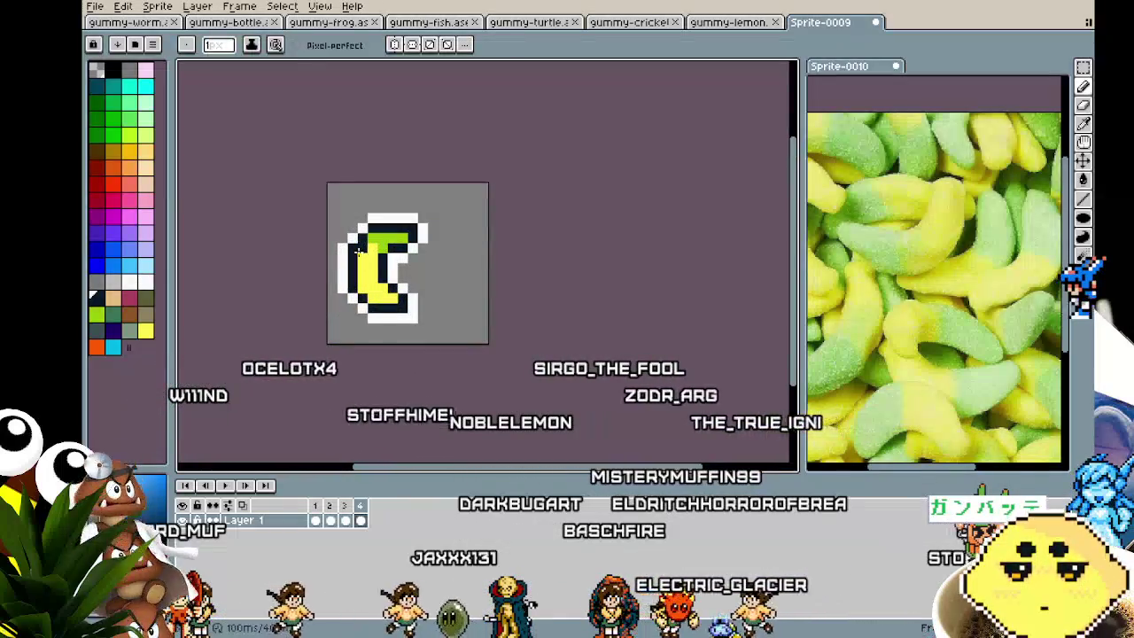
{"action": "key", "text": "alt"}
{"action": "key", "text": "alt"}
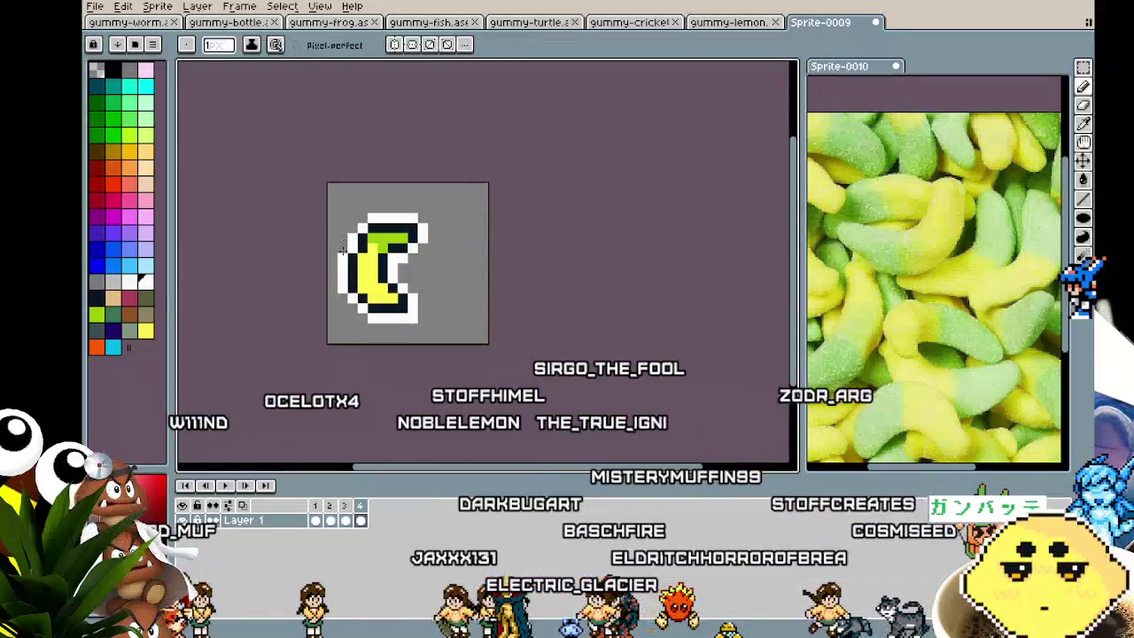
{"action": "key", "text": "alt"}
{"action": "key", "text": "alt"}
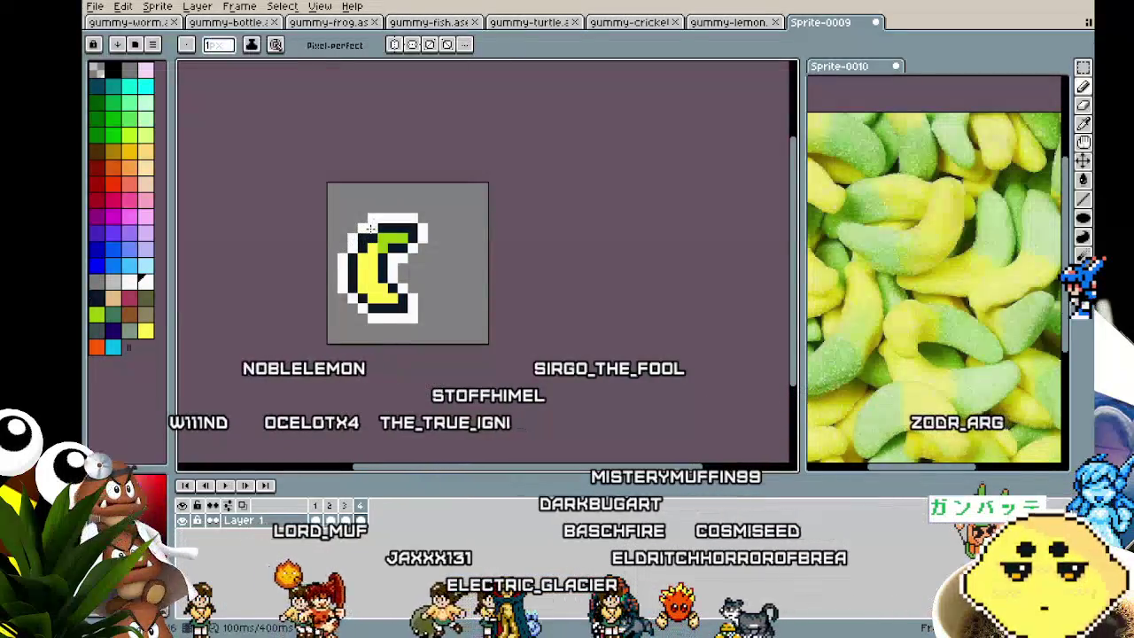
{"action": "left_click", "coordinate": [363, 228], "text": "alt"}
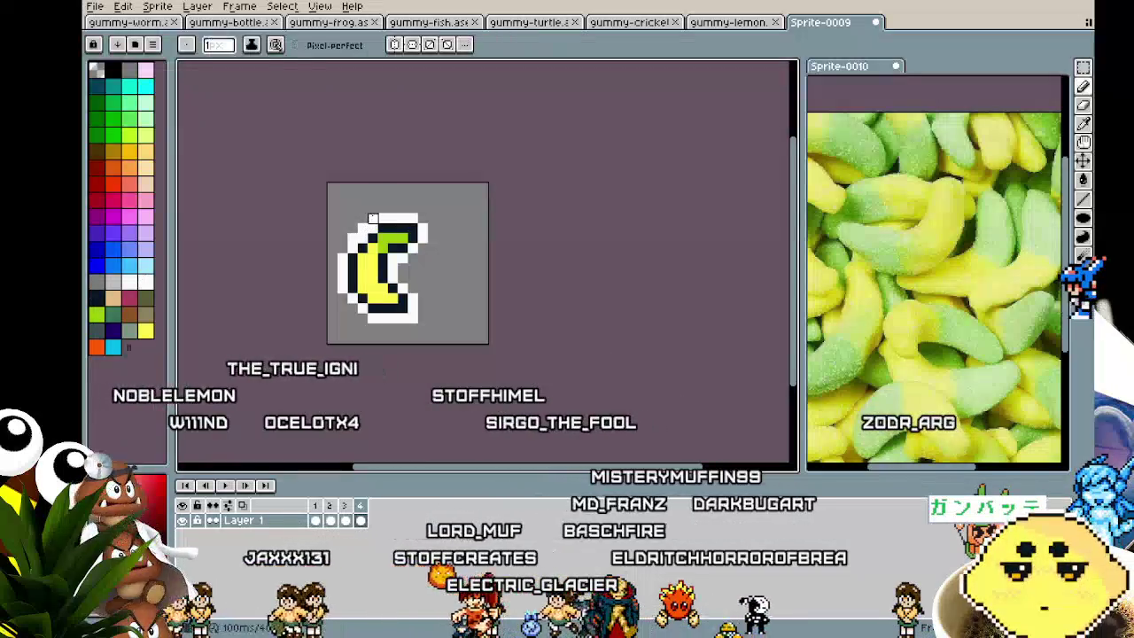
{"action": "scroll", "coordinate": [321, 357], "scroll_direction": "down", "scroll_amount": 2}
{"action": "key", "text": "ctrl+r"}
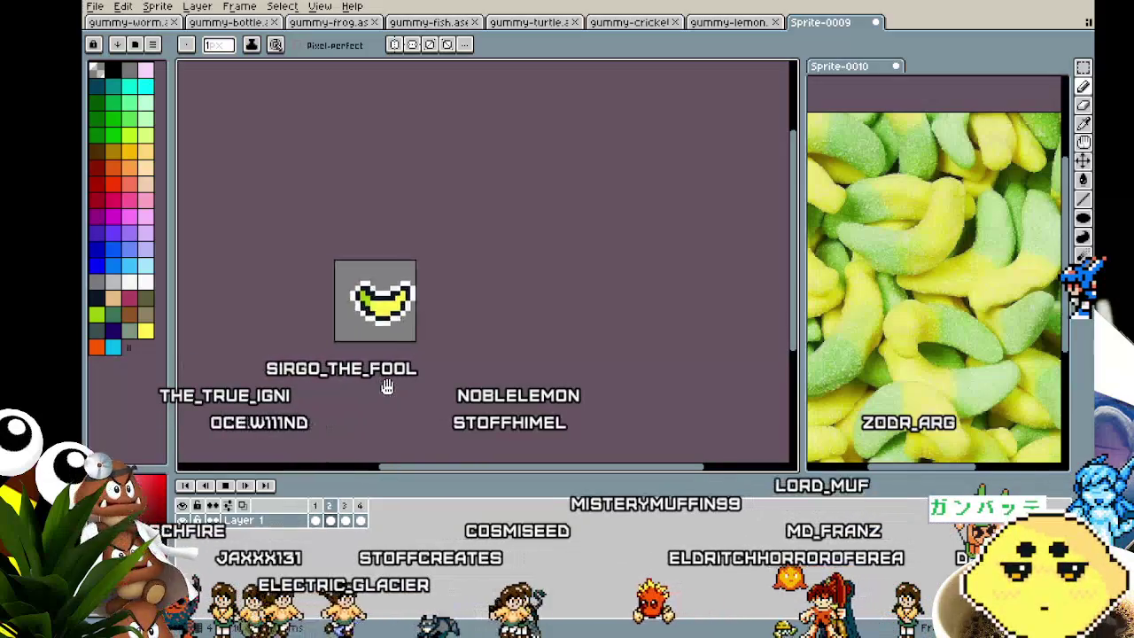
Stop the preview and set all four frames to a 200 ms duration.
{"action": "left_click_drag", "start_coordinate": [379, 390], "coordinate": [504, 342]}
{"action": "scroll", "coordinate": [504, 342], "scroll_direction": "up", "scroll_amount": 1}
{"action": "key", "text": "Return"}
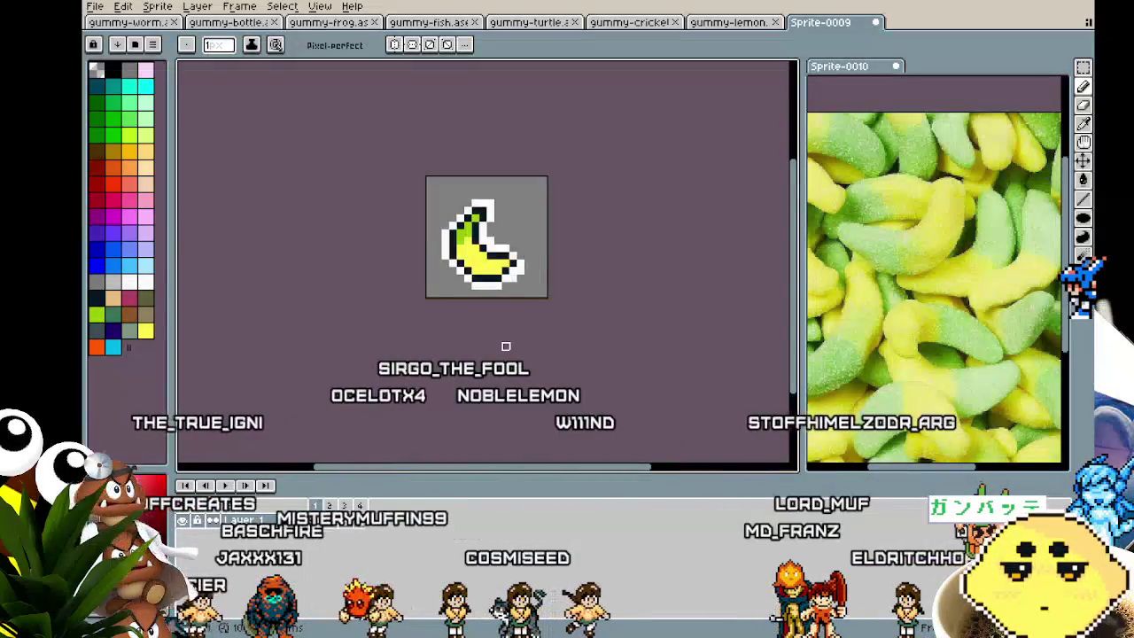
{"action": "key", "text": "ctrl+a"}
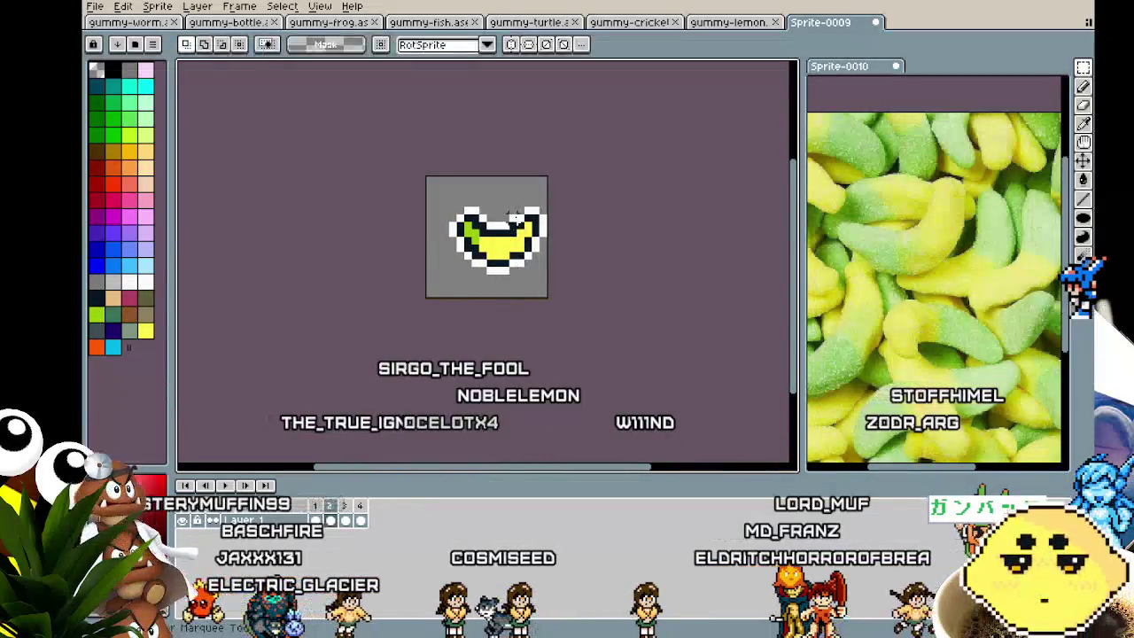
{"action": "key", "text": "Return"}
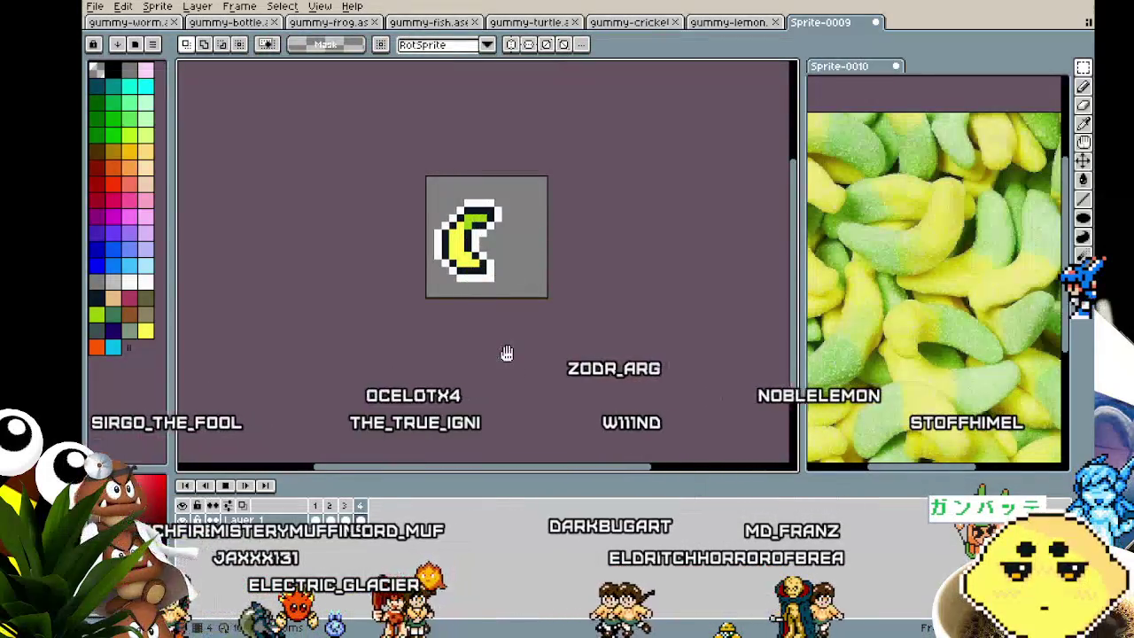
{"action": "scroll", "coordinate": [506, 353], "scroll_direction": "down", "scroll_amount": 1}
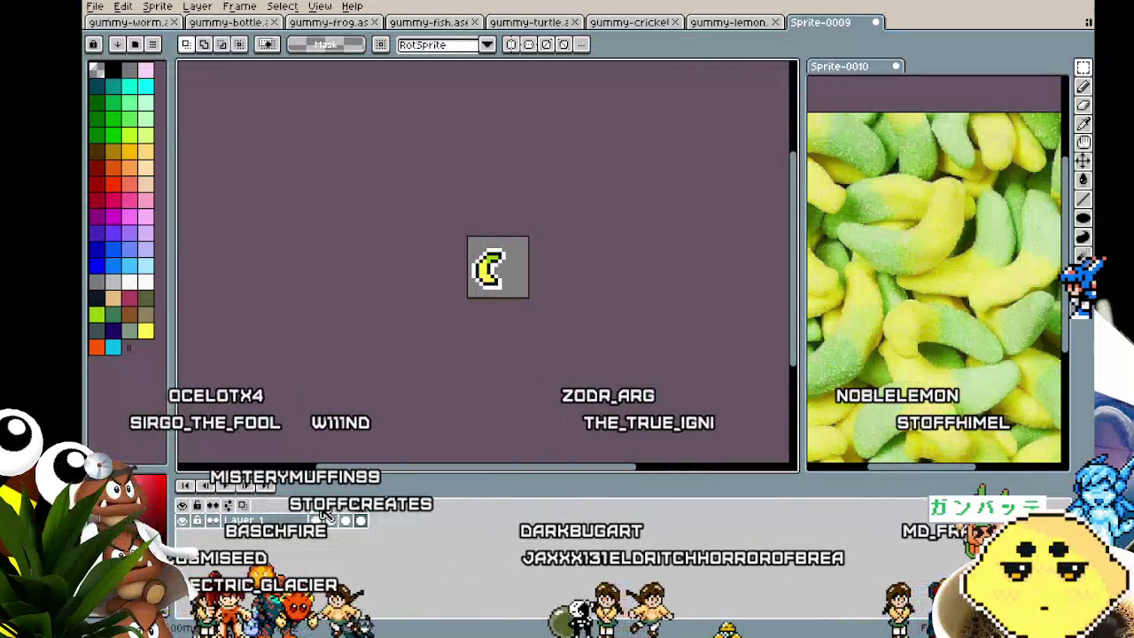
{"action": "double_click", "coordinate": [375, 514]}
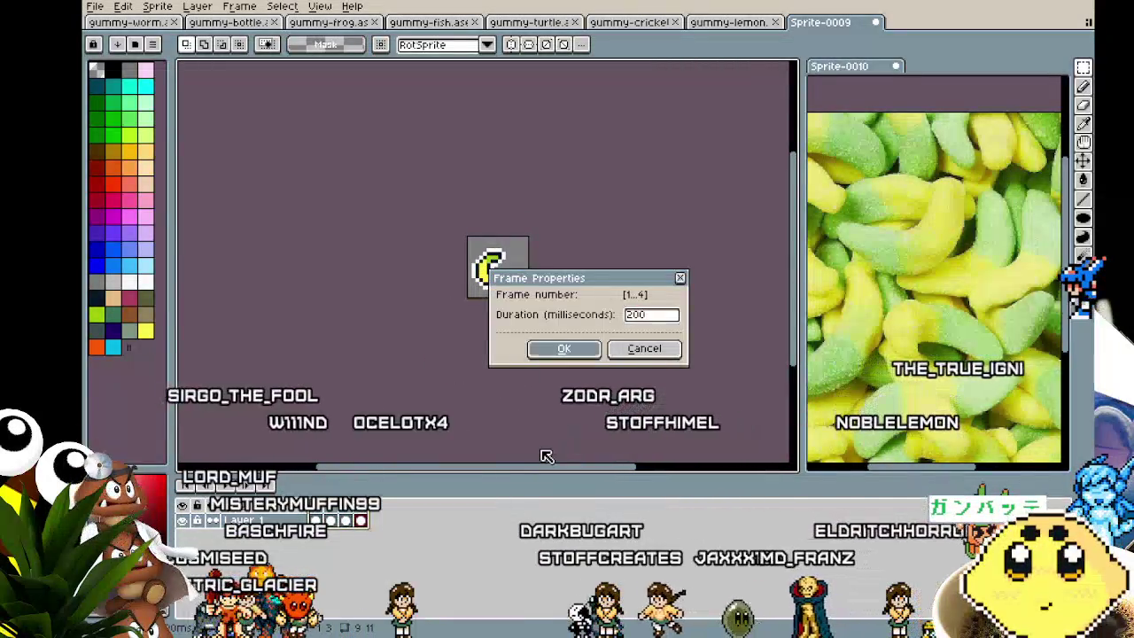
{"action": "key", "text": "Return"}
{"action": "key", "text": "Return"}
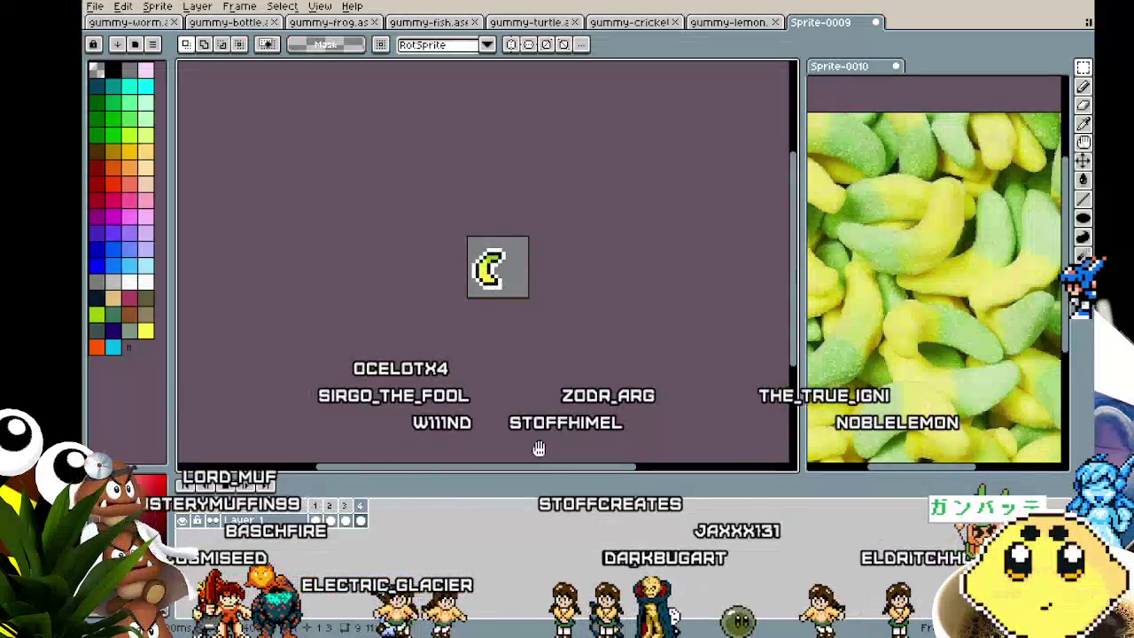
On frame 4's crescent pose, pick the tip's lime green with the pencil to widen it.
{"action": "scroll", "coordinate": [498, 318], "scroll_direction": "up", "scroll_amount": 1}
{"action": "scroll", "coordinate": [498, 318], "scroll_direction": "up", "scroll_amount": 2}
{"action": "scroll", "coordinate": [497, 318], "scroll_direction": "up", "scroll_amount": 1}
{"action": "key", "text": "b"}
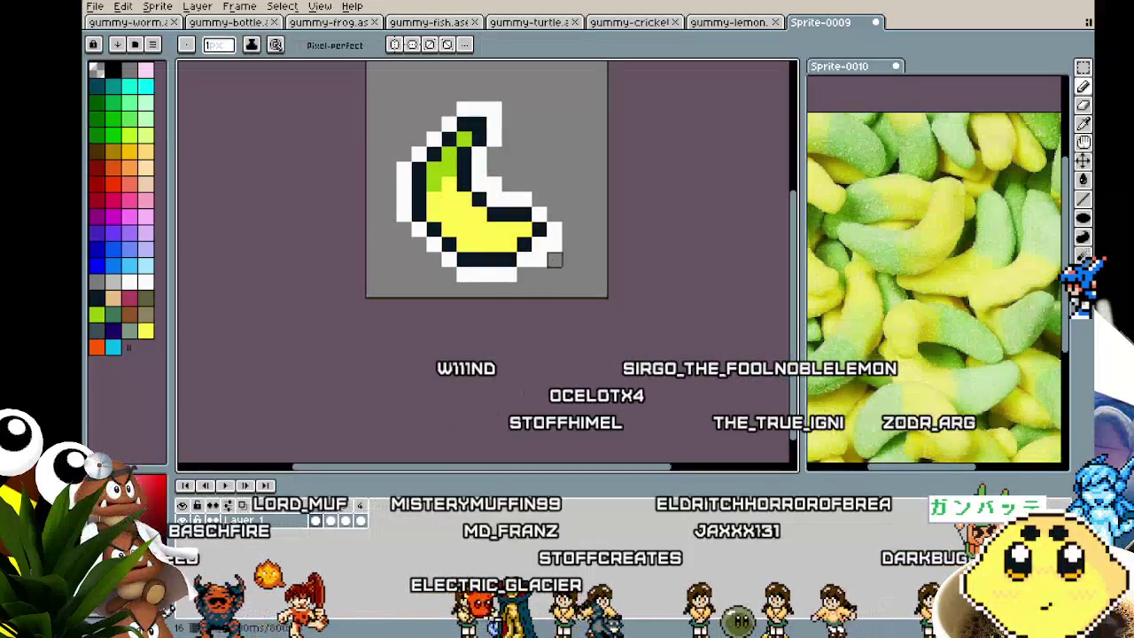
{"action": "key", "text": "Right"}
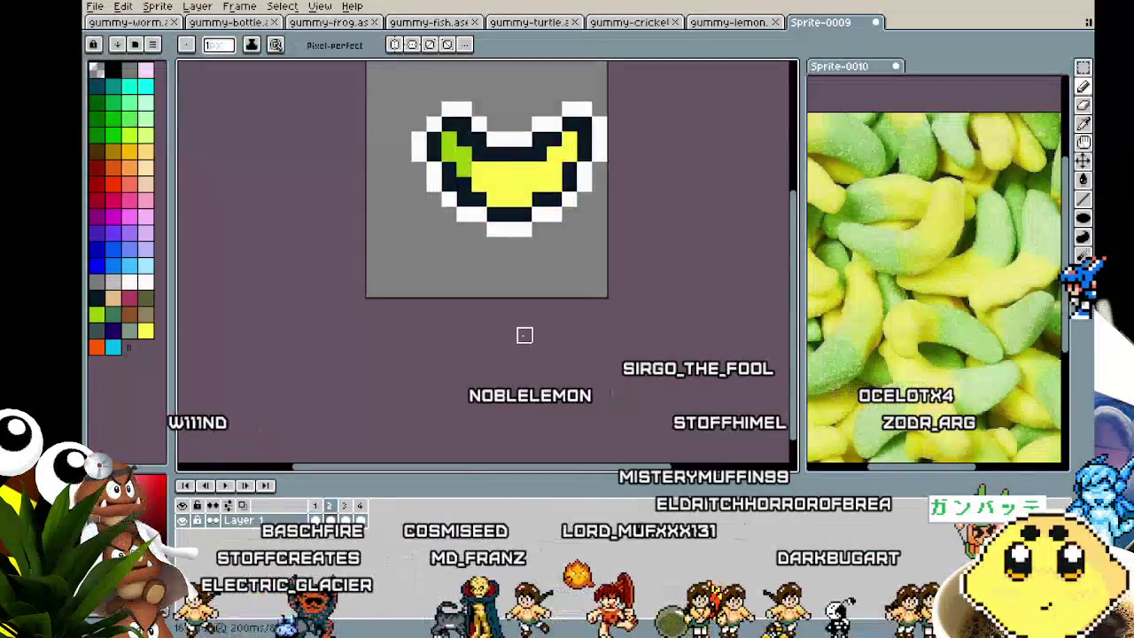
{"action": "key", "text": "Right"}
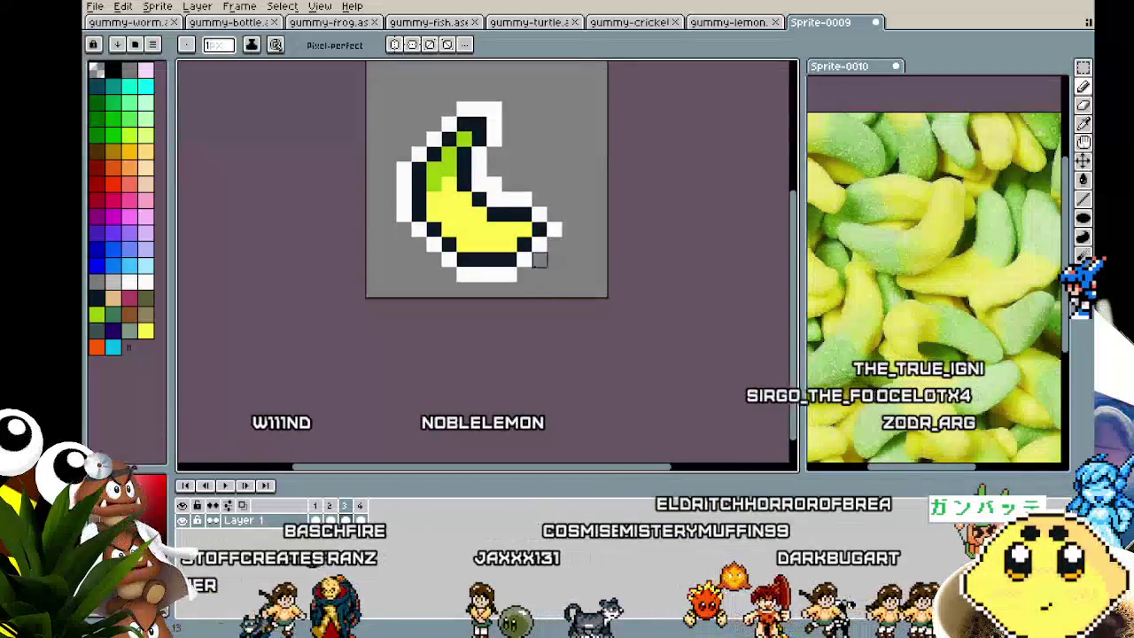
{"action": "key", "text": "Right"}
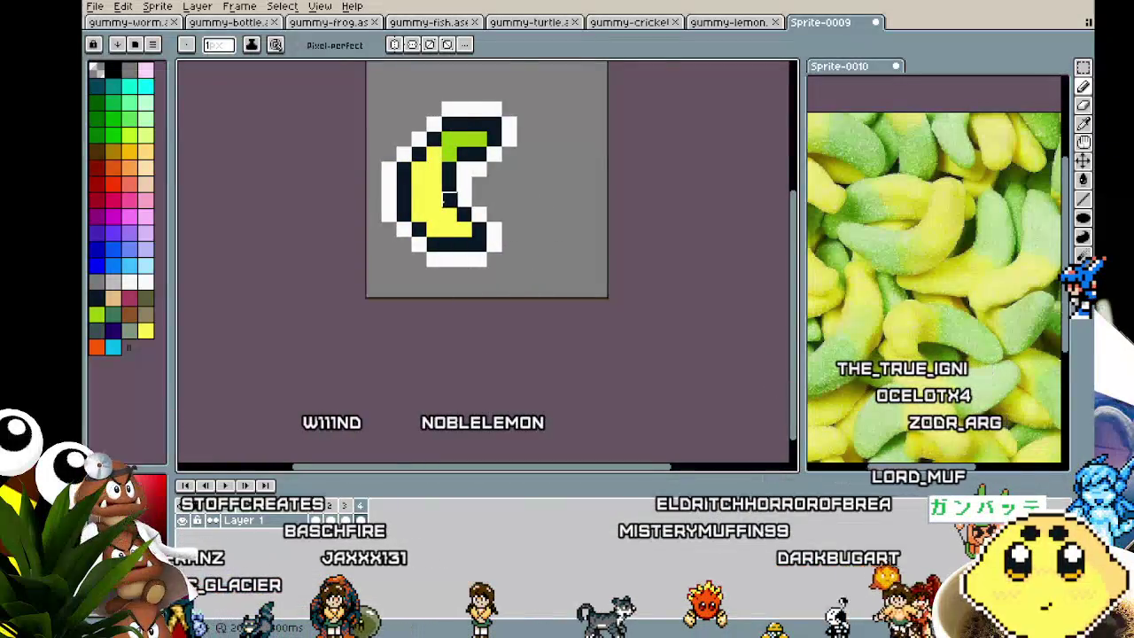
{"action": "scroll", "coordinate": [449, 197], "scroll_direction": "up", "scroll_amount": 1}
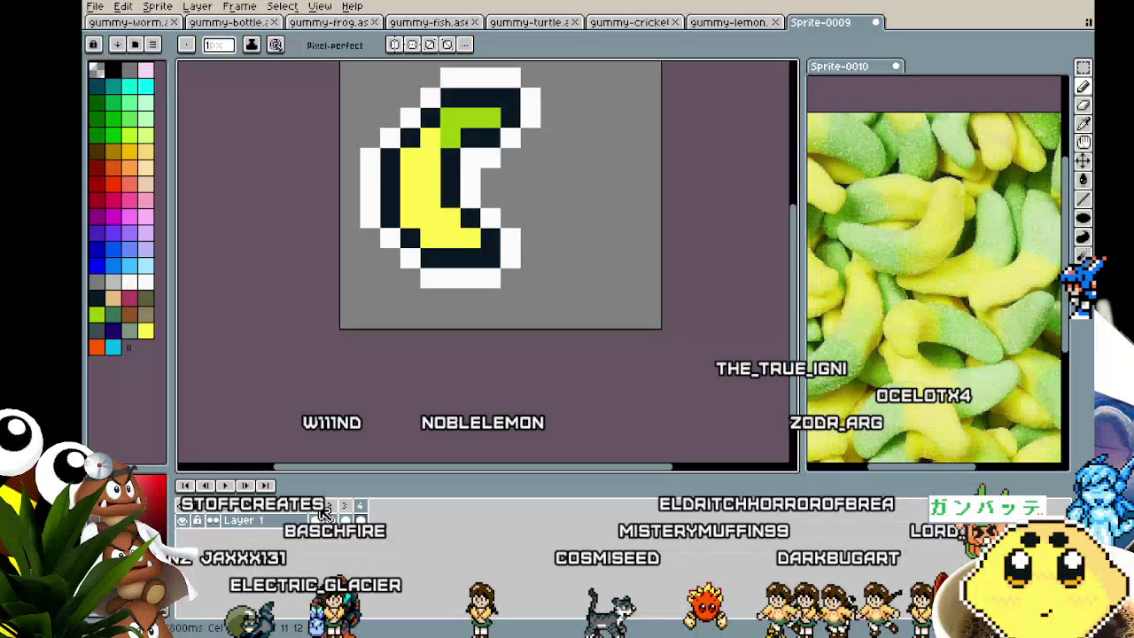
{"action": "left_click", "coordinate": [427, 135], "text": "alt"}
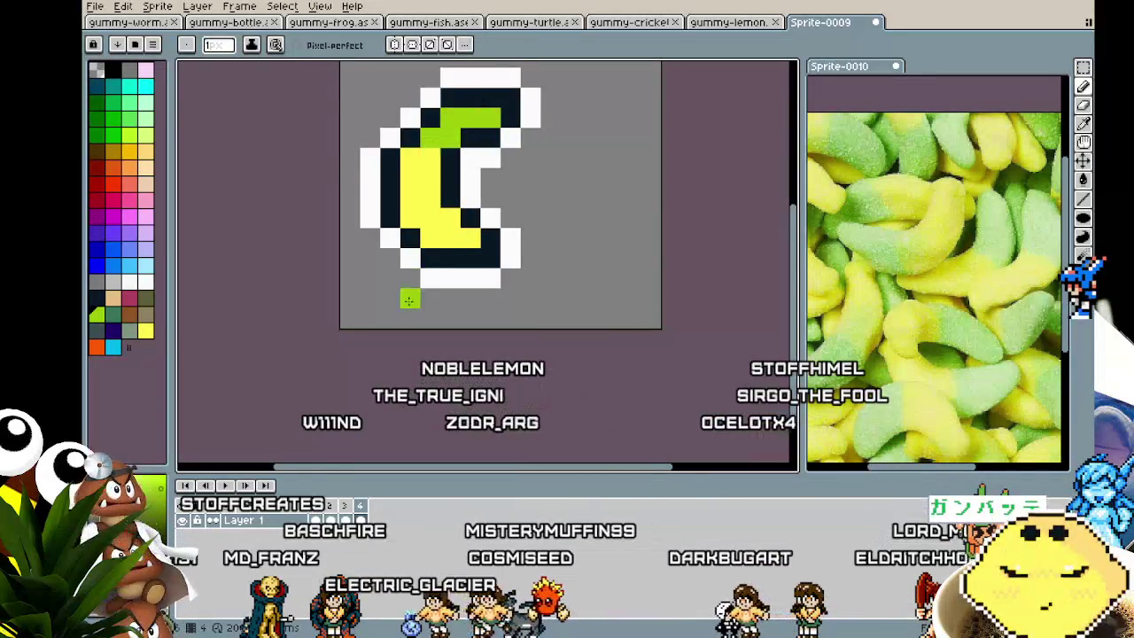
{"action": "scroll", "coordinate": [406, 301], "scroll_direction": "down", "scroll_amount": 6}
{"action": "scroll", "coordinate": [408, 329], "scroll_direction": "up", "scroll_amount": 2}
{"action": "scroll", "coordinate": [409, 329], "scroll_direction": "down", "scroll_amount": 1}
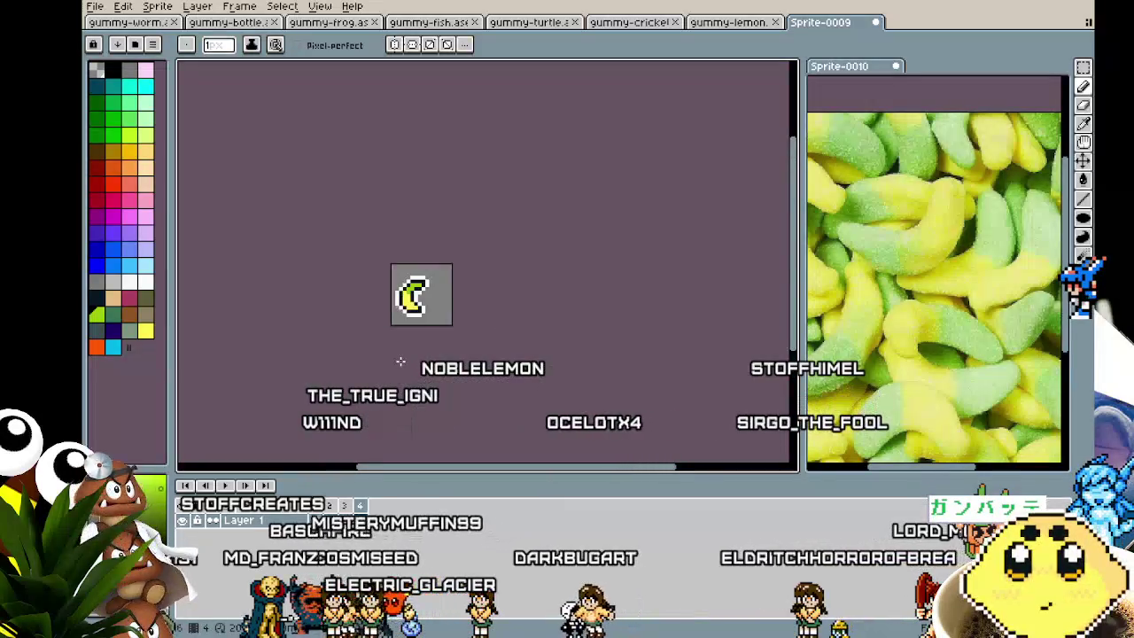
{"action": "scroll", "coordinate": [399, 361], "scroll_direction": "up", "scroll_amount": 2}
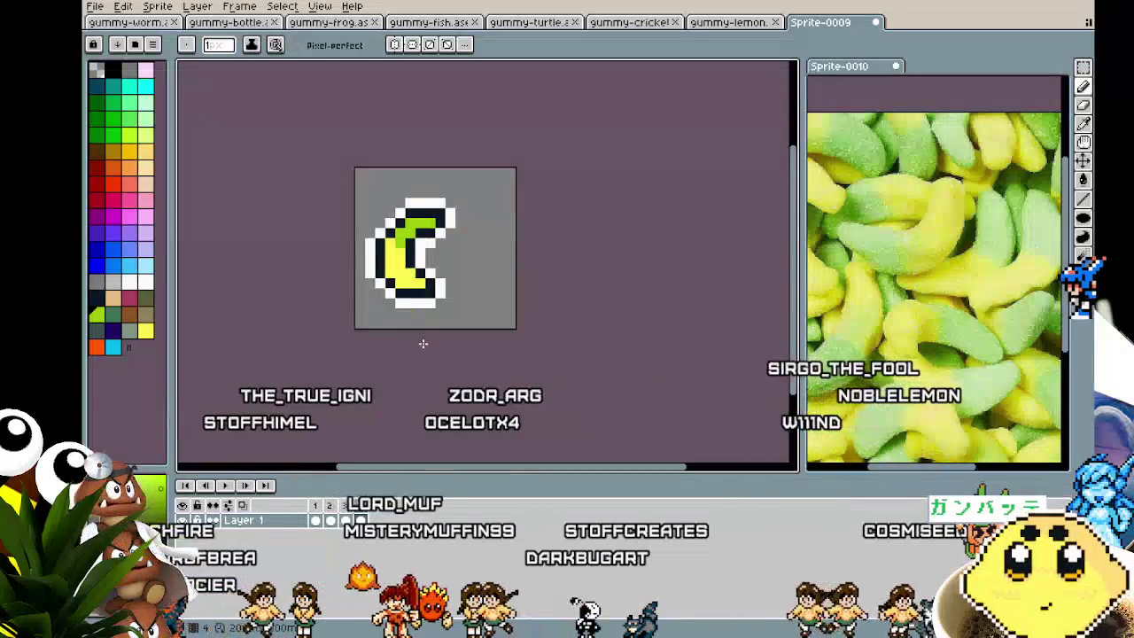
Play the banana animation preview, then stop it and inspect the crescent frame.
{"action": "key", "text": "m"}
{"action": "key", "text": "Return"}
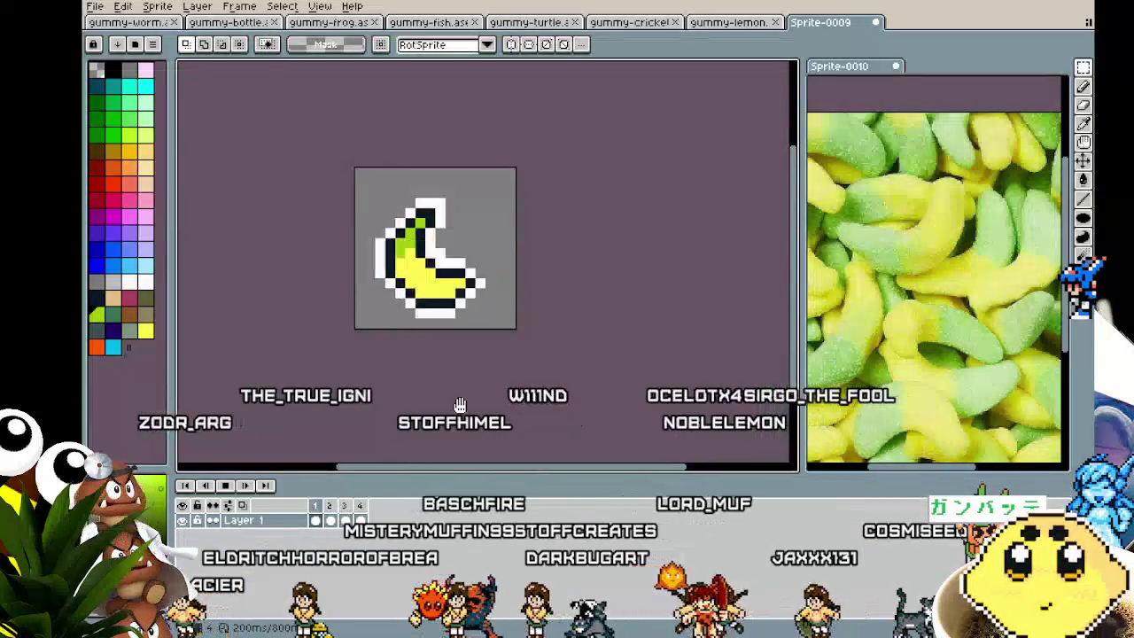
{"action": "scroll", "coordinate": [459, 403], "scroll_direction": "down", "scroll_amount": 3}
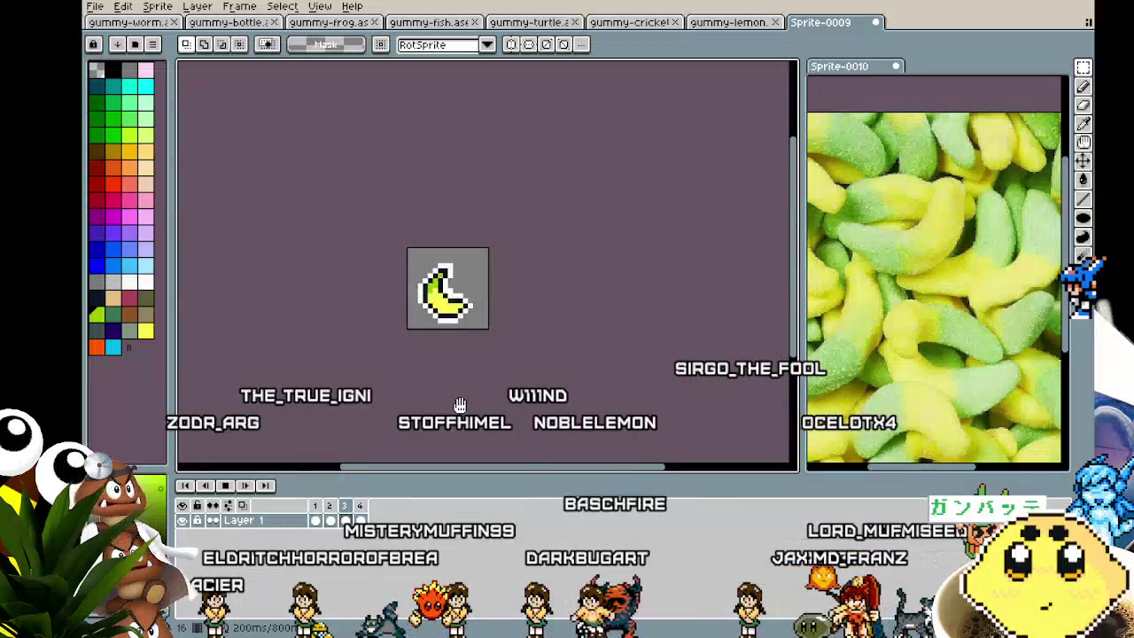
{"action": "scroll", "coordinate": [459, 404], "scroll_direction": "up", "scroll_amount": 3}
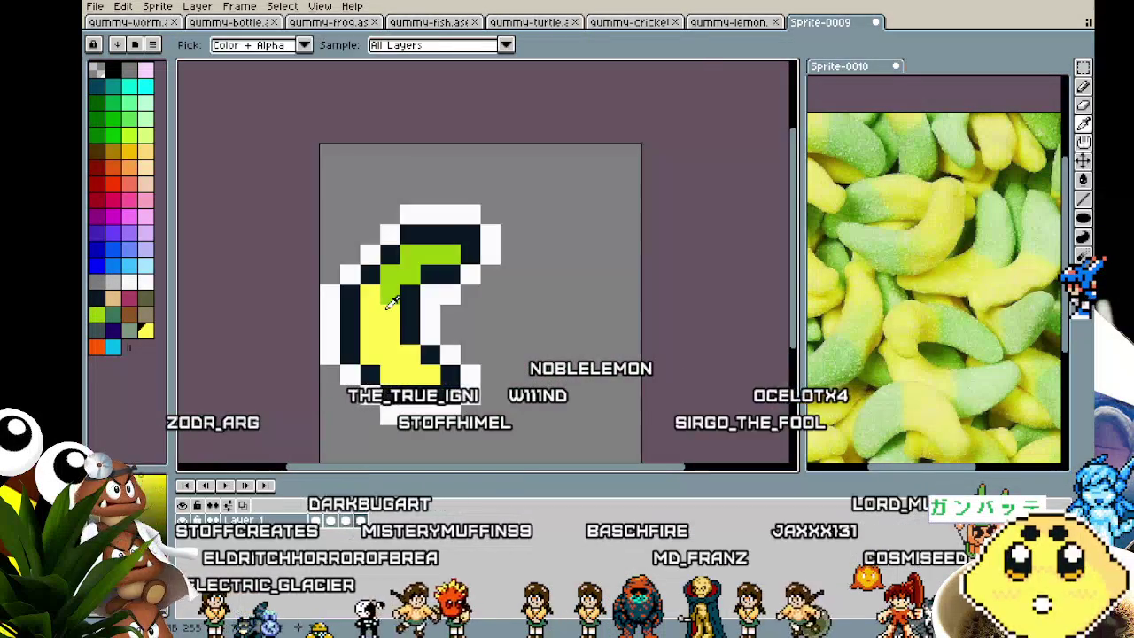
{"action": "key", "text": "Return"}
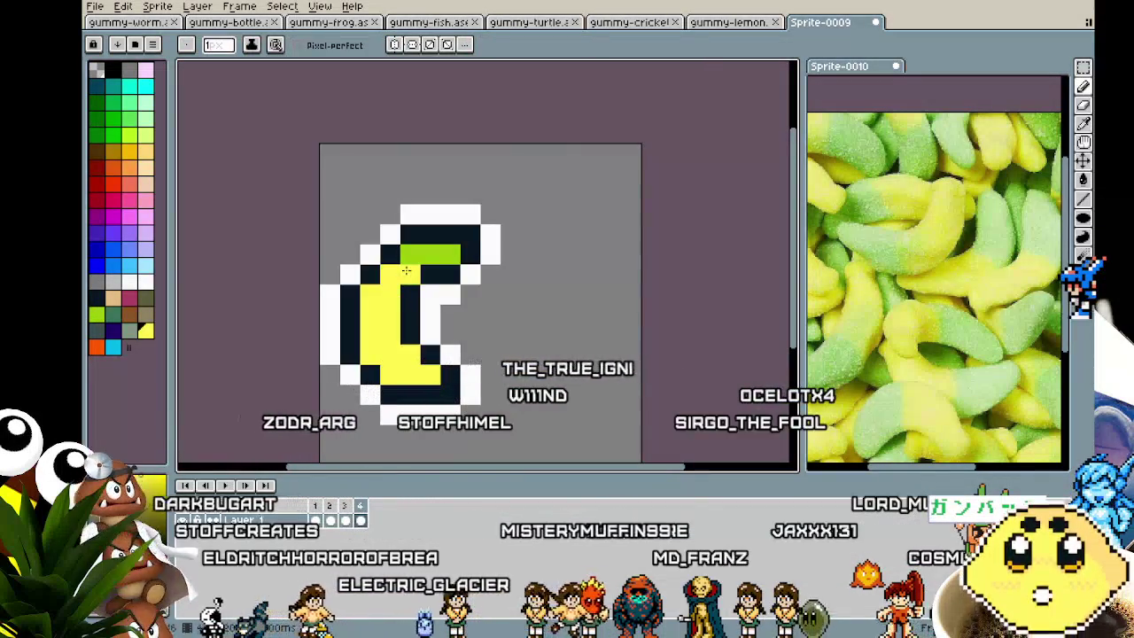
{"action": "scroll", "coordinate": [412, 265], "scroll_direction": "down", "scroll_amount": 2}
{"action": "scroll", "coordinate": [425, 257], "scroll_direction": "up", "scroll_amount": 1}
{"action": "scroll", "coordinate": [429, 252], "scroll_direction": "up", "scroll_amount": 1}
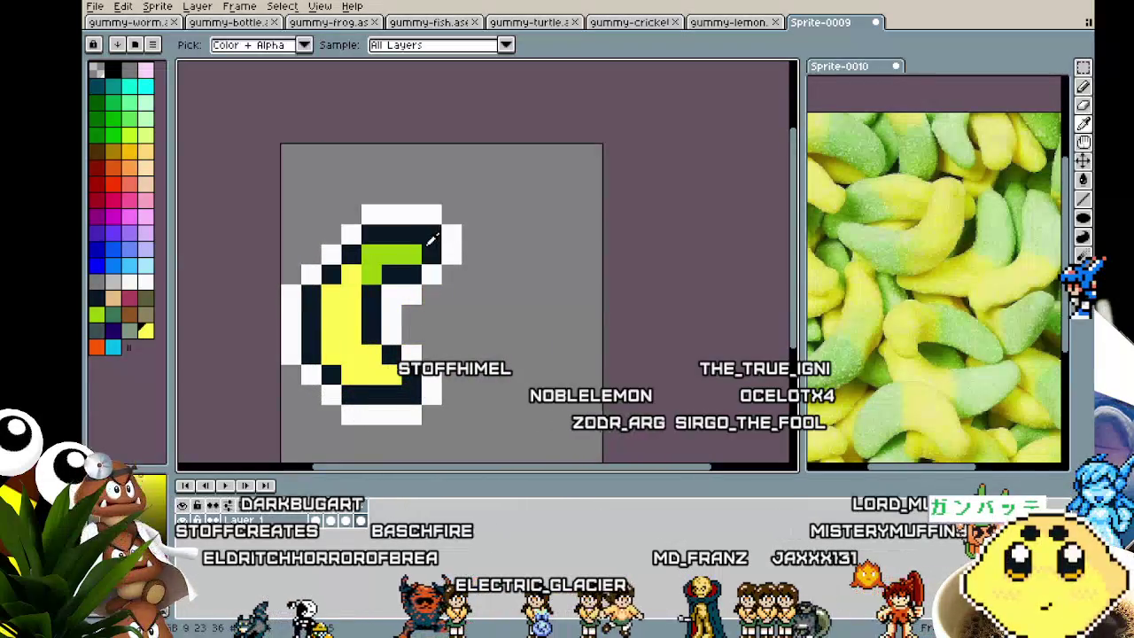
Remove the excess pixels at the crescent's top-right tip and replay the animation.
{"action": "key", "text": "m"}
{"action": "left_click_drag", "start_coordinate": [492, 193], "coordinate": [411, 288]}
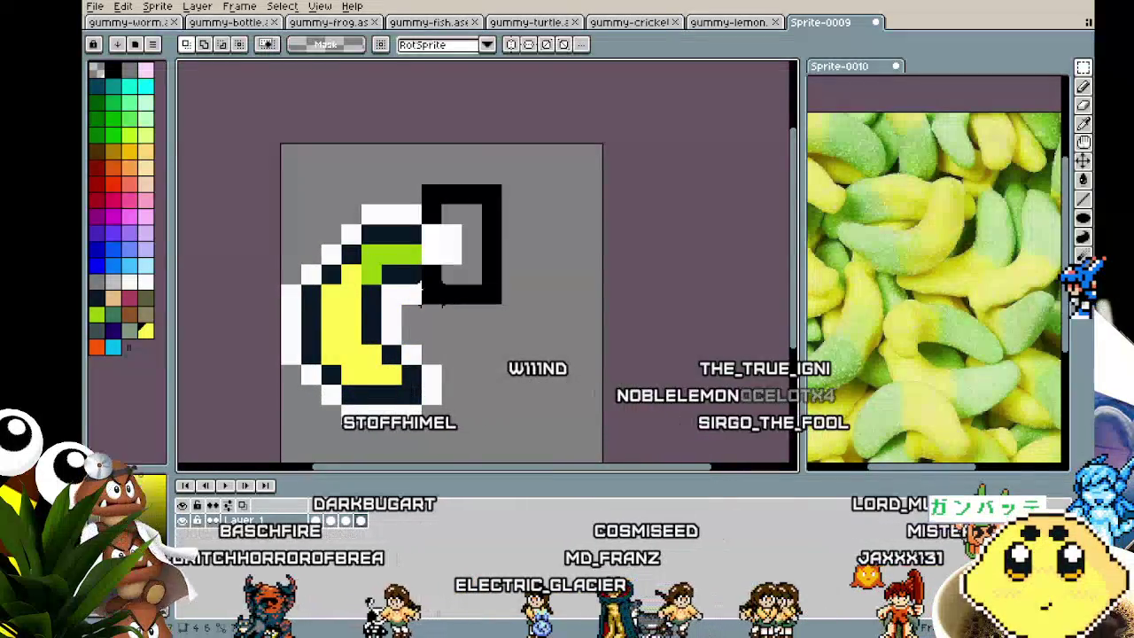
{"action": "key", "text": "b"}
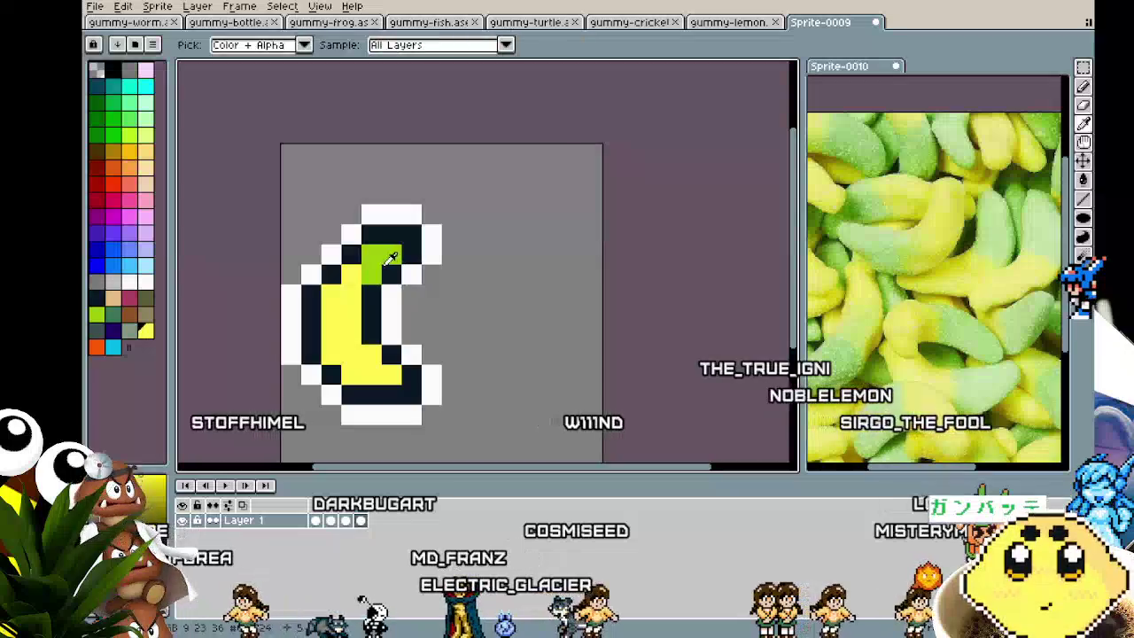
{"action": "scroll", "coordinate": [421, 311], "scroll_direction": "down", "scroll_amount": 4}
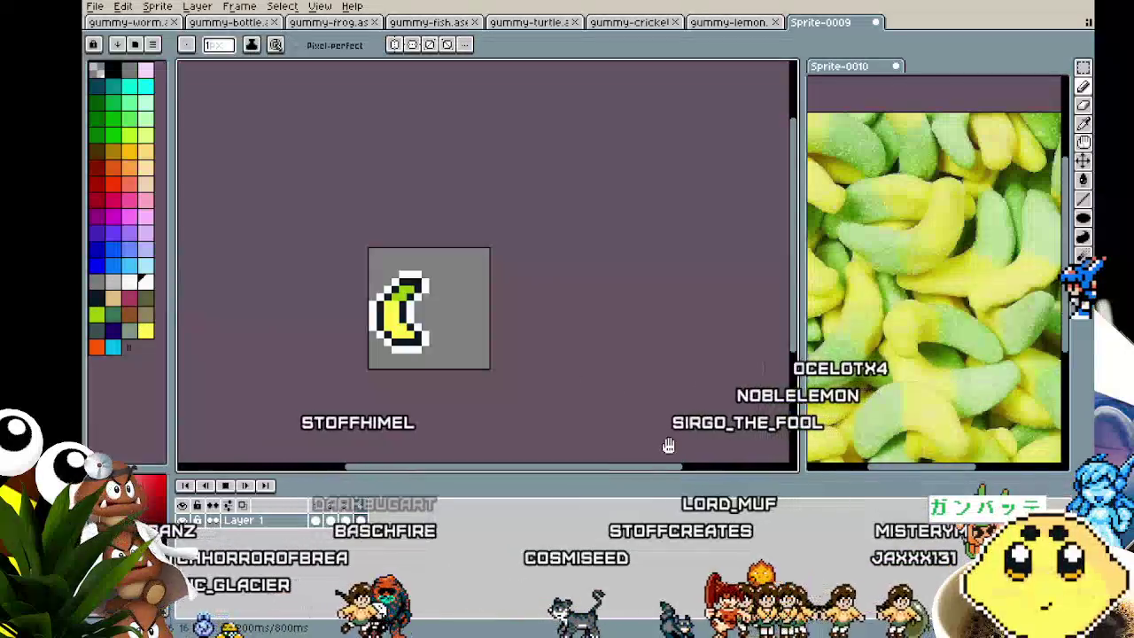
{"action": "key", "text": "Return"}
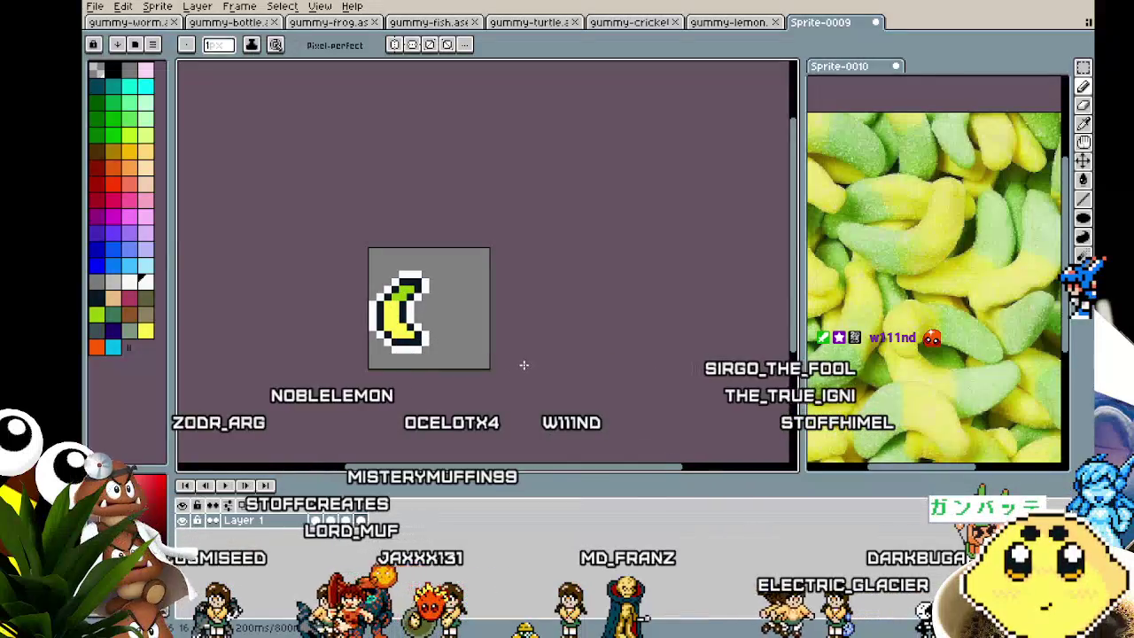
{"action": "scroll", "coordinate": [401, 333], "scroll_direction": "up", "scroll_amount": 3}
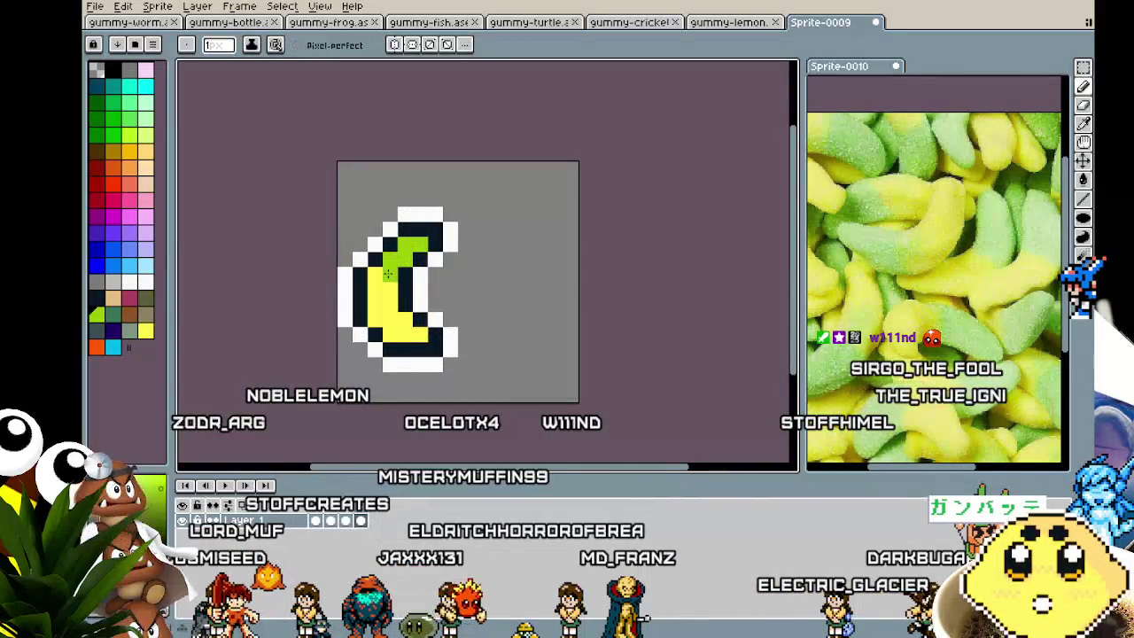
{"action": "scroll", "coordinate": [366, 381], "scroll_direction": "down", "scroll_amount": 3}
{"action": "scroll", "coordinate": [384, 395], "scroll_direction": "up", "scroll_amount": 3}
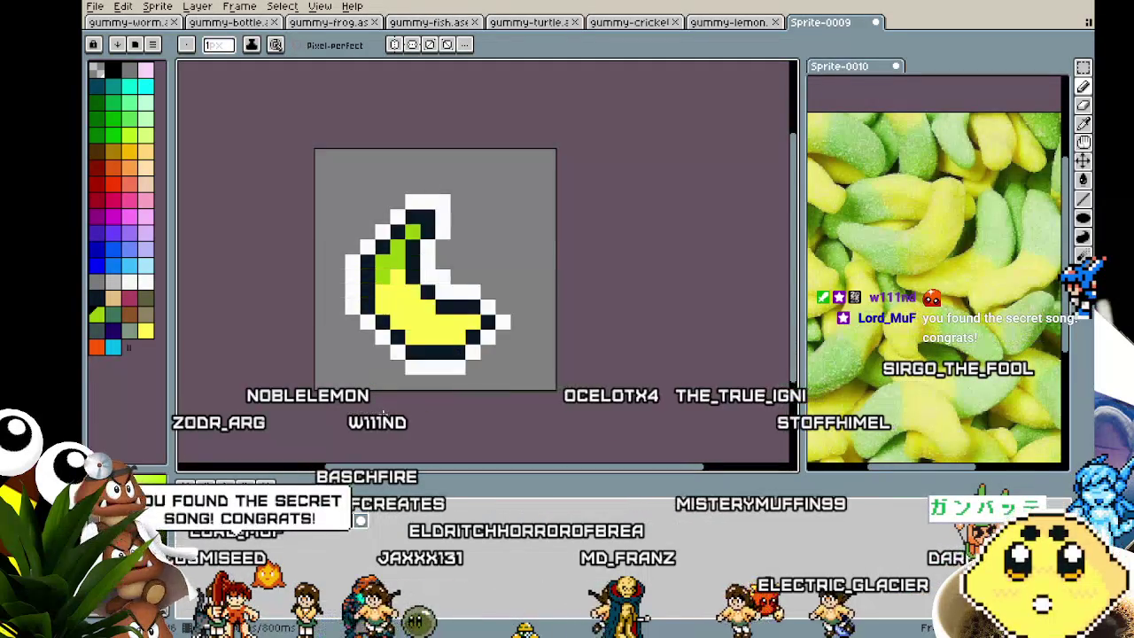
{"action": "scroll", "coordinate": [383, 414], "scroll_direction": "down", "scroll_amount": 2}
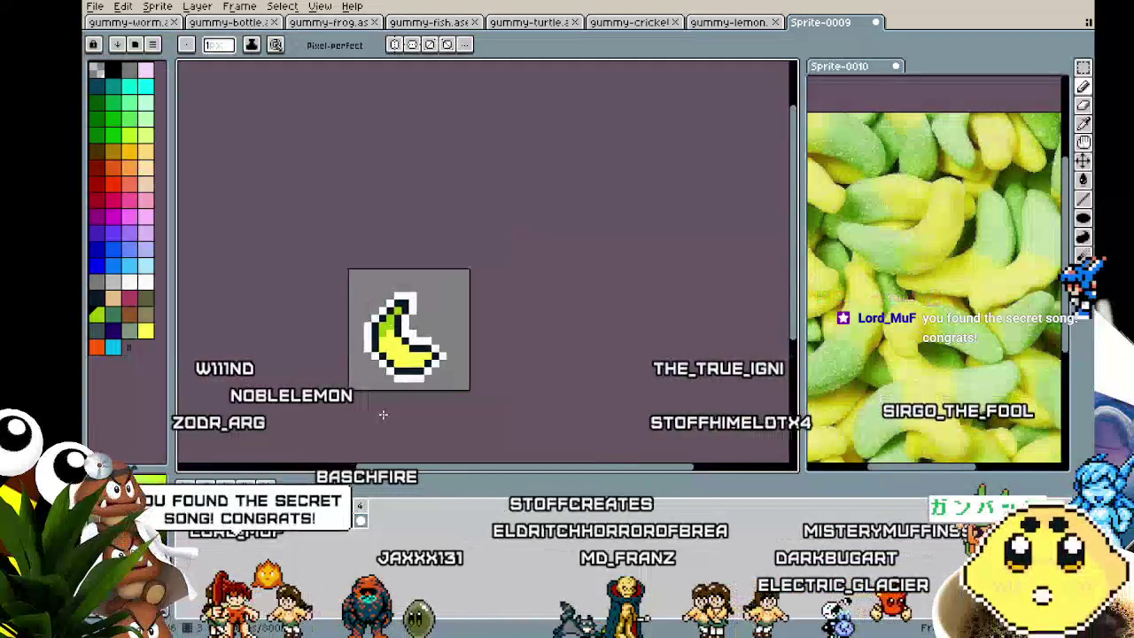
{"action": "key", "text": "ctrl+z"}
{"action": "key", "text": "ctrl+y"}
{"action": "left_click_drag", "start_coordinate": [396, 428], "coordinate": [406, 406]}
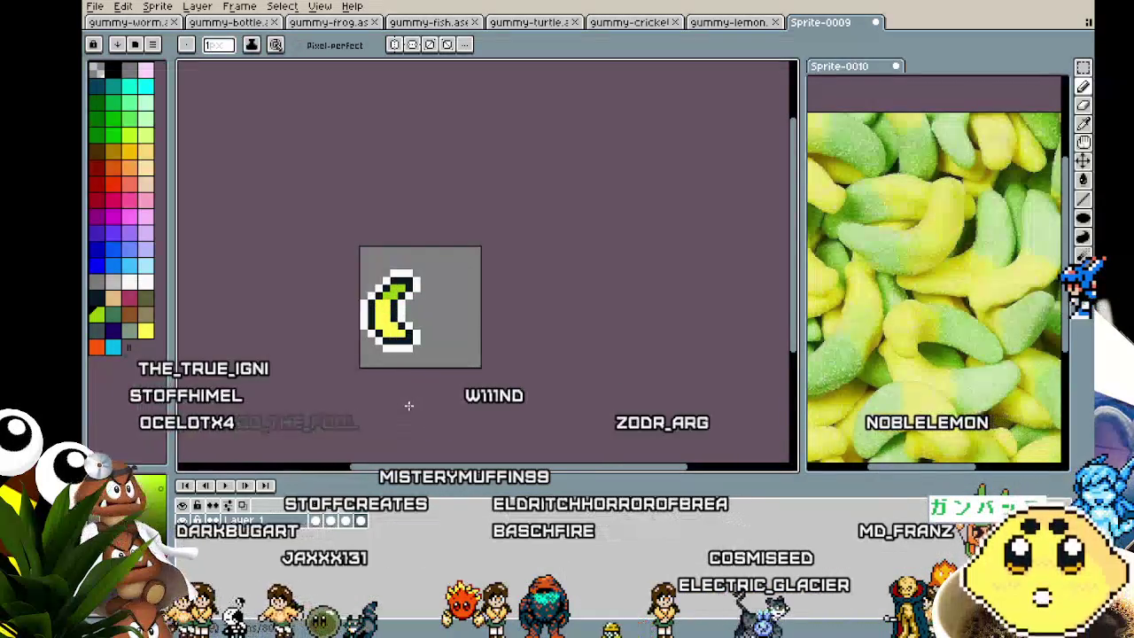
Zoom in and out and step to the next frame to inspect the banana poses.
{"action": "scroll", "coordinate": [408, 406], "scroll_direction": "up", "scroll_amount": 2}
{"action": "scroll", "coordinate": [323, 102], "scroll_direction": "up", "scroll_amount": 2}
{"action": "scroll", "coordinate": [323, 297], "scroll_direction": "down", "scroll_amount": 1}
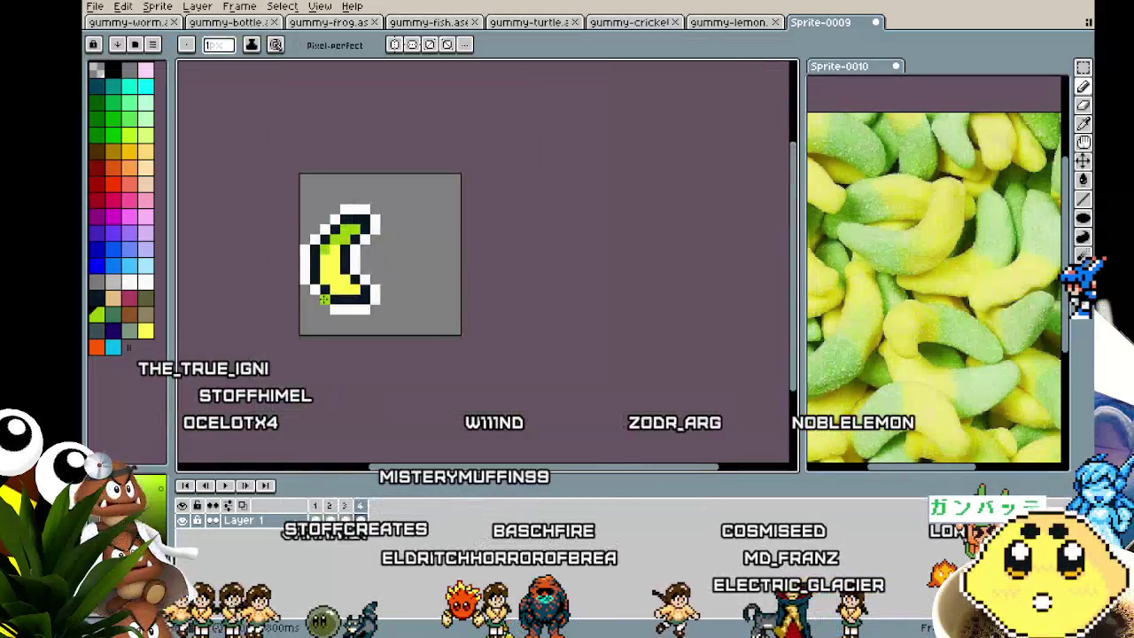
{"action": "scroll", "coordinate": [332, 336], "scroll_direction": "down", "scroll_amount": 1}
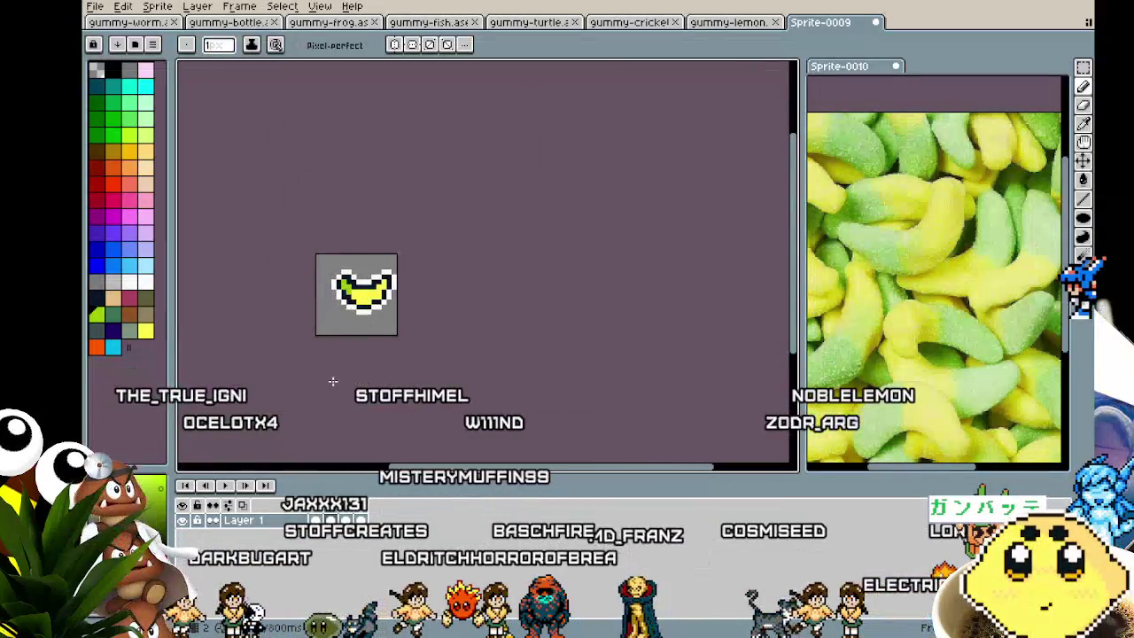
{"action": "scroll", "coordinate": [332, 379], "scroll_direction": "up", "scroll_amount": 1}
{"action": "scroll", "coordinate": [327, 324], "scroll_direction": "up", "scroll_amount": 1}
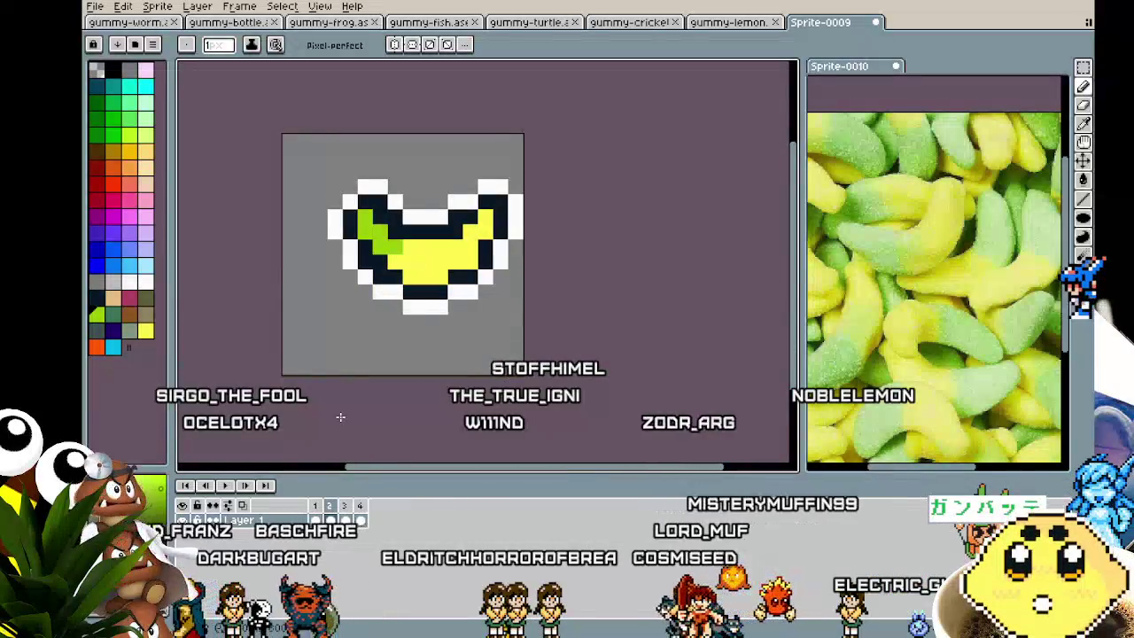
{"action": "key", "text": "Right"}
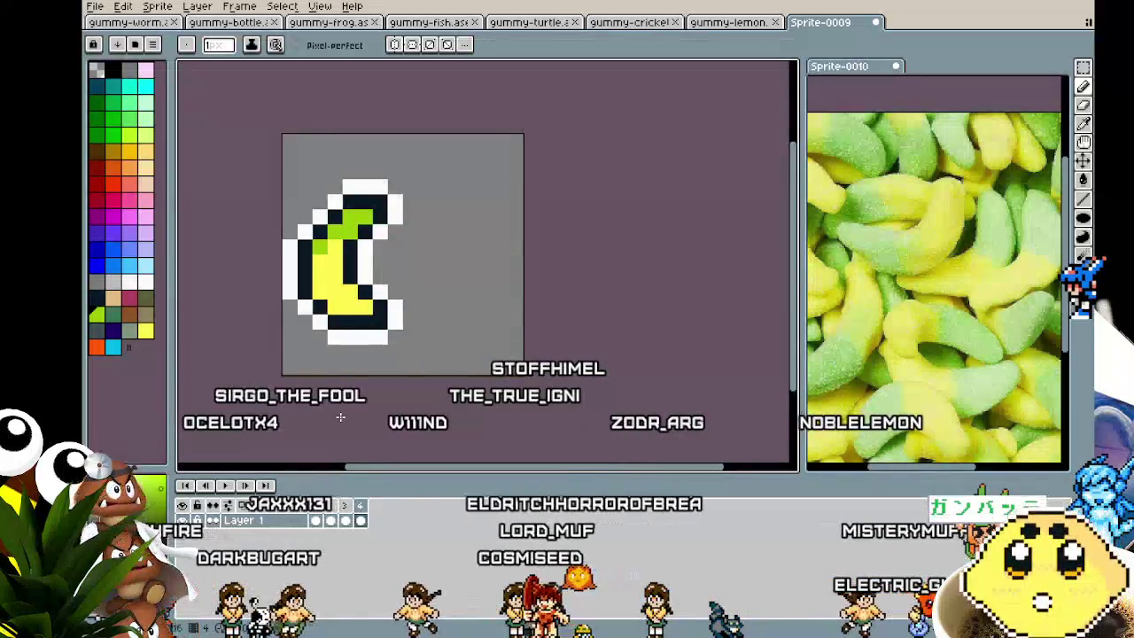
{"action": "scroll", "coordinate": [337, 416], "scroll_direction": "down", "scroll_amount": 1}
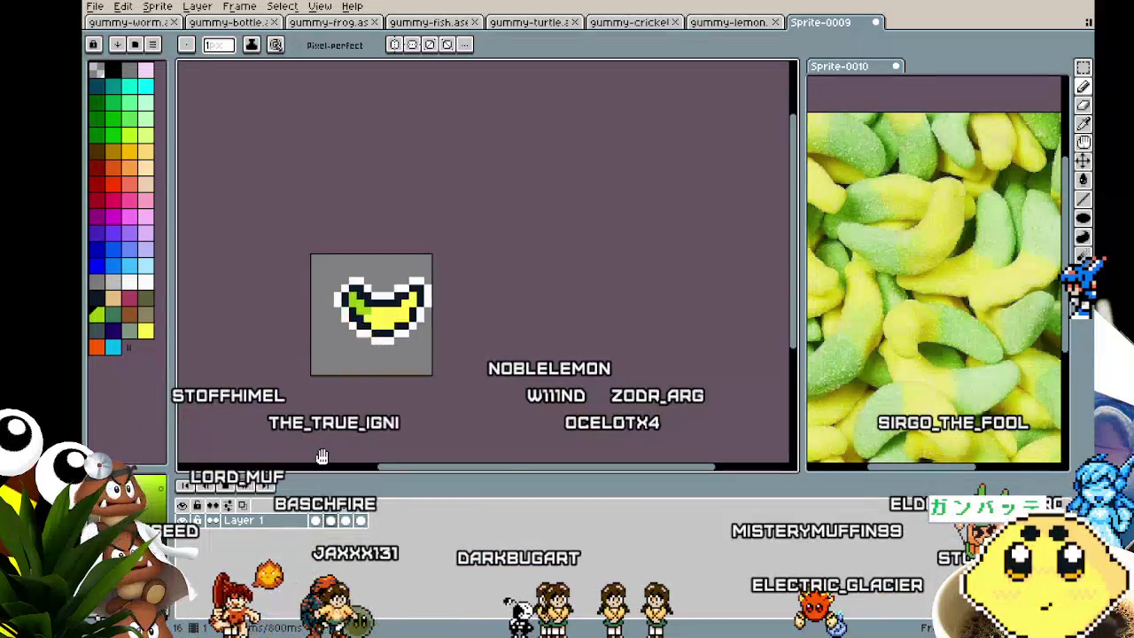
{"action": "scroll", "coordinate": [355, 376], "scroll_direction": "up", "scroll_amount": 2}
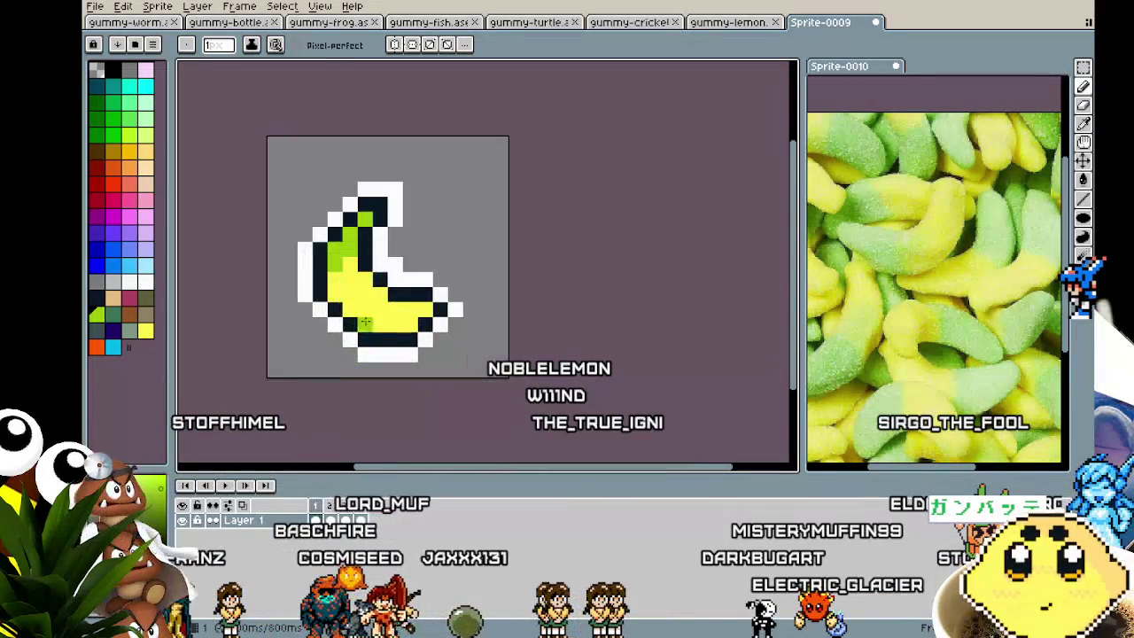
{"action": "scroll", "coordinate": [437, 342], "scroll_direction": "down", "scroll_amount": 3}
{"action": "scroll", "coordinate": [437, 341], "scroll_direction": "down", "scroll_amount": 1}
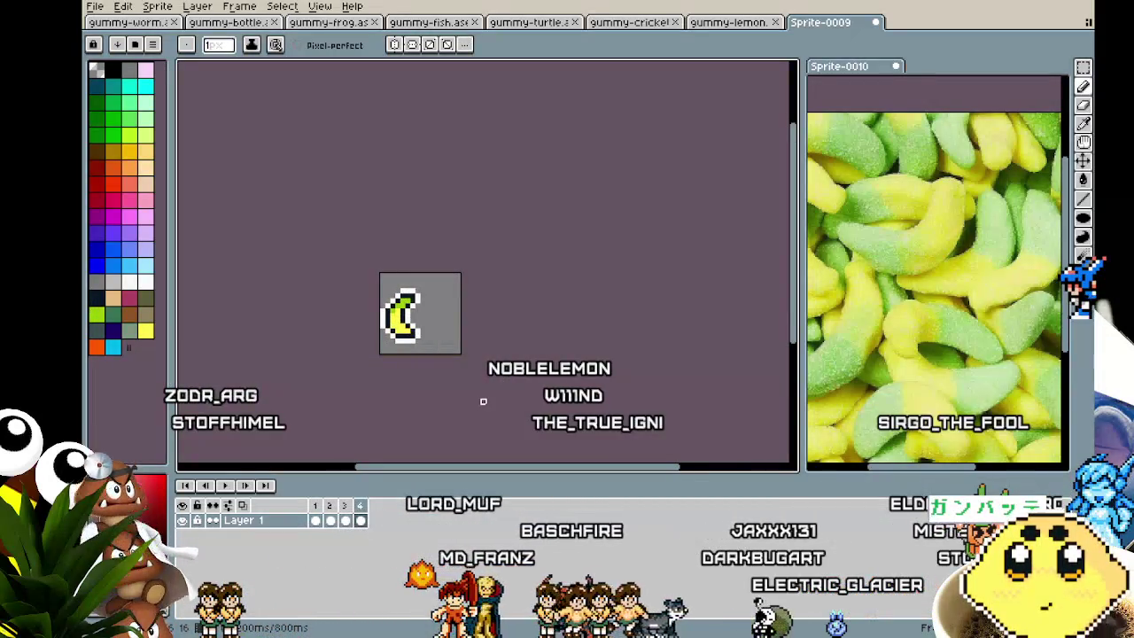
Play the four-frame banana animation in a loop, panning and zooming to review it.
{"action": "key", "text": "Return"}
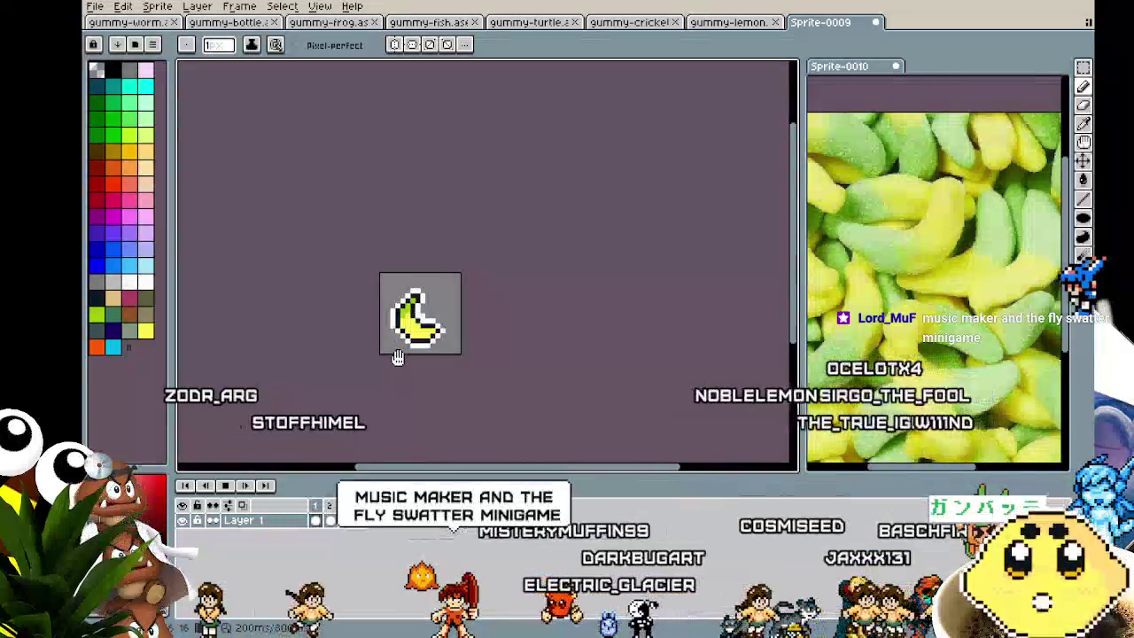
{"action": "scroll", "coordinate": [398, 357], "scroll_direction": "up", "scroll_amount": 1}
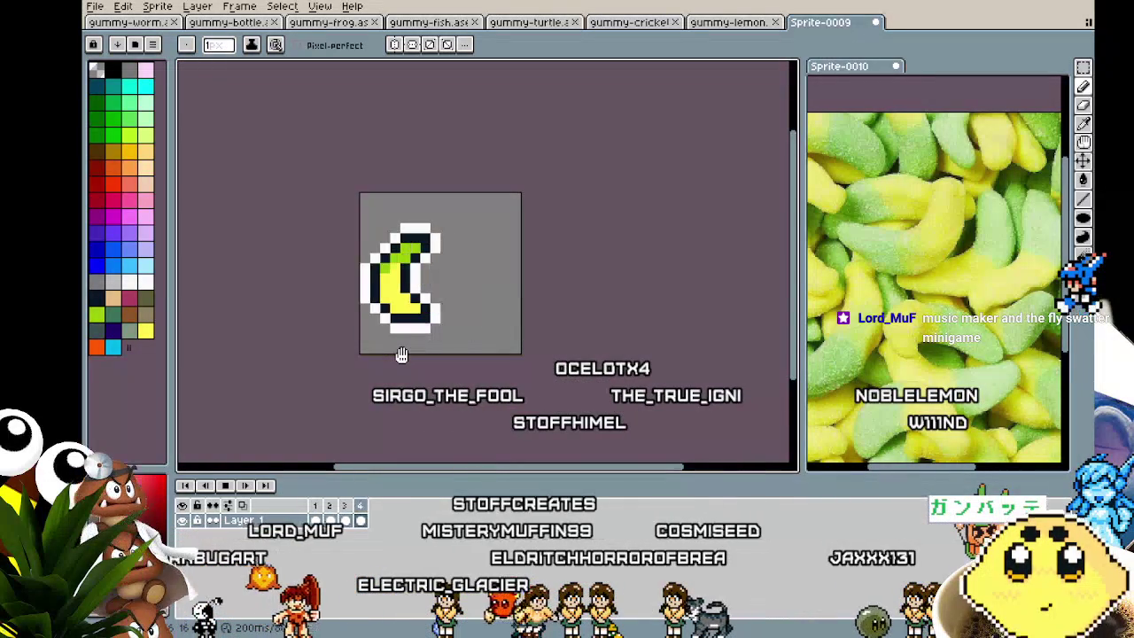
{"action": "left_click_drag", "start_coordinate": [401, 354], "coordinate": [443, 383]}
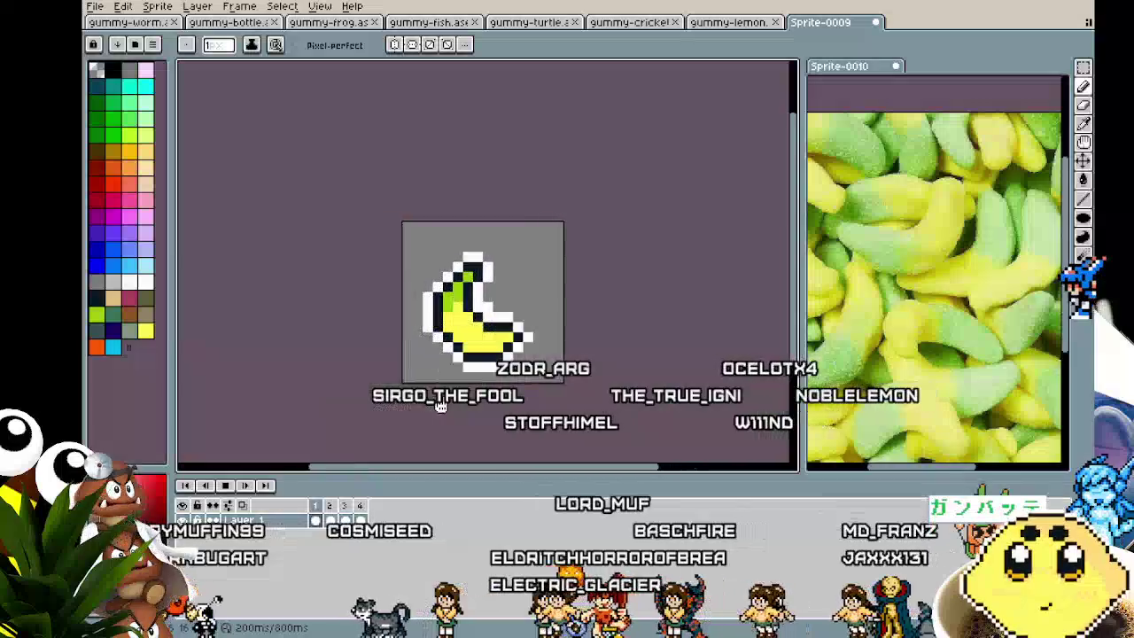
{"action": "scroll", "coordinate": [514, 353], "scroll_direction": "up", "scroll_amount": 1}
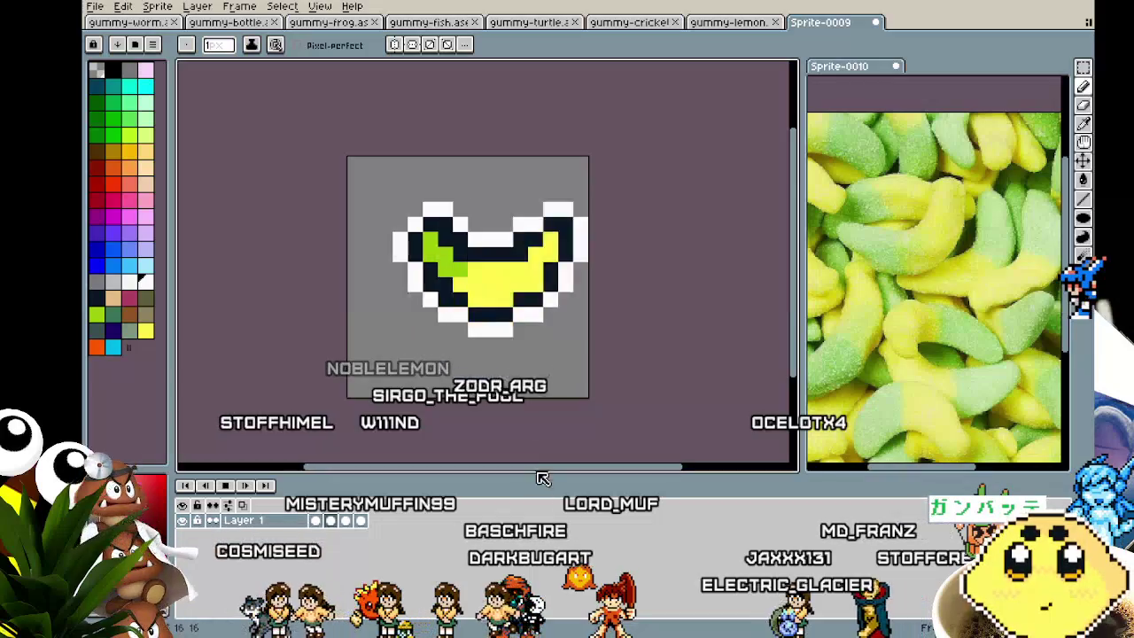
{"action": "scroll", "coordinate": [533, 438], "scroll_direction": "down", "scroll_amount": 1}
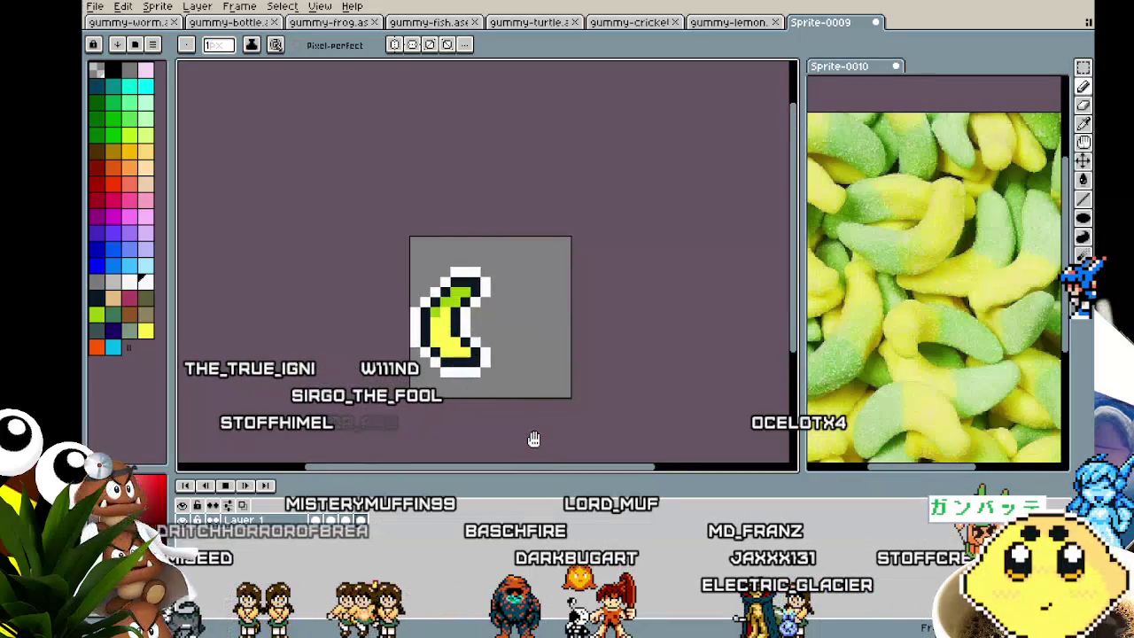
{"action": "left_click_drag", "start_coordinate": [533, 438], "coordinate": [468, 438]}
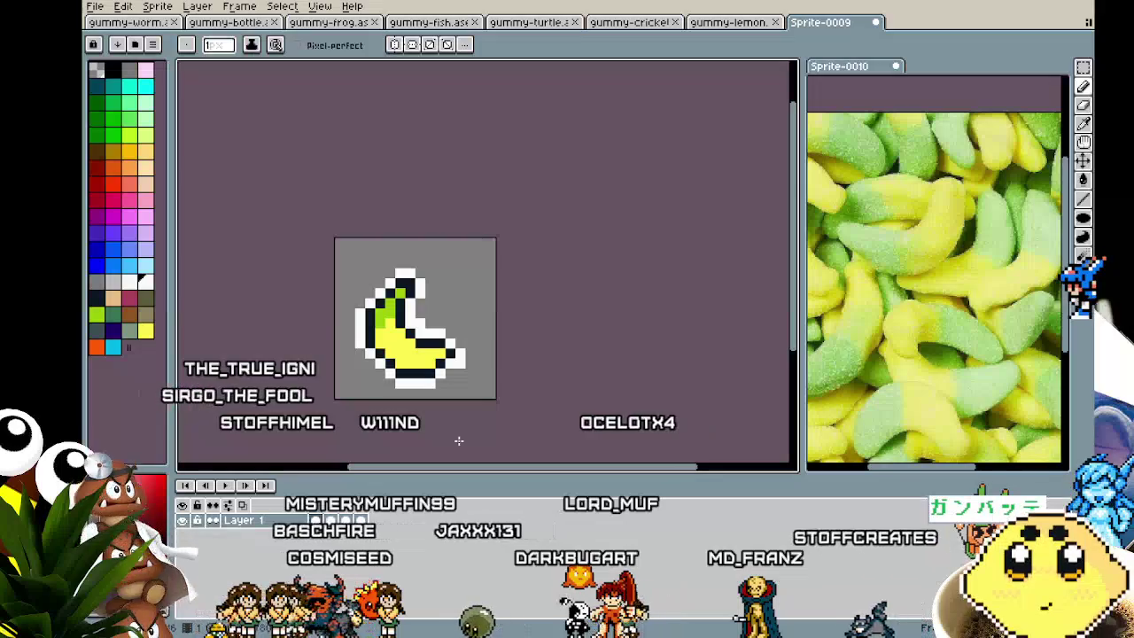
Save the sprite as gummy-banana.
{"action": "key", "text": "ctrl+a"}
{"action": "key", "text": "ctrl+s"}
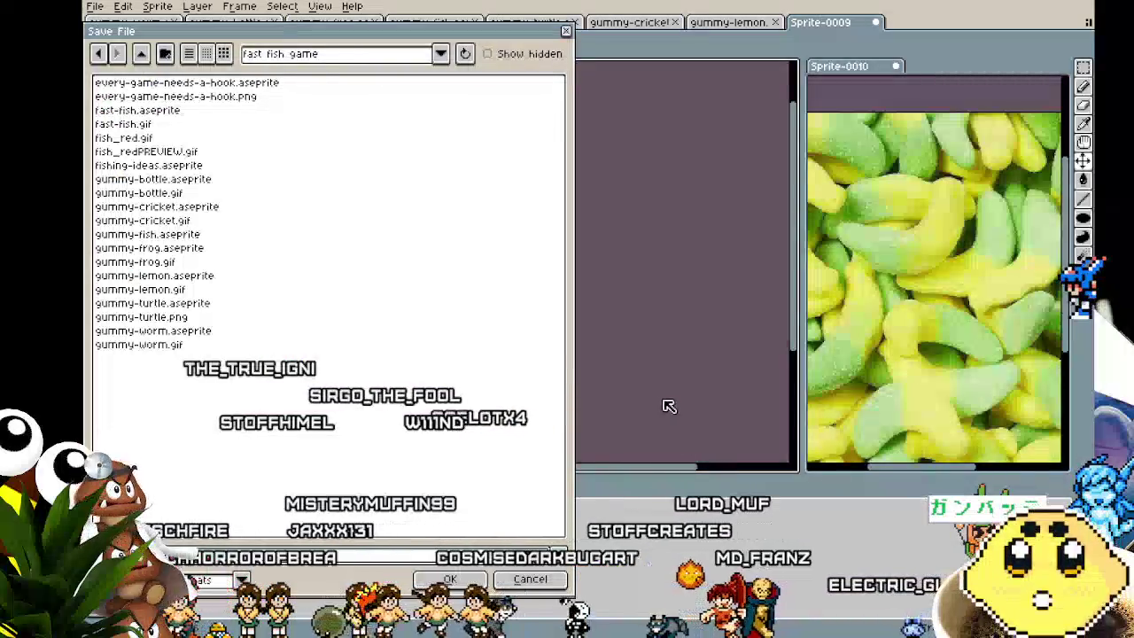
{"action": "left_click", "coordinate": [449, 578]}
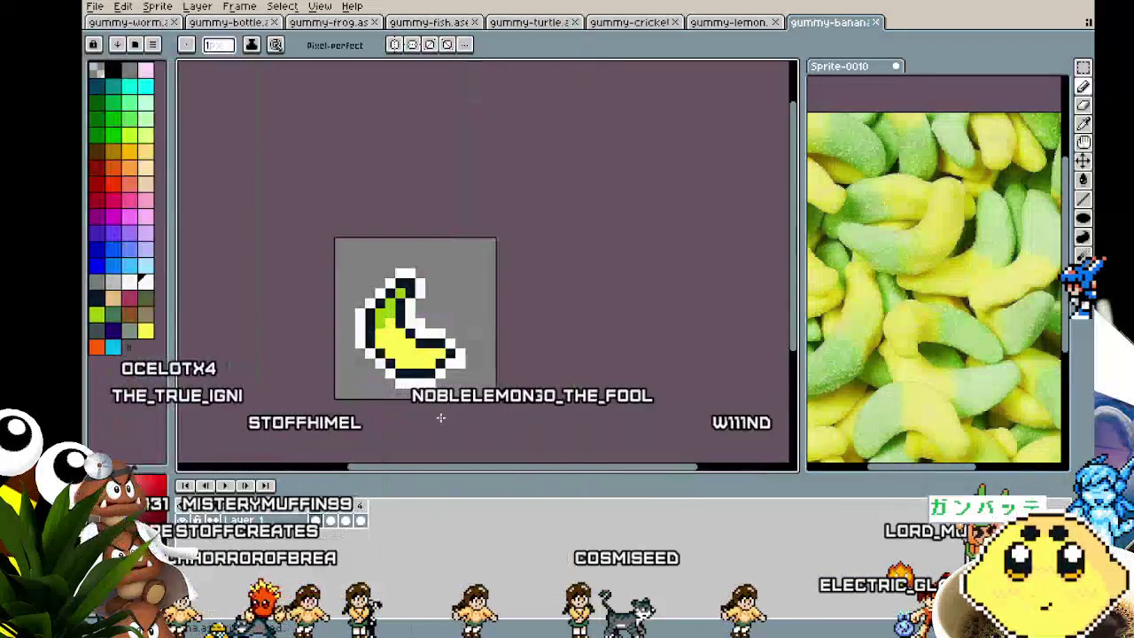
Export the animation as gummy-banana.gif, accepting the default GIF options.
{"action": "left_click", "coordinate": [94, 6]}
{"action": "left_click", "coordinate": [113, 130]}
{"action": "left_click", "coordinate": [266, 148]}
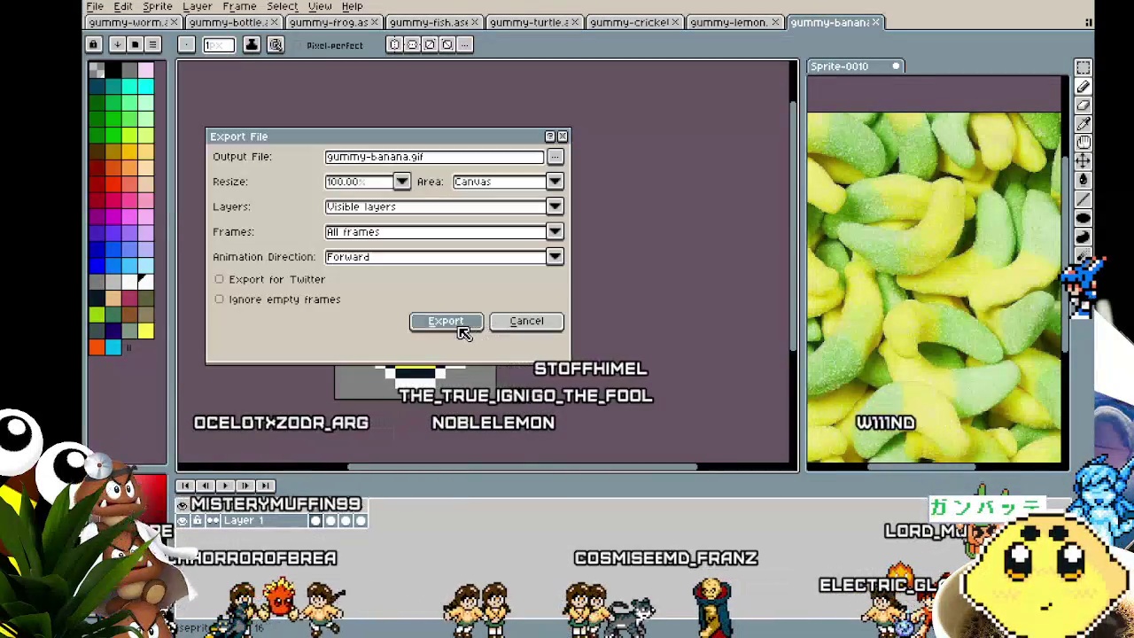
{"action": "left_click", "coordinate": [446, 321]}
{"action": "key", "text": "Return"}
{"action": "mouse_move", "coordinate": [623, 369]}
{"action": "left_mouse_down"}
{"action": "mouse_move", "coordinate": [614, 357]}
{"action": "mouse_move", "coordinate": [639, 361]}
{"action": "left_mouse_up"}
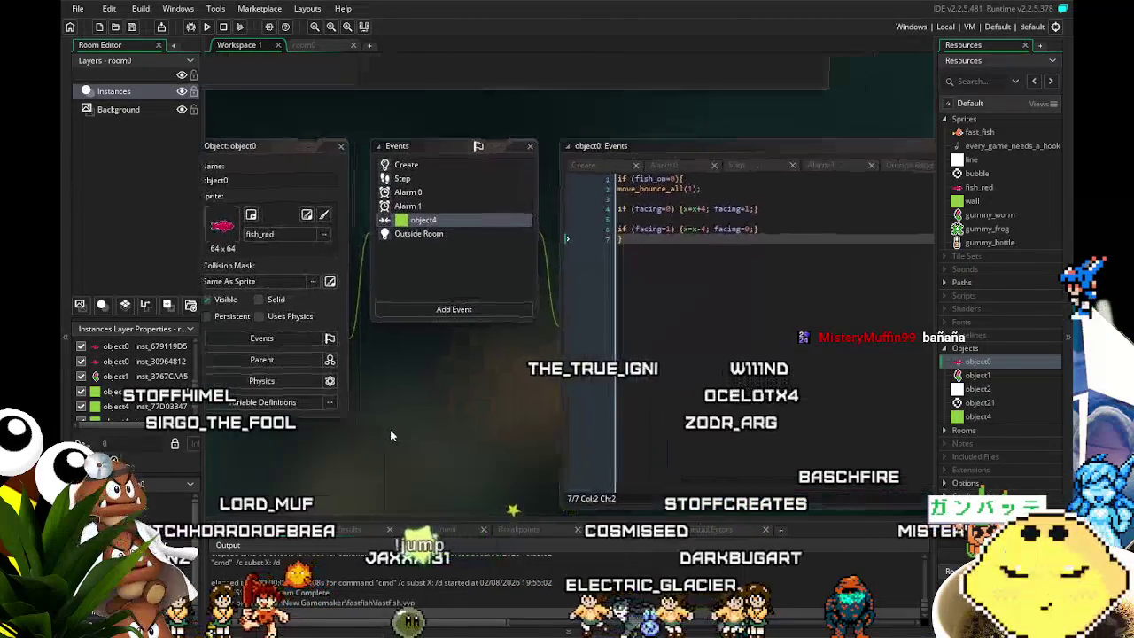
Save the open fastfish GameMaker project from the top toolbar.
{"action": "left_click", "coordinate": [131, 27]}
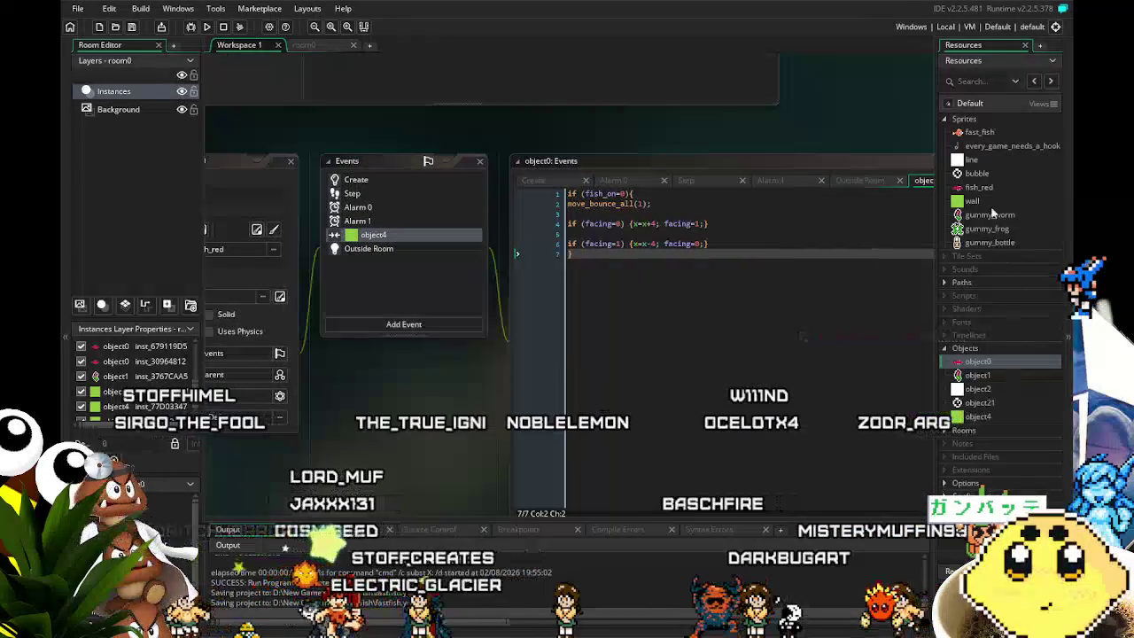
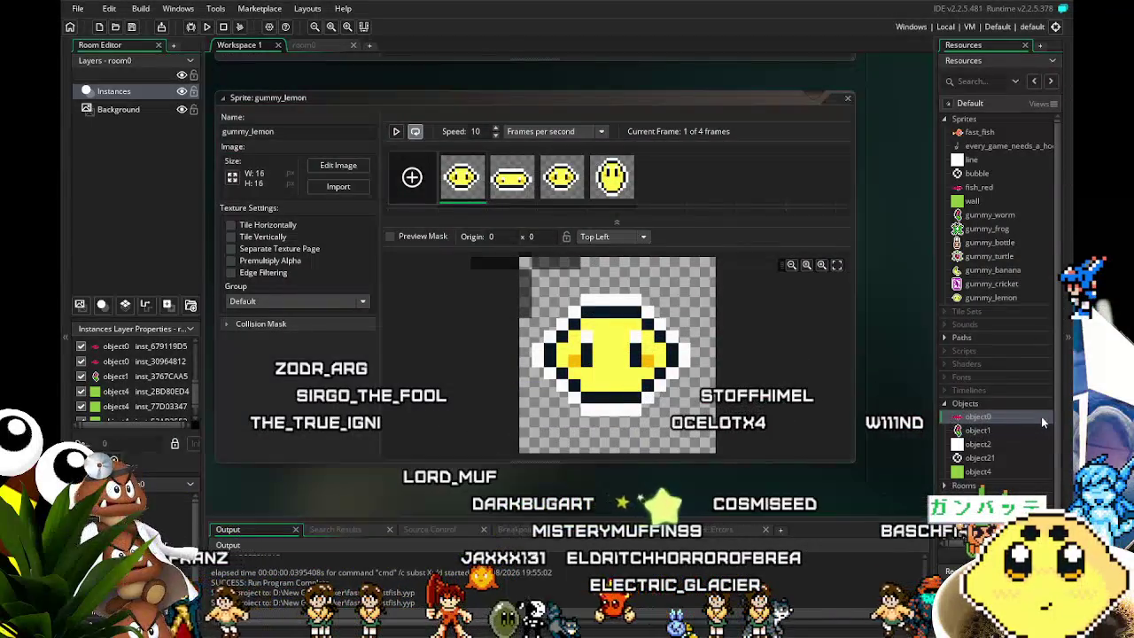
In object1's Create code, duplicate the sprite-choice if lines and add a gummy_frog case line.
{"action": "double_click", "coordinate": [977, 429]}
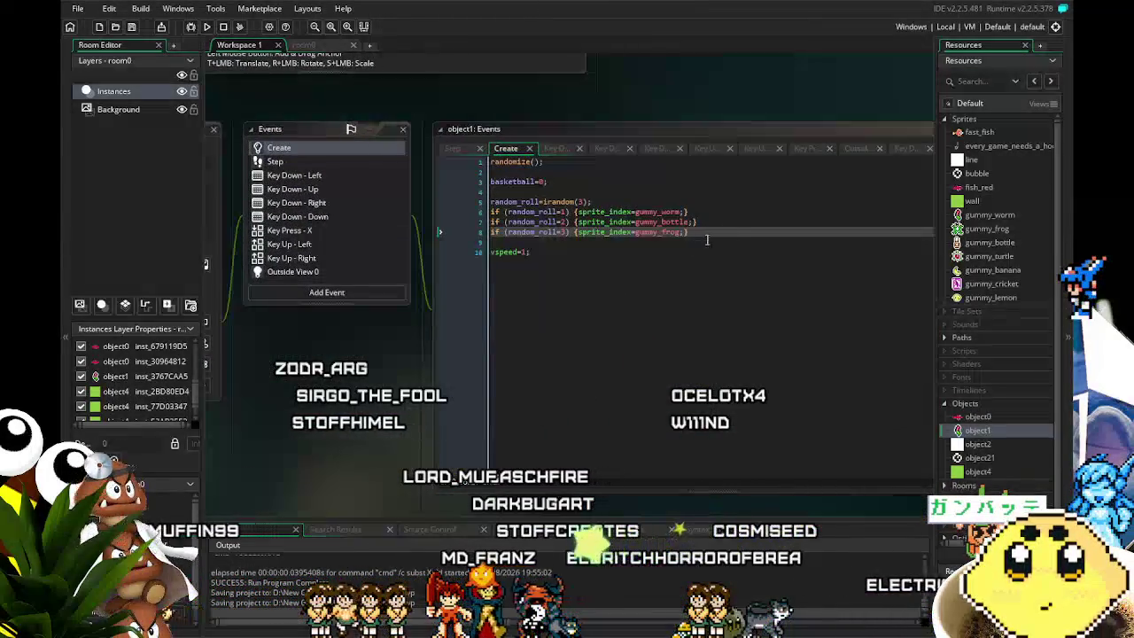
{"action": "left_click_drag", "start_coordinate": [712, 230], "coordinate": [473, 210]}
{"action": "key", "text": "ctrl+d"}
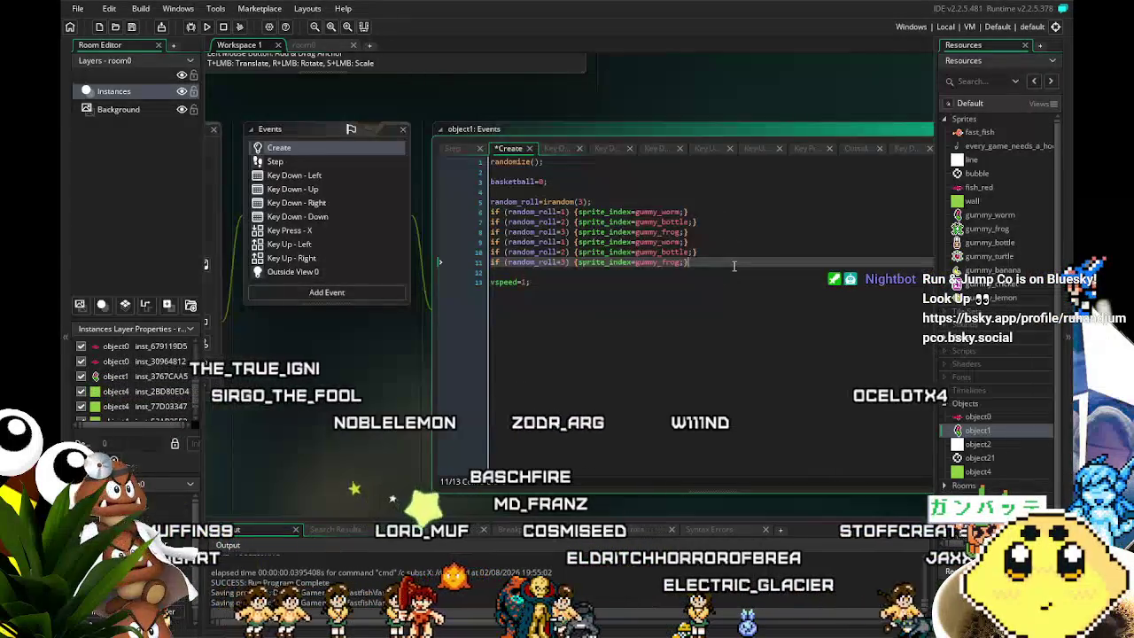
{"action": "left_click", "coordinate": [728, 269]}
{"action": "key", "text": "Return"}
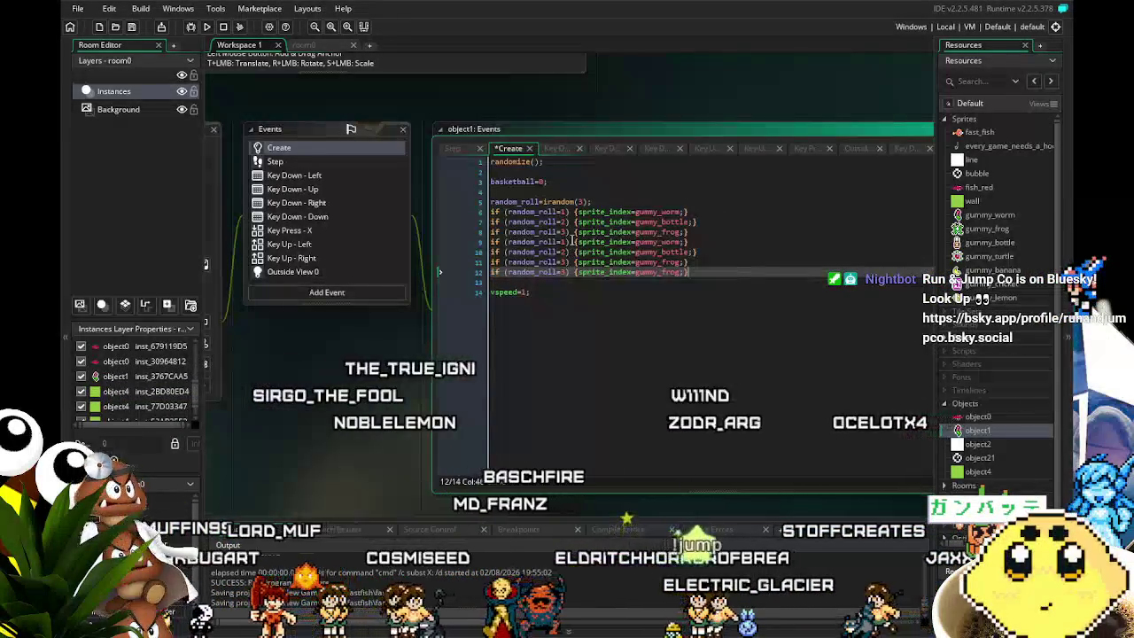
{"action": "type", "text": "if (random_roll=3) {sprite_index=gummy_frog;}"}
Change the roll range to irandom(7) and renumber the duplicated cases 4 to 7.
{"action": "left_click", "coordinate": [586, 202]}
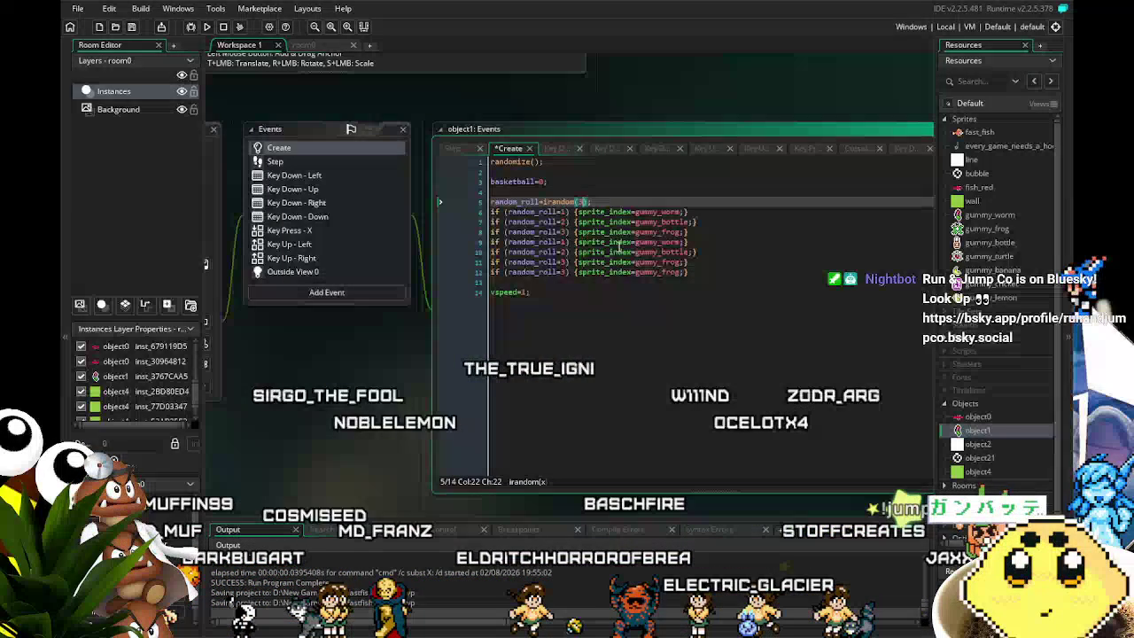
{"action": "left_click", "coordinate": [567, 231]}
{"action": "left_click", "coordinate": [567, 241]}
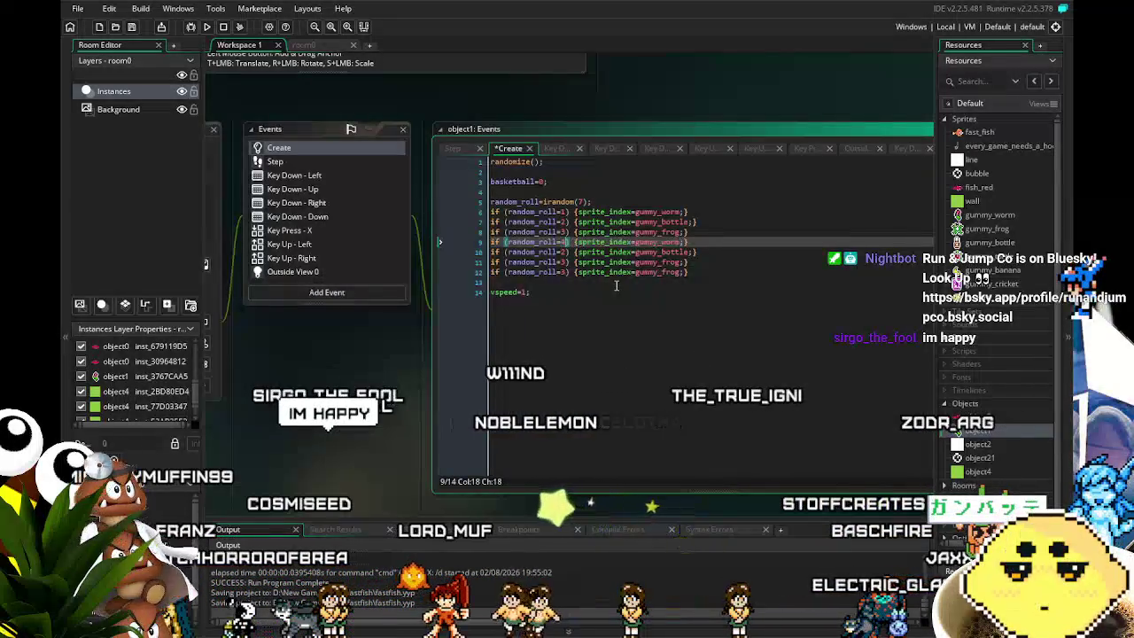
{"action": "key", "text": "BackSpace"}
{"action": "type", "text": "4"}
{"action": "key", "text": "Down"}
{"action": "key", "text": "BackSpace"}
{"action": "key", "text": "Down"}
{"action": "key", "text": "BackSpace"}
{"action": "type", "text": "6"}
{"action": "key", "text": "Down"}
{"action": "key", "text": "BackSpace"}
{"action": "type", "text": "7"}
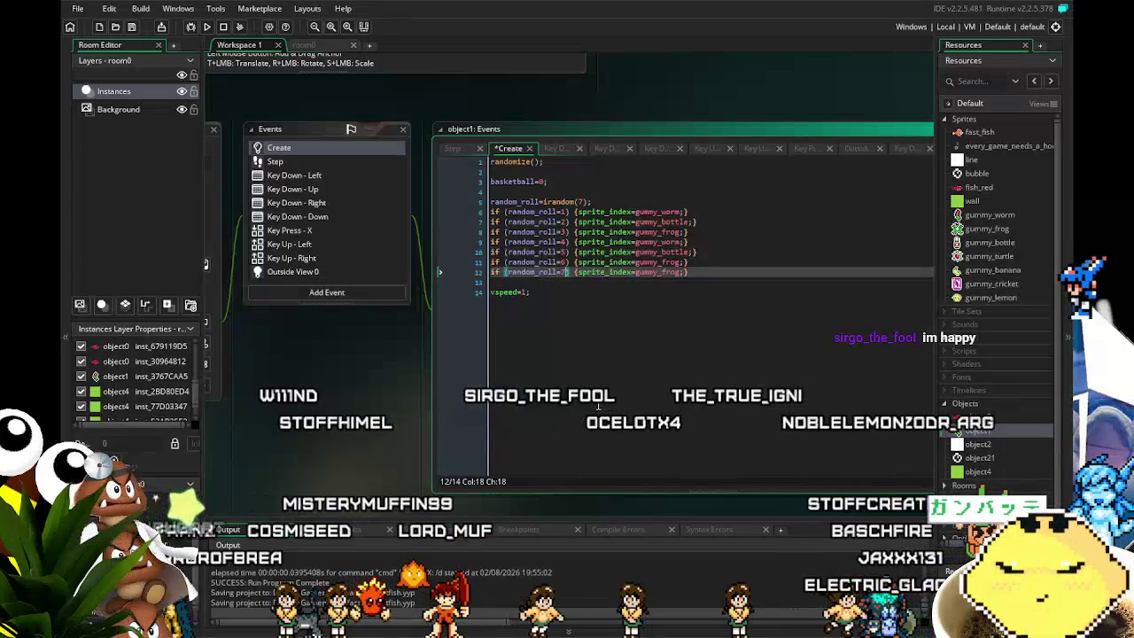
{"action": "left_click", "coordinate": [611, 297]}
Set the case 4 and 5 sprites to gummy_turtle and gummy_banana.
{"action": "left_click", "coordinate": [679, 241]}
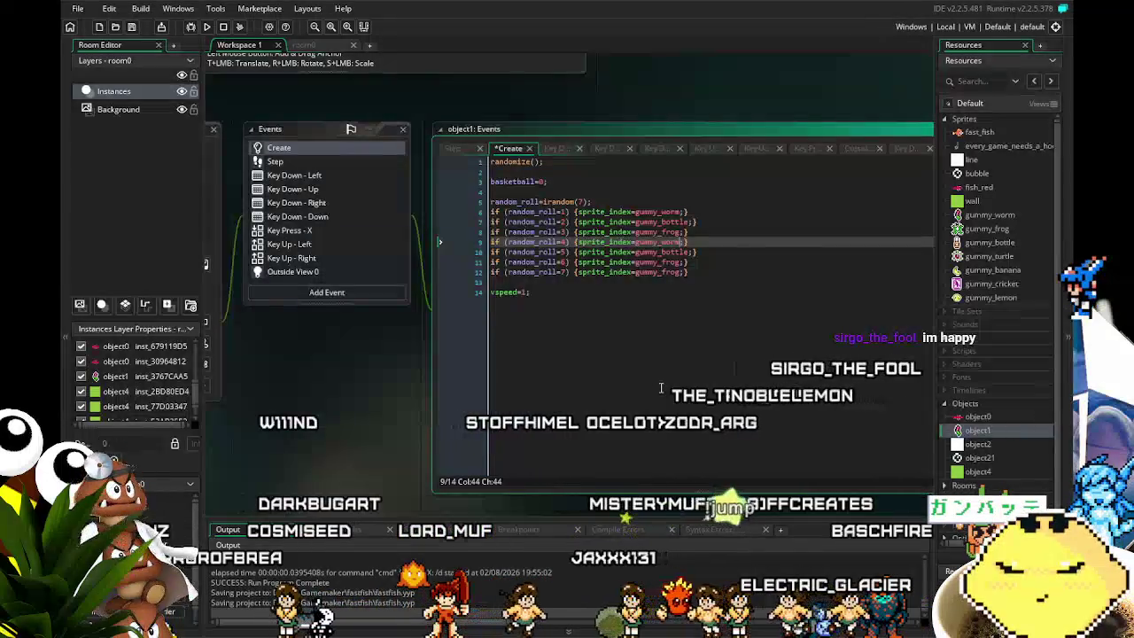
{"action": "key", "text": "BackSpace"}
{"action": "key", "text": "BackSpace"}
{"action": "key", "text": "BackSpace"}
{"action": "type", "text": "turtle"}
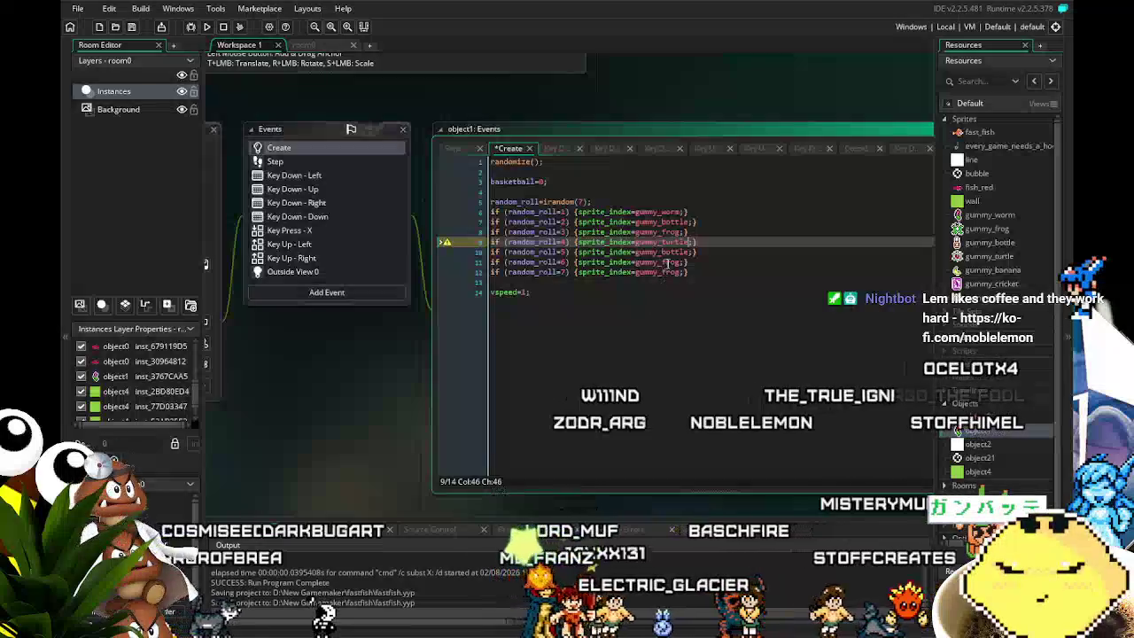
{"action": "left_click", "coordinate": [684, 252]}
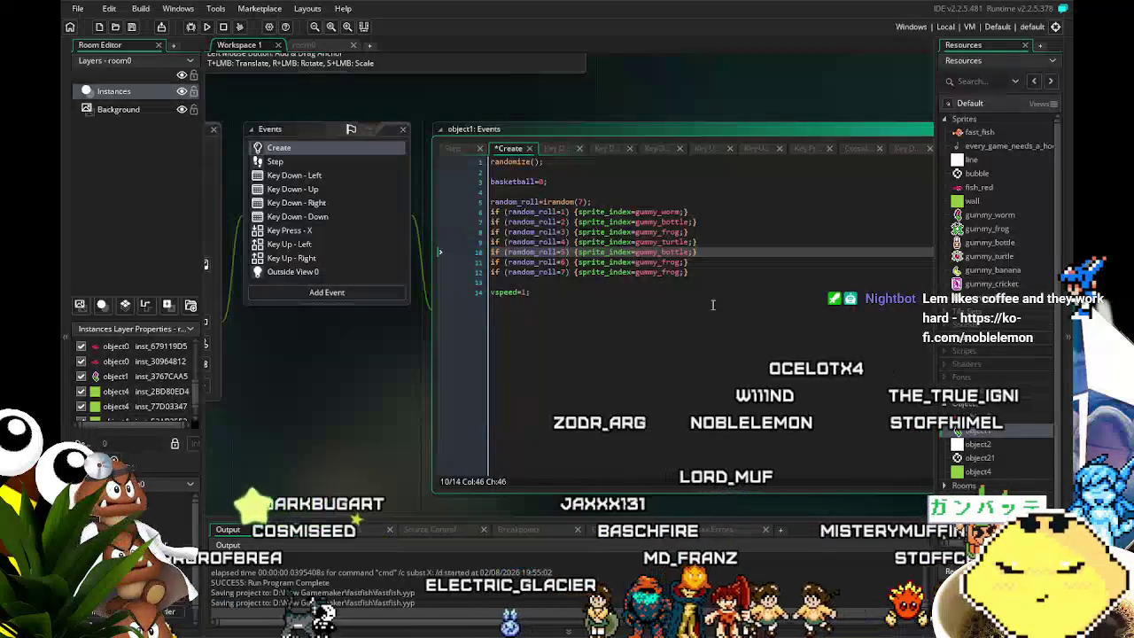
{"action": "key", "text": "BackSpace"}
{"action": "key", "text": "BackSpace"}
{"action": "key", "text": "BackSpace"}
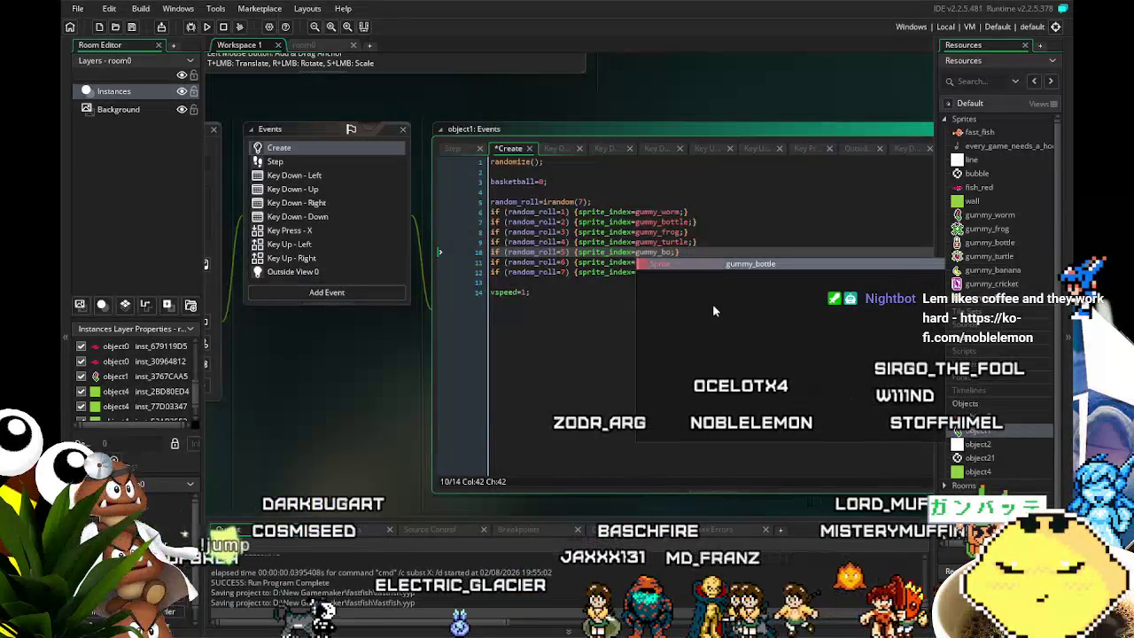
{"action": "key", "text": "BackSpace"}
{"action": "type", "text": "a"}
{"action": "key", "text": "Return"}
Set the case 6 and 7 sprites to gummy_cricket and gummy_lemon.
{"action": "key", "text": "Down"}
{"action": "key", "text": "BackSpace"}
{"action": "key", "text": "BackSpace"}
{"action": "key", "text": "BackSpace"}
{"action": "type", "text": "frog"}
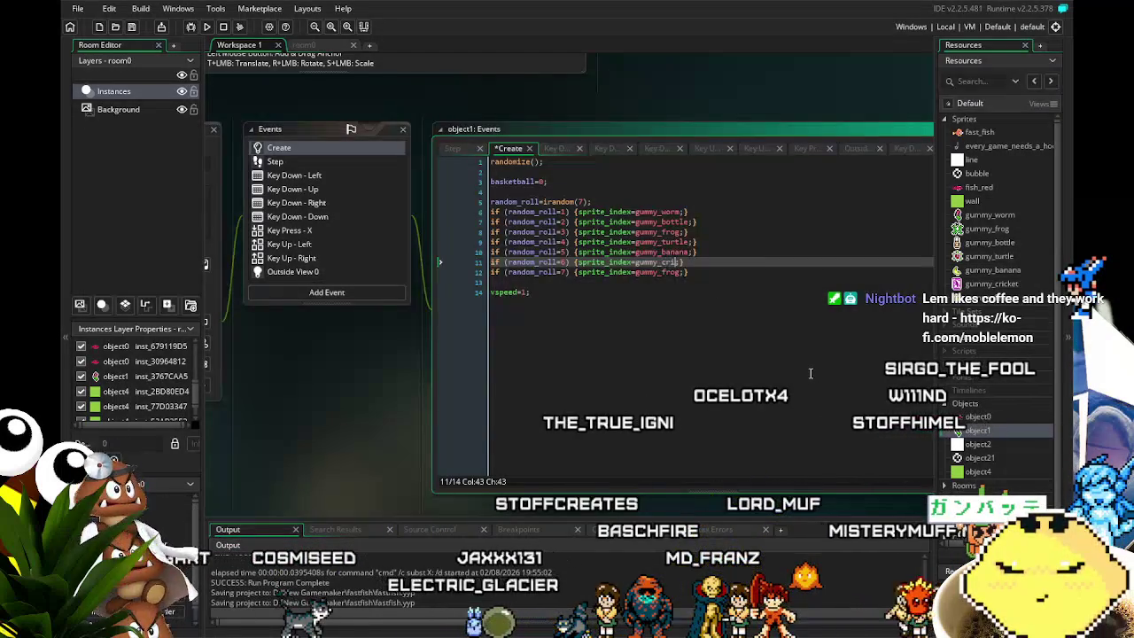
{"action": "type", "text": "cket"}
{"action": "key", "text": "Down"}
{"action": "key", "text": "Left"}
{"action": "key", "text": "Left"}
{"action": "key", "text": "BackSpace"}
{"action": "key", "text": "BackSpace"}
{"action": "key", "text": "BackSpace"}
{"action": "type", "text": "lemon"}
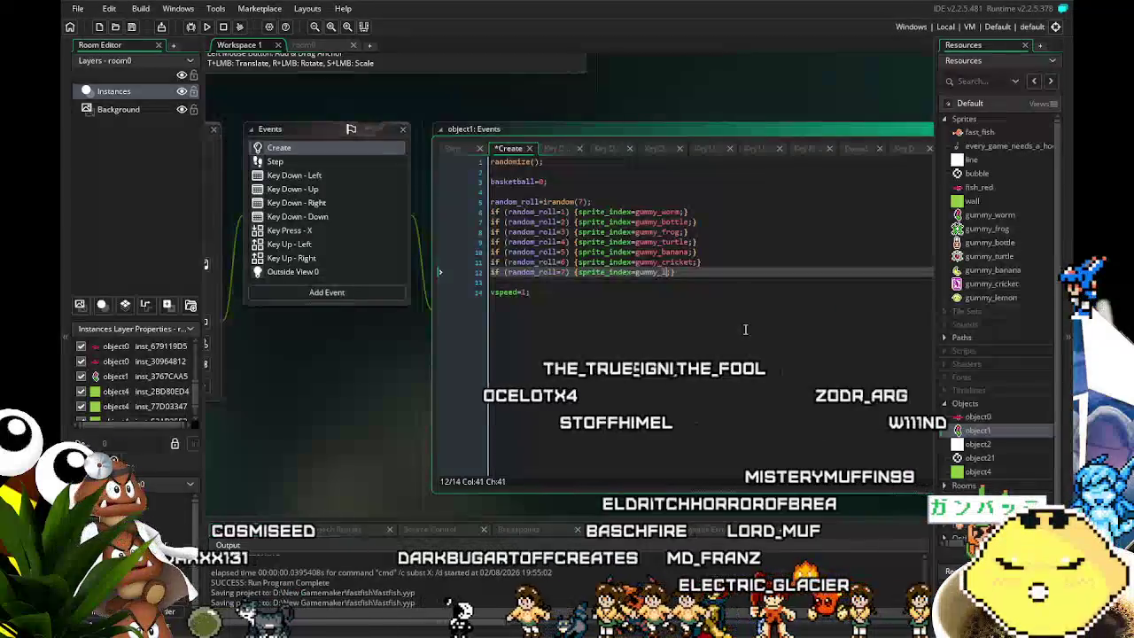
{"action": "left_click", "coordinate": [745, 329]}
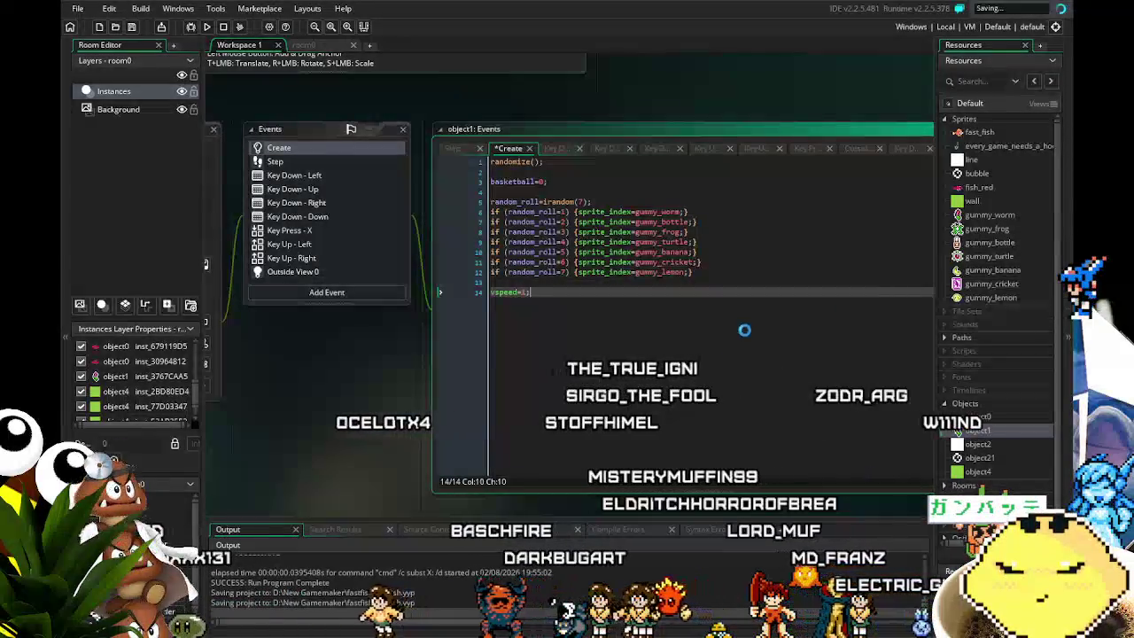
Replace the Outside View 0 code with the seven sprite cases from Create and run the game.
{"action": "left_click_drag", "start_coordinate": [753, 287], "coordinate": [546, 226]}
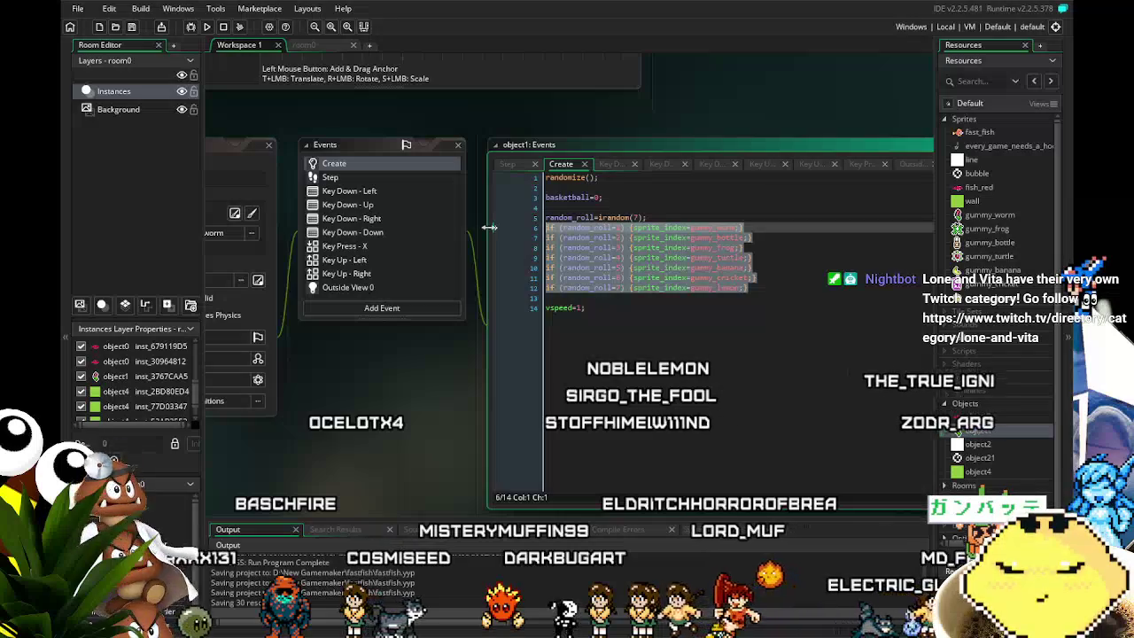
{"action": "left_click", "coordinate": [378, 289]}
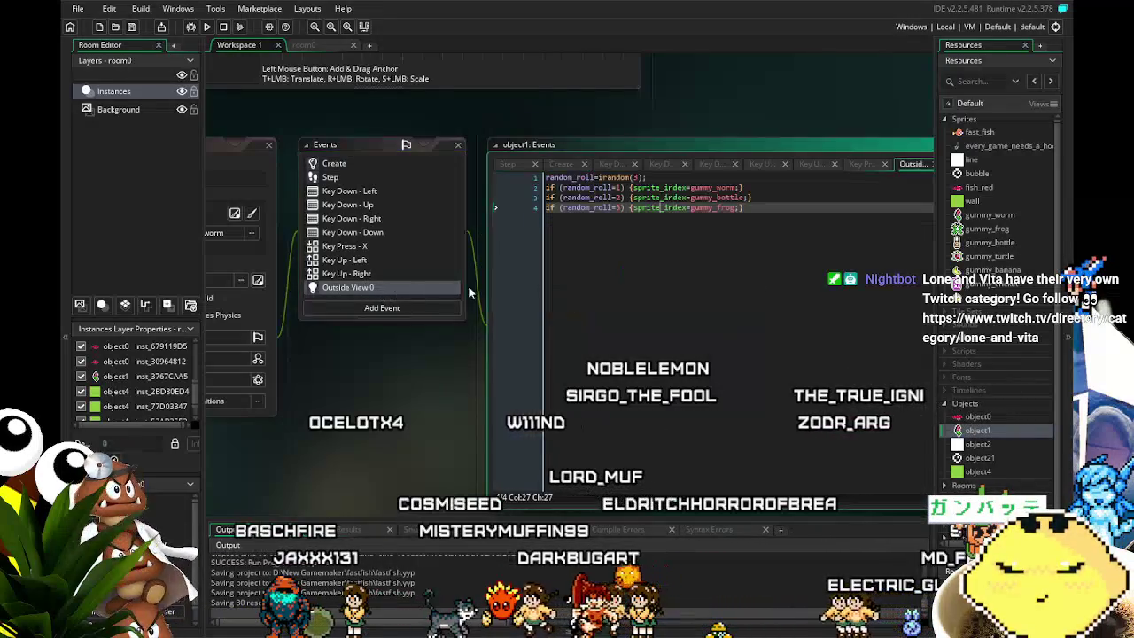
{"action": "left_click_drag", "start_coordinate": [614, 206], "coordinate": [467, 177]}
{"action": "key", "text": "ctrl+v"}
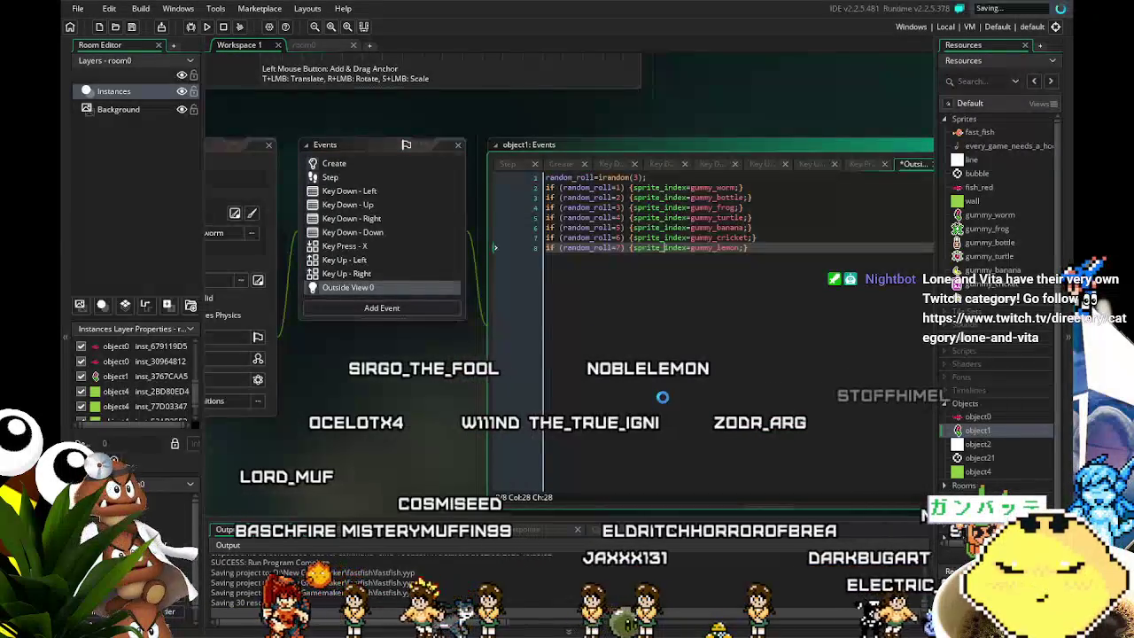
{"action": "key", "text": "F5"}
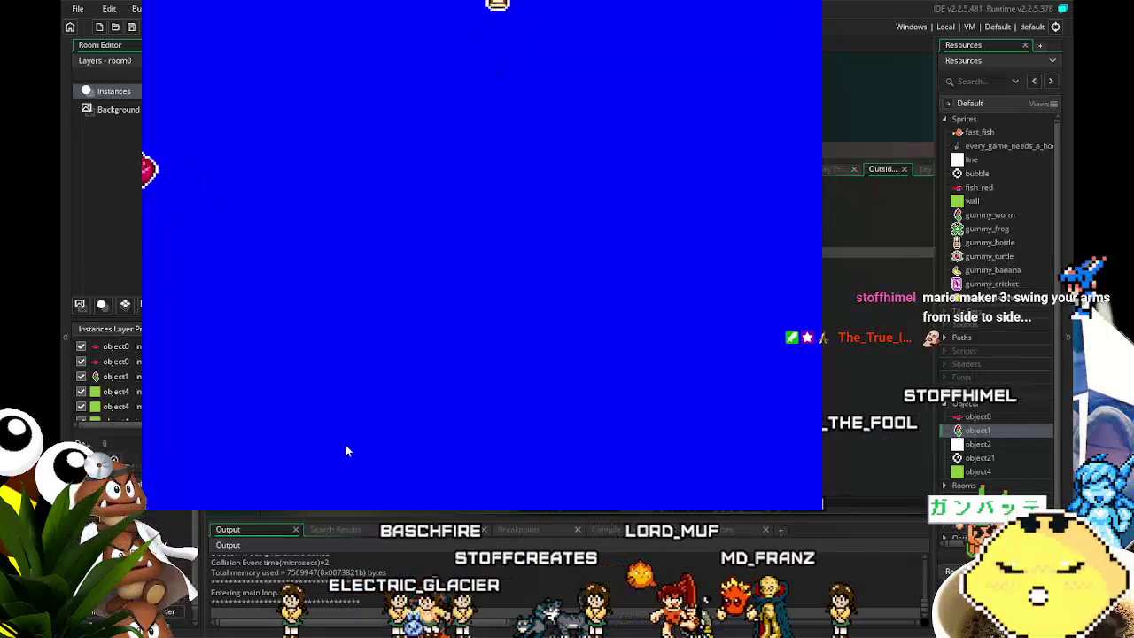
{"action": "key", "text": "alt+F4"}
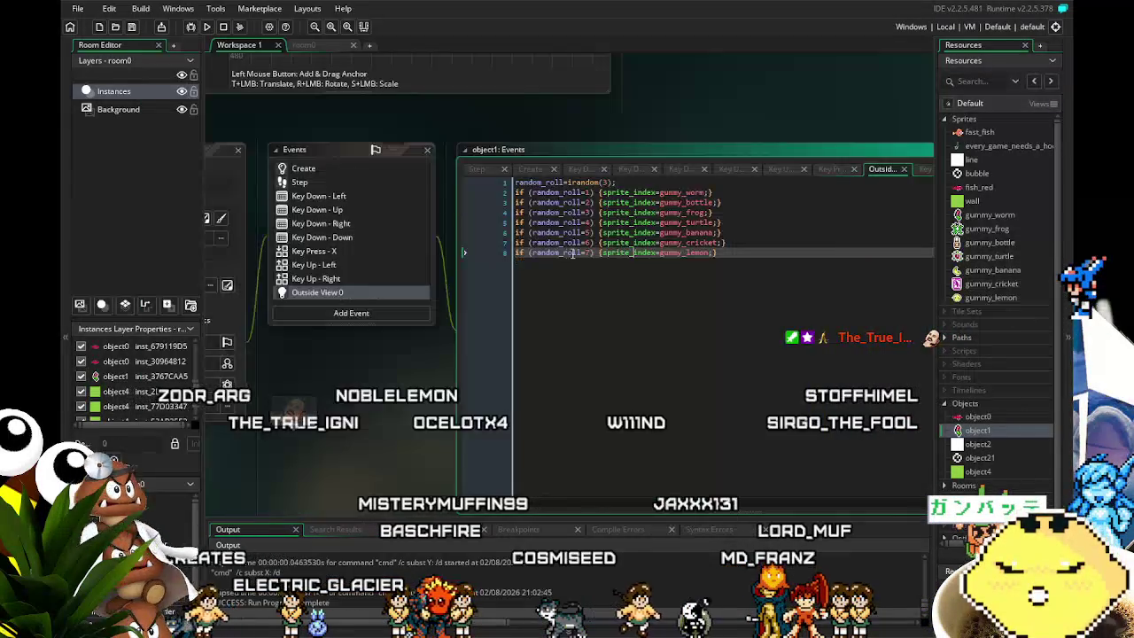
Change the Outside View 0 roll from irandom(3) to irandom(7) and run the game again.
{"action": "left_click", "coordinate": [614, 183]}
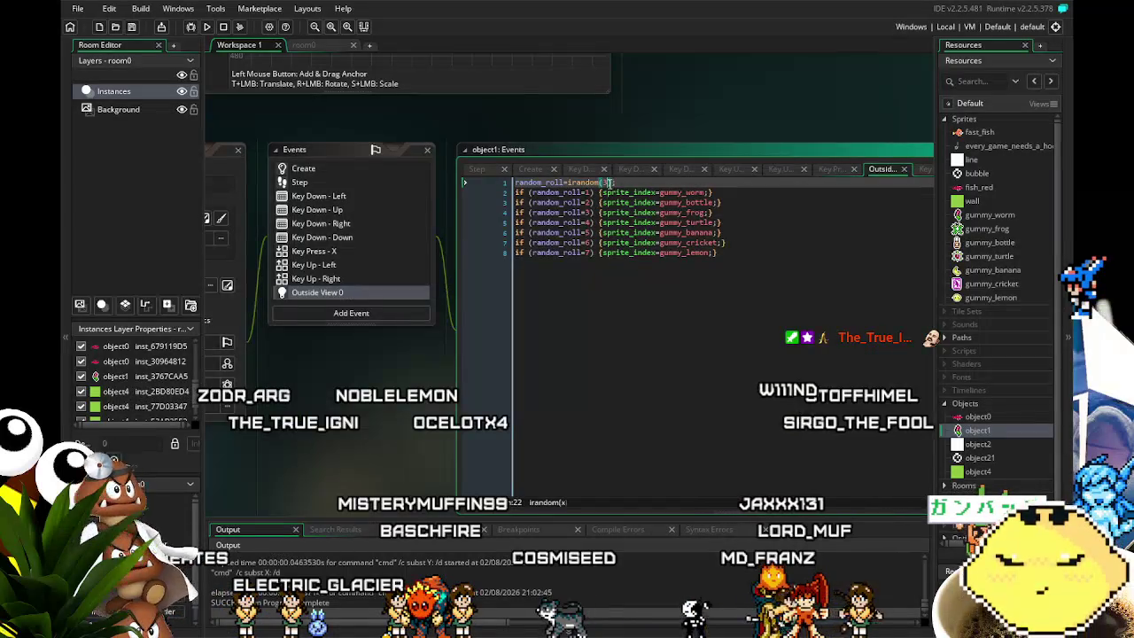
{"action": "type", "text": "7"}
{"action": "key", "text": "F5"}
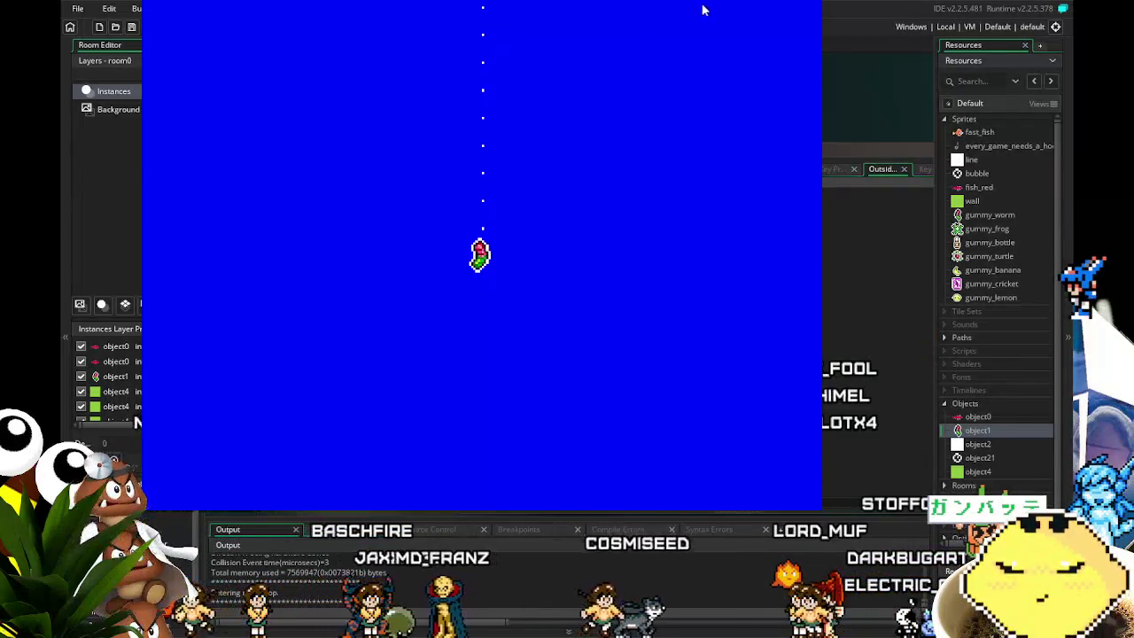
{"action": "key", "text": "Escape"}
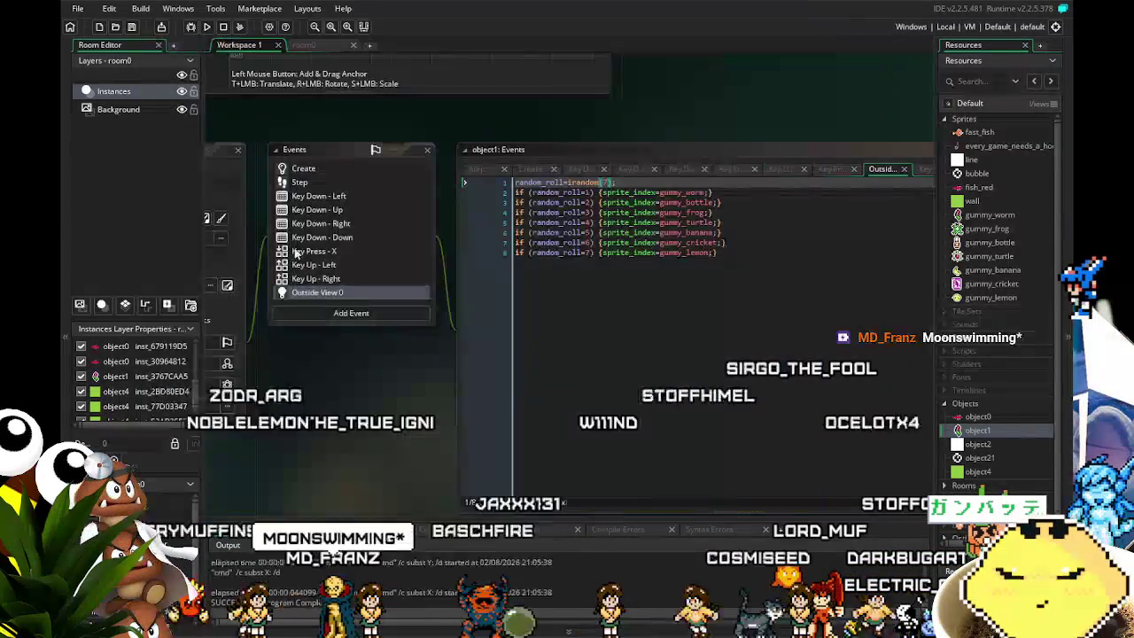
Set gummy_turtle's origin to Middle Centre (8x8) and gummy_banana's origin to 6x5.
{"action": "double_click", "coordinate": [997, 256]}
{"action": "left_click", "coordinate": [603, 302]}
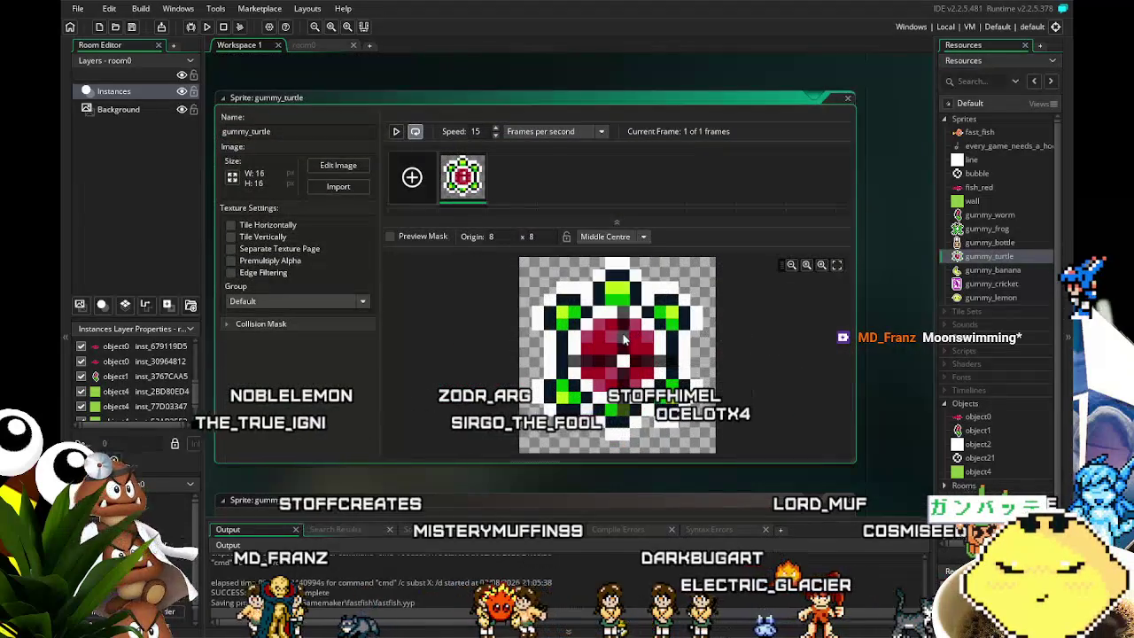
{"action": "double_click", "coordinate": [987, 269]}
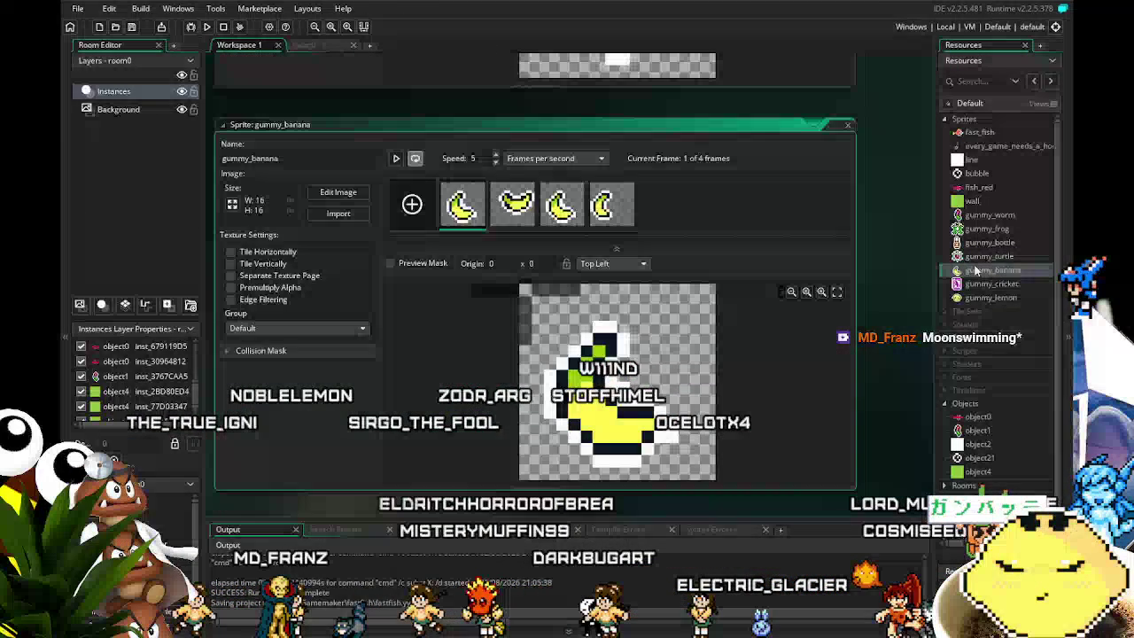
{"action": "left_click", "coordinate": [598, 328]}
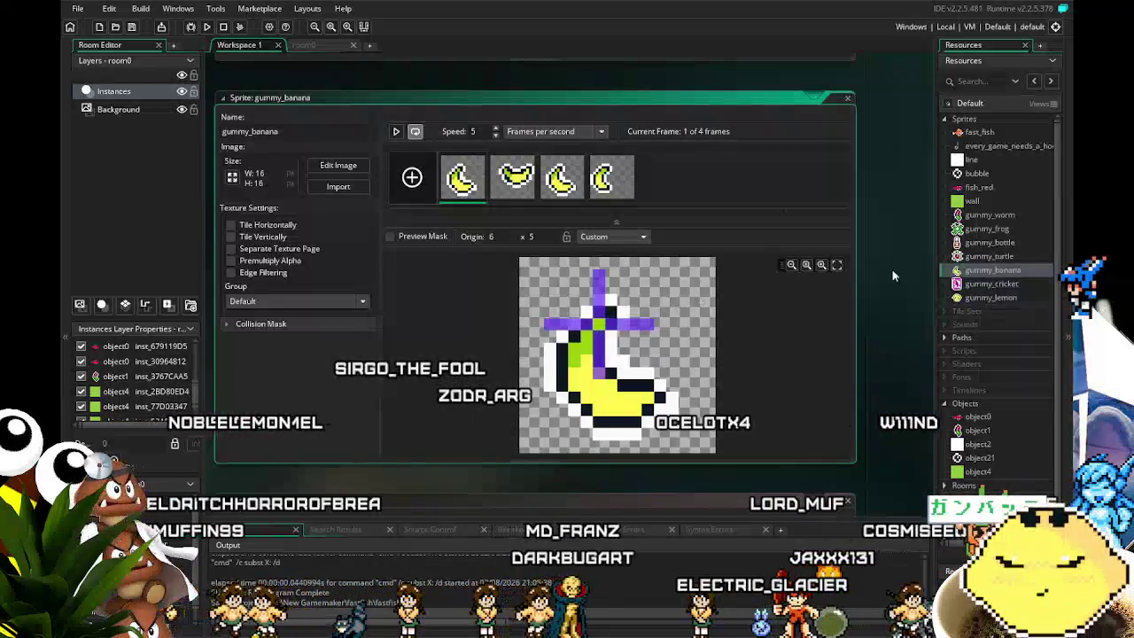
Give gummy_cricket a custom 2x1 origin and gummy_lemon a 7x7 origin.
{"action": "double_click", "coordinate": [991, 284]}
{"action": "left_click", "coordinate": [546, 266]}
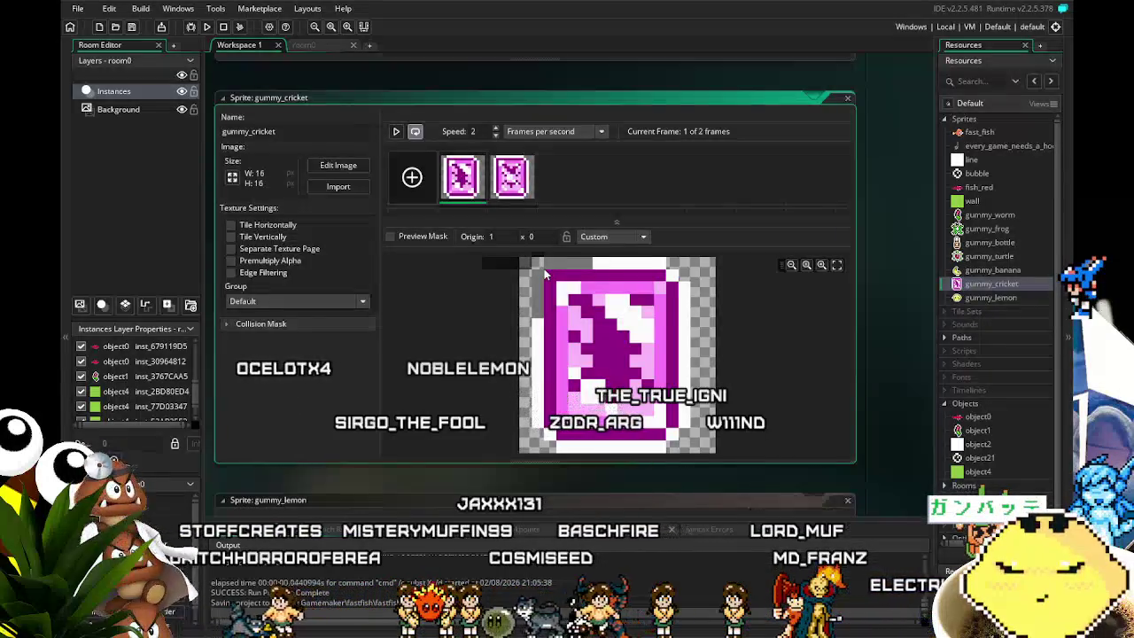
{"action": "left_click", "coordinate": [547, 275]}
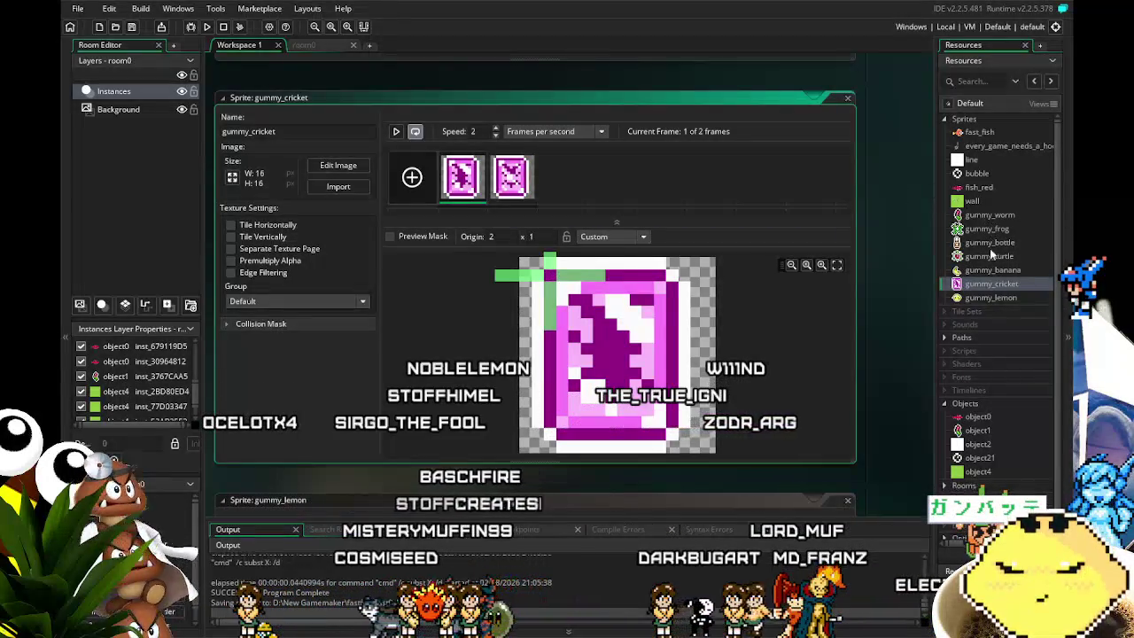
{"action": "double_click", "coordinate": [991, 297]}
{"action": "left_click", "coordinate": [609, 351]}
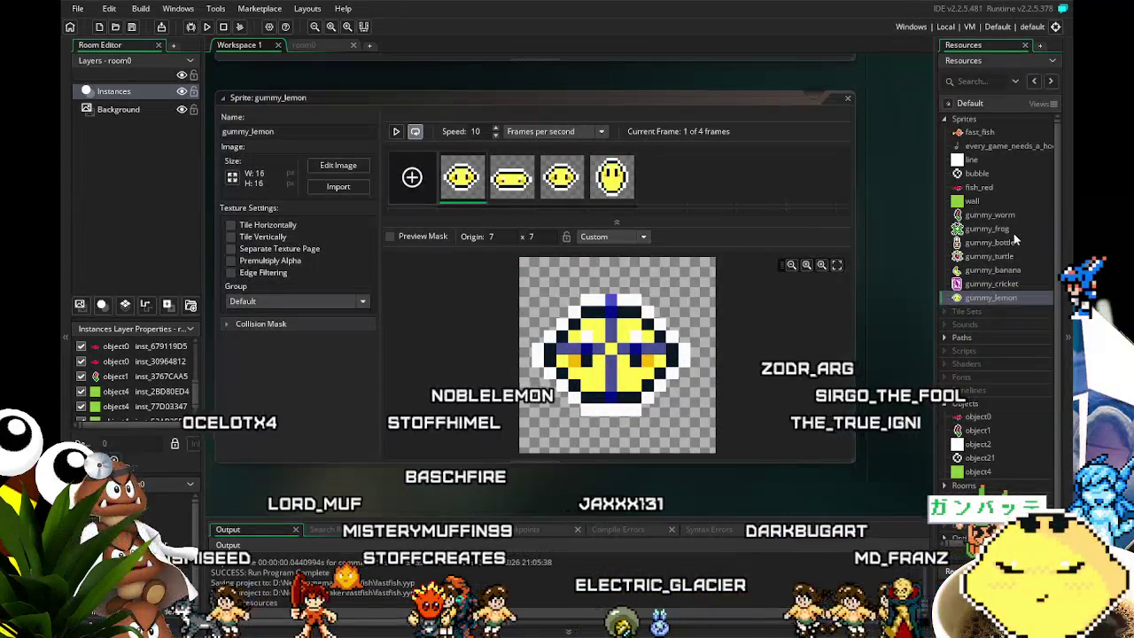
{"action": "scroll", "coordinate": [1002, 425], "scroll_direction": "down", "scroll_amount": 1}
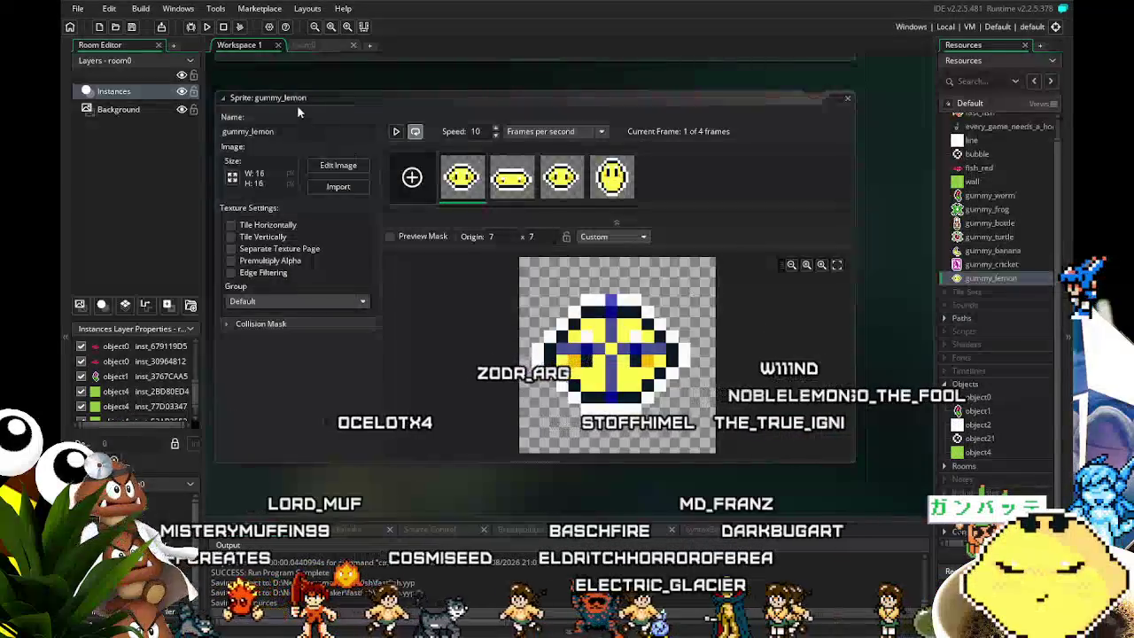
{"action": "left_click", "coordinate": [310, 43]}
{"action": "left_click", "coordinate": [248, 44]}
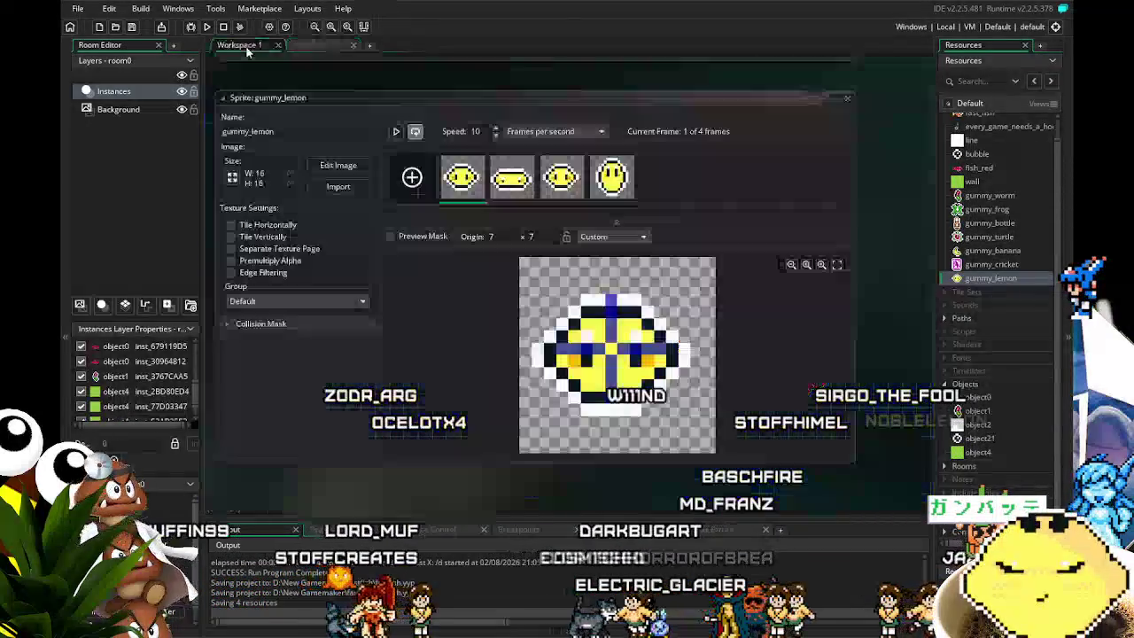
Review object0's Create event code, then open object1's editor from Resources.
{"action": "double_click", "coordinate": [1000, 395]}
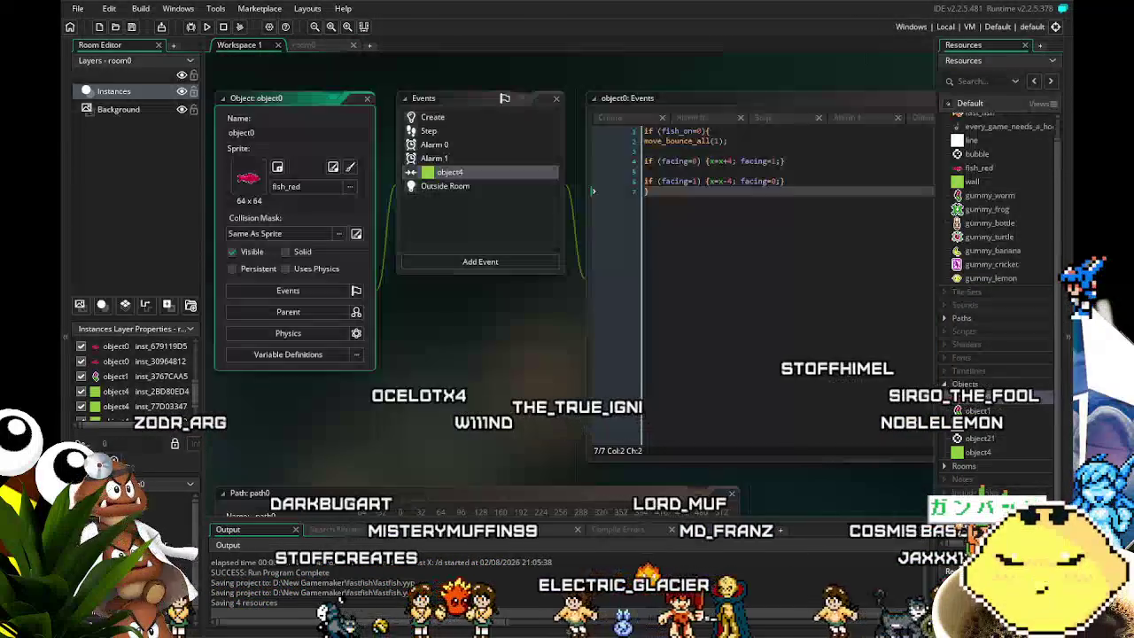
{"action": "left_click", "coordinate": [442, 118]}
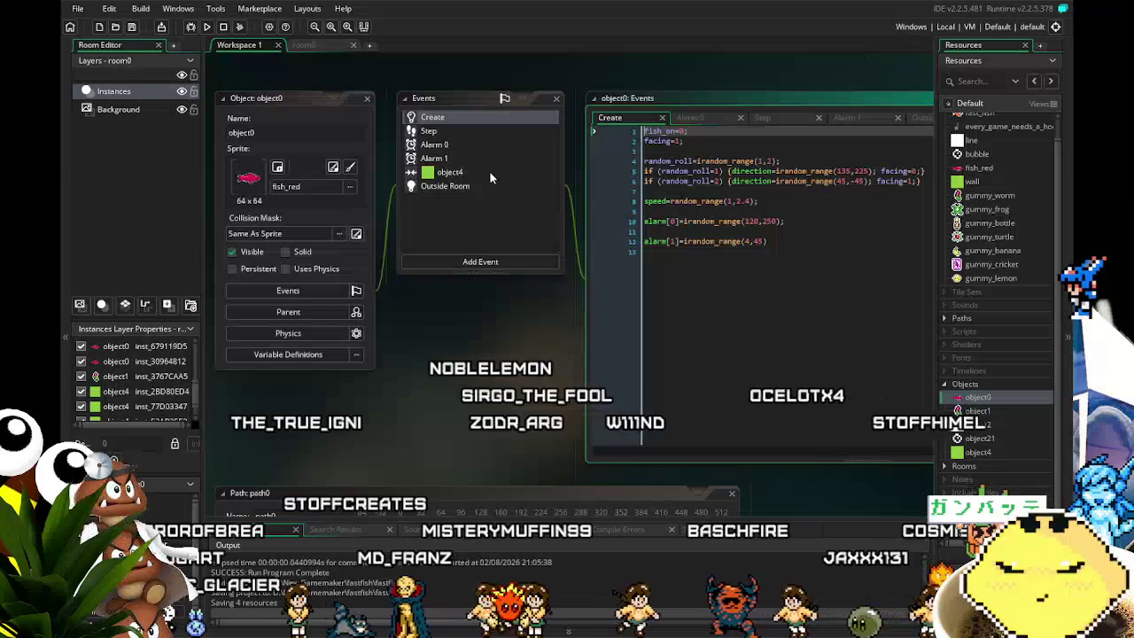
{"action": "left_click", "coordinate": [979, 412]}
{"action": "double_click", "coordinate": [981, 413]}
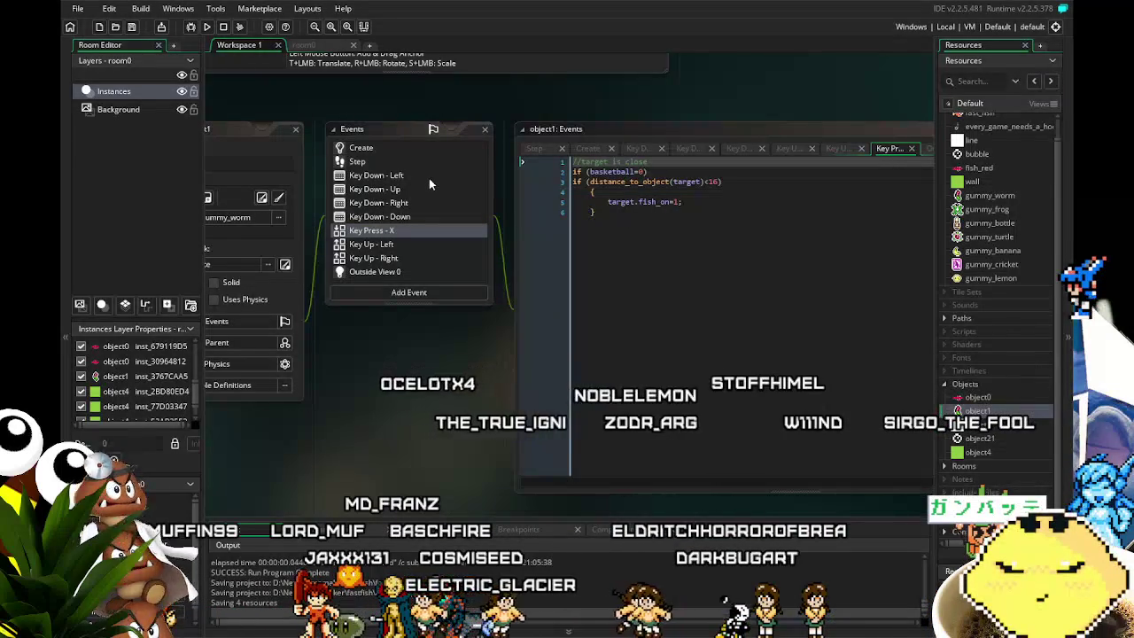
Review object1's Outside View 0, Key Down - Left and Step event code, then reopen object0.
{"action": "scroll", "coordinate": [423, 279], "scroll_direction": "down", "scroll_amount": 2}
{"action": "scroll", "coordinate": [413, 435], "scroll_direction": "up", "scroll_amount": 3}
{"action": "left_click_drag", "start_coordinate": [414, 437], "coordinate": [436, 450]}
{"action": "left_click", "coordinate": [472, 323]}
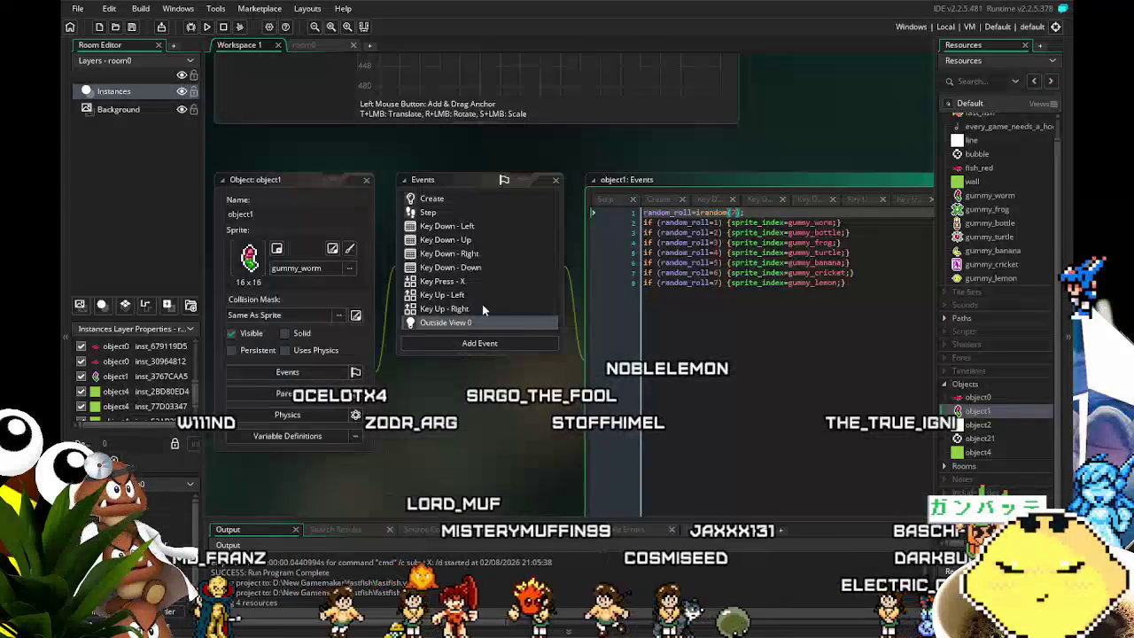
{"action": "left_click", "coordinate": [447, 226]}
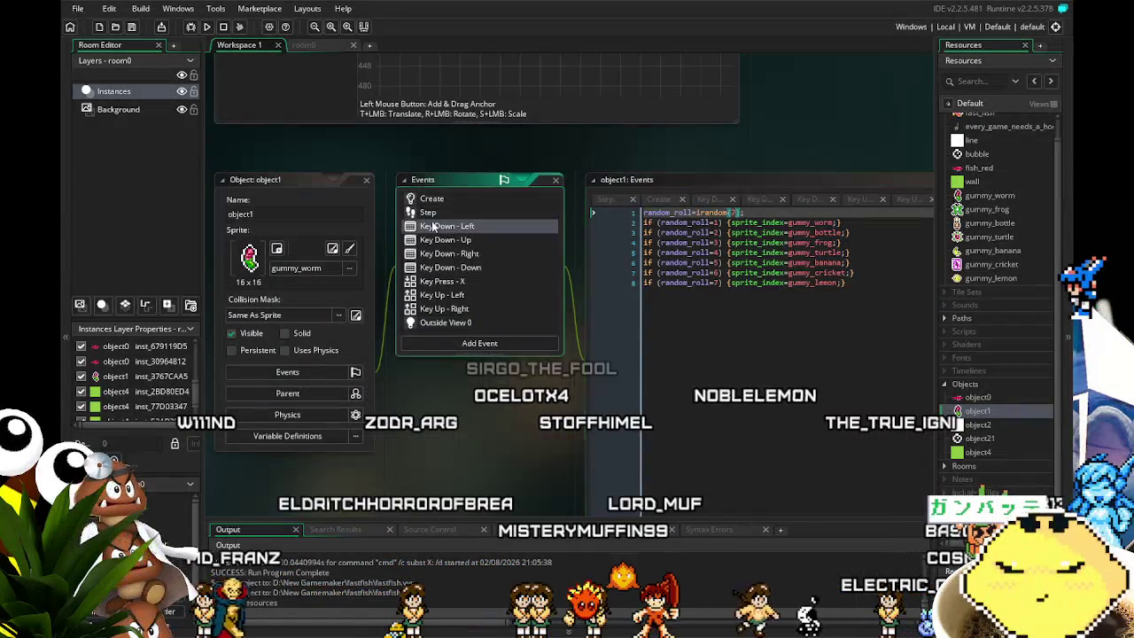
{"action": "left_click", "coordinate": [447, 215]}
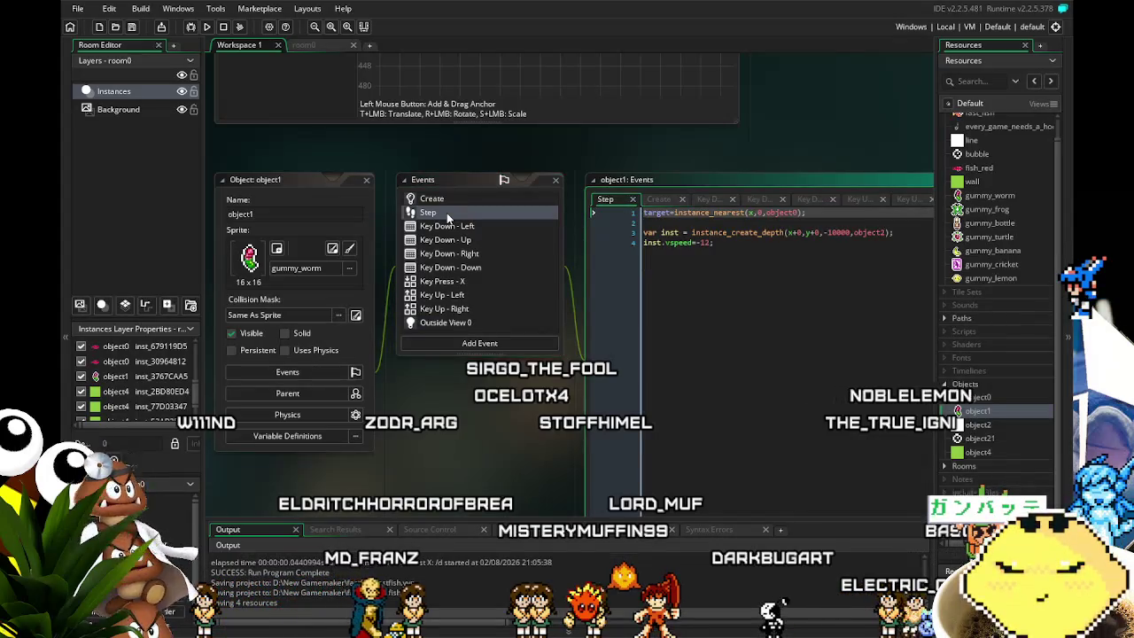
{"action": "mouse_move", "coordinate": [513, 403]}
{"action": "left_mouse_down"}
{"action": "mouse_move", "coordinate": [487, 438]}
{"action": "mouse_move", "coordinate": [436, 441]}
{"action": "left_mouse_up"}
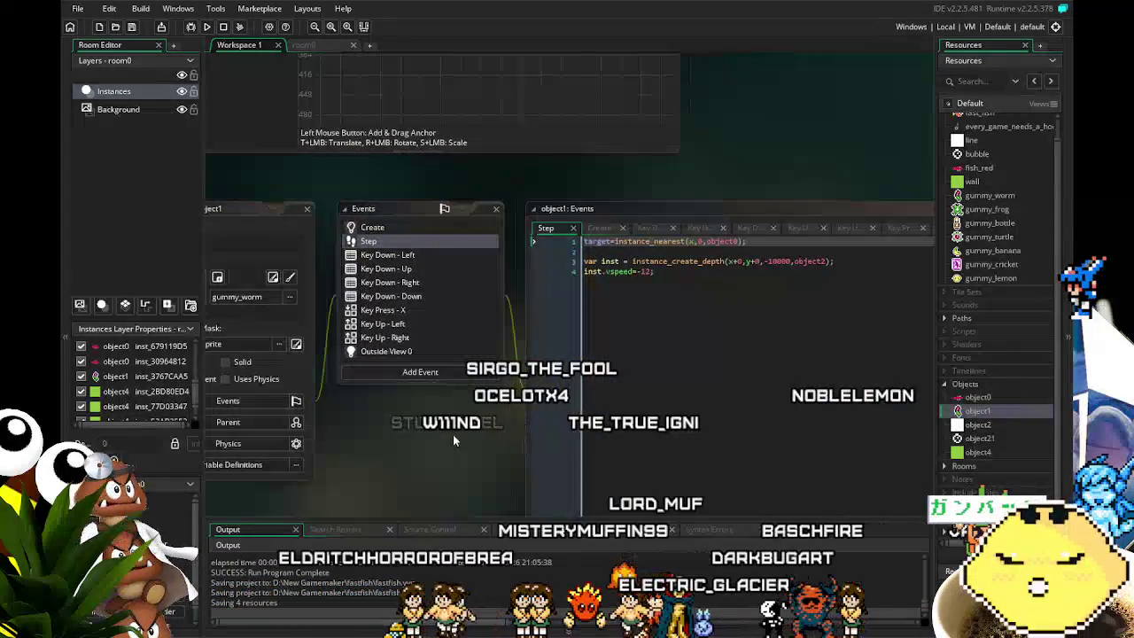
{"action": "left_click_drag", "start_coordinate": [452, 434], "coordinate": [531, 397]}
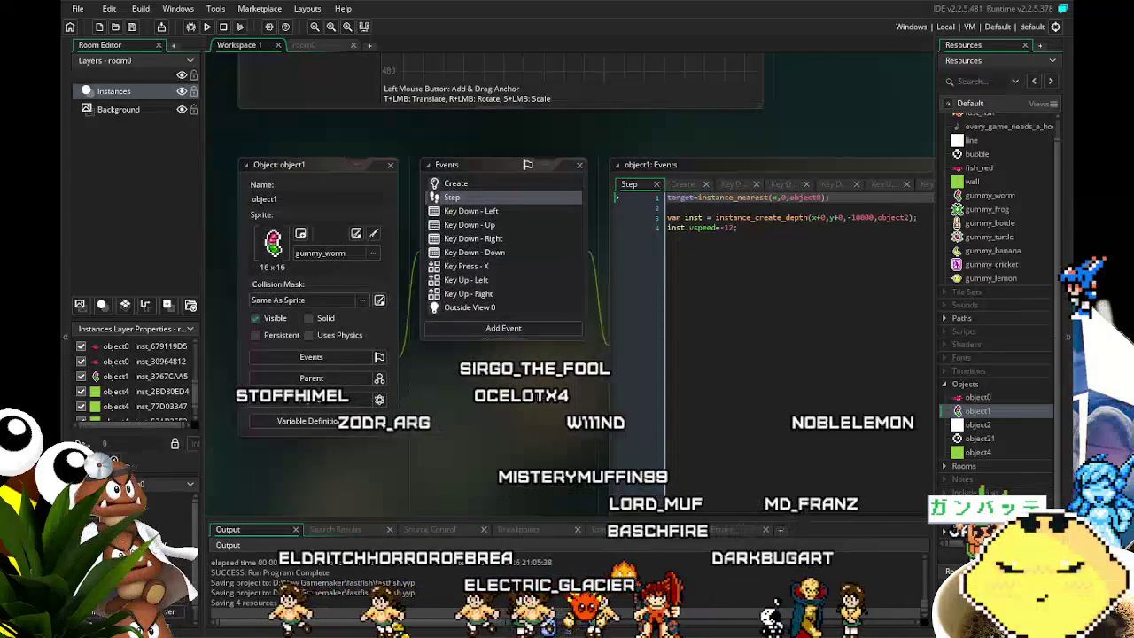
{"action": "double_click", "coordinate": [985, 397]}
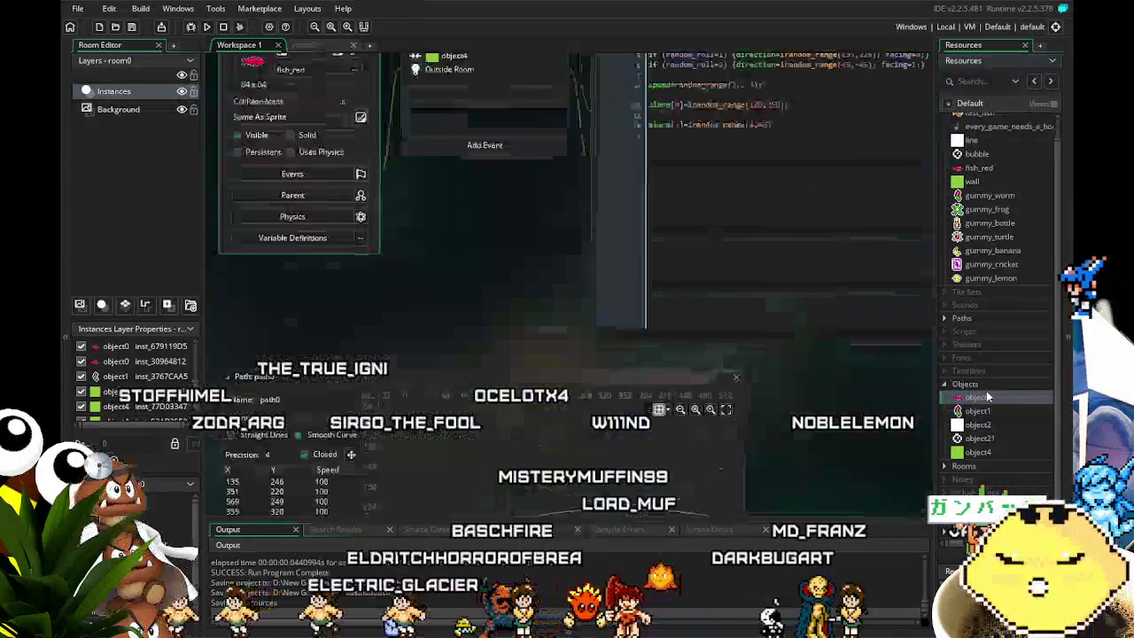
In object0's Step event, select line 8's move_towards_point(target.x,target.y,4) and target.basketball=1 code.
{"action": "left_click", "coordinate": [428, 130]}
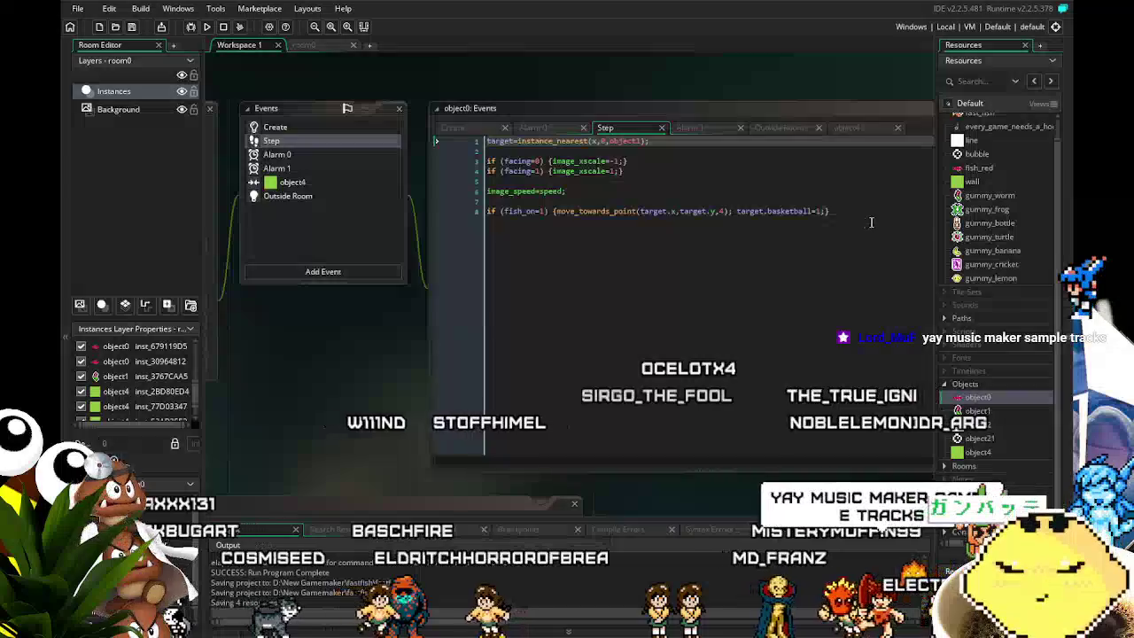
{"action": "left_click_drag", "start_coordinate": [828, 210], "coordinate": [486, 211]}
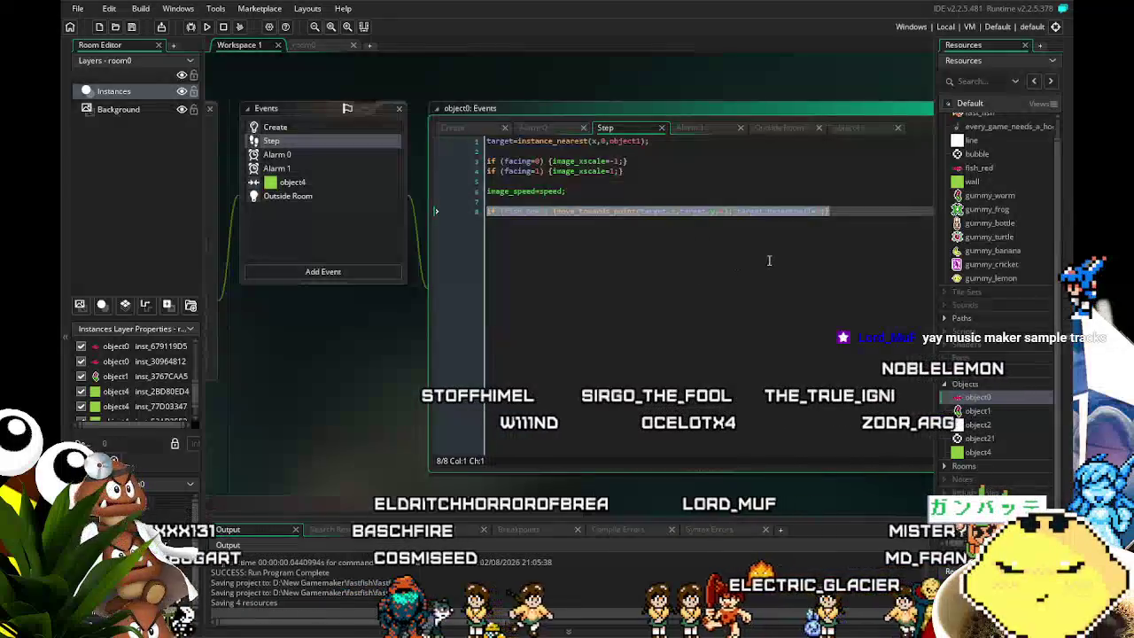
{"action": "left_click", "coordinate": [813, 213]}
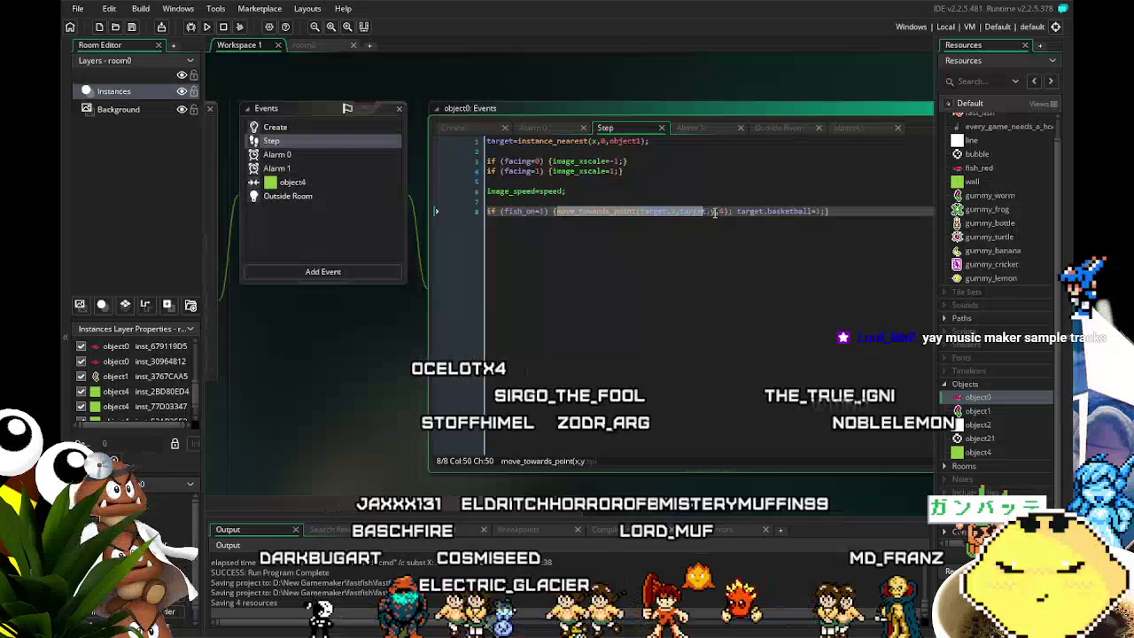
{"action": "left_click_drag", "start_coordinate": [553, 211], "coordinate": [824, 213]}
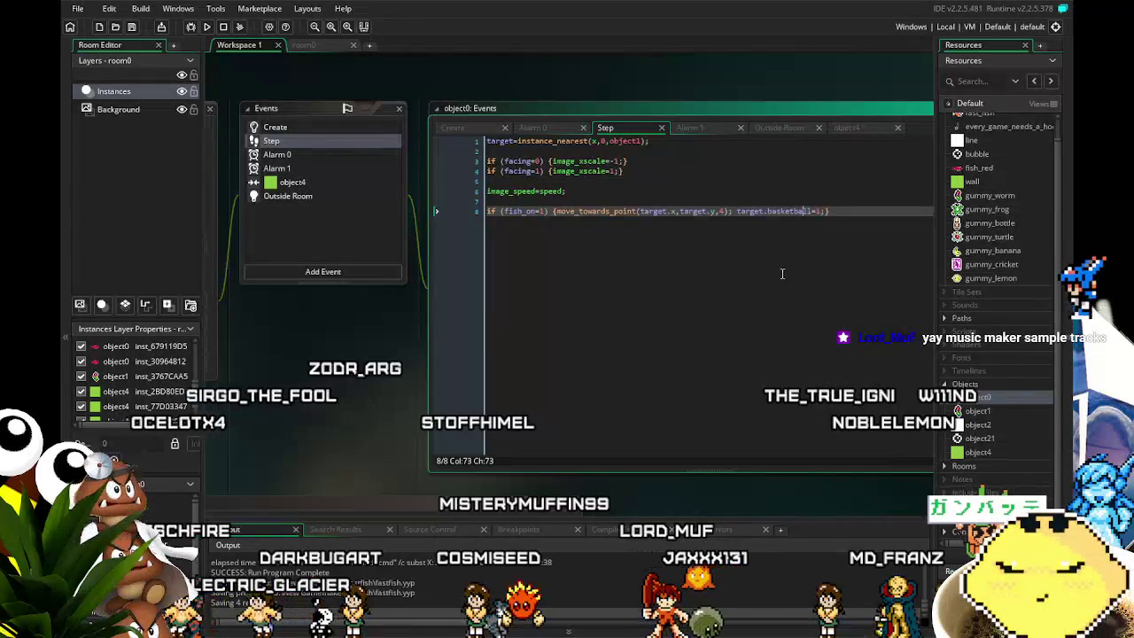
{"action": "left_click_drag", "start_coordinate": [824, 221], "coordinate": [695, 270]}
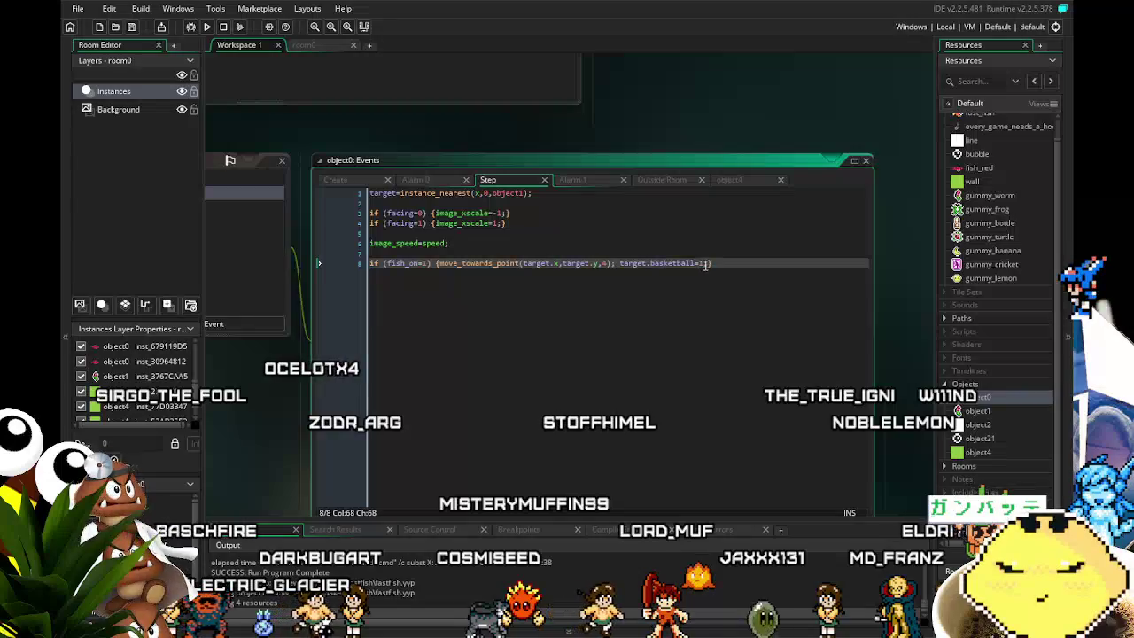
Paste the movement line onto a new line 9 and save the project.
{"action": "left_click", "coordinate": [704, 264]}
{"action": "type", "text": ";"}
{"action": "key", "text": "Return"}
{"action": "type", "text": "move_towards_point(target.x,target.y,4); target.basketball=1;"}
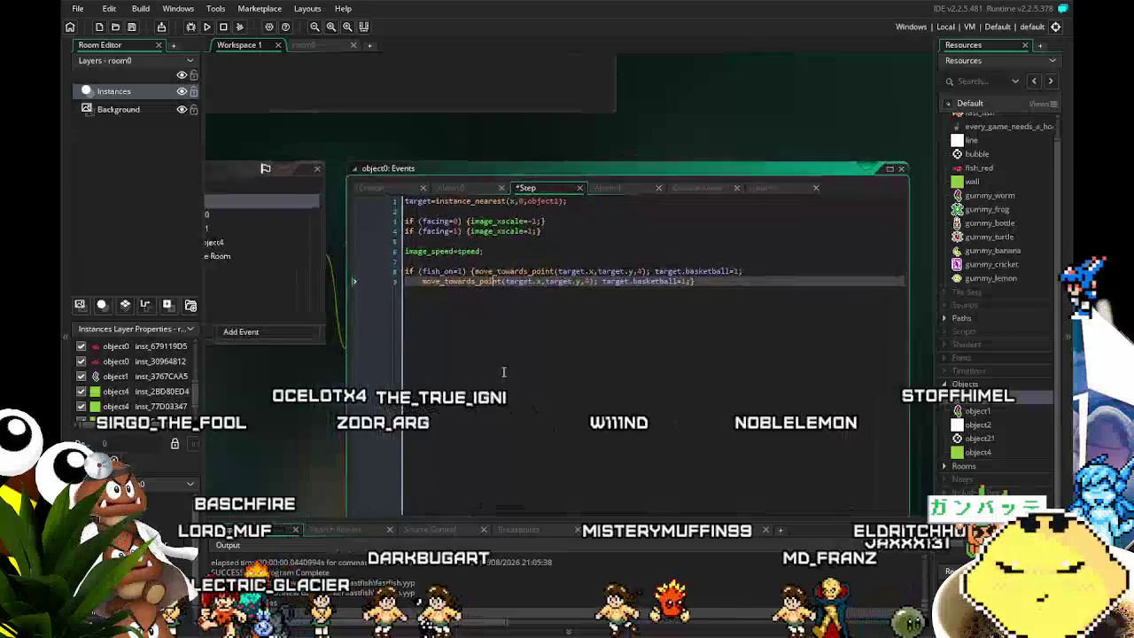
{"action": "left_click_drag", "start_coordinate": [460, 160], "coordinate": [558, 180]}
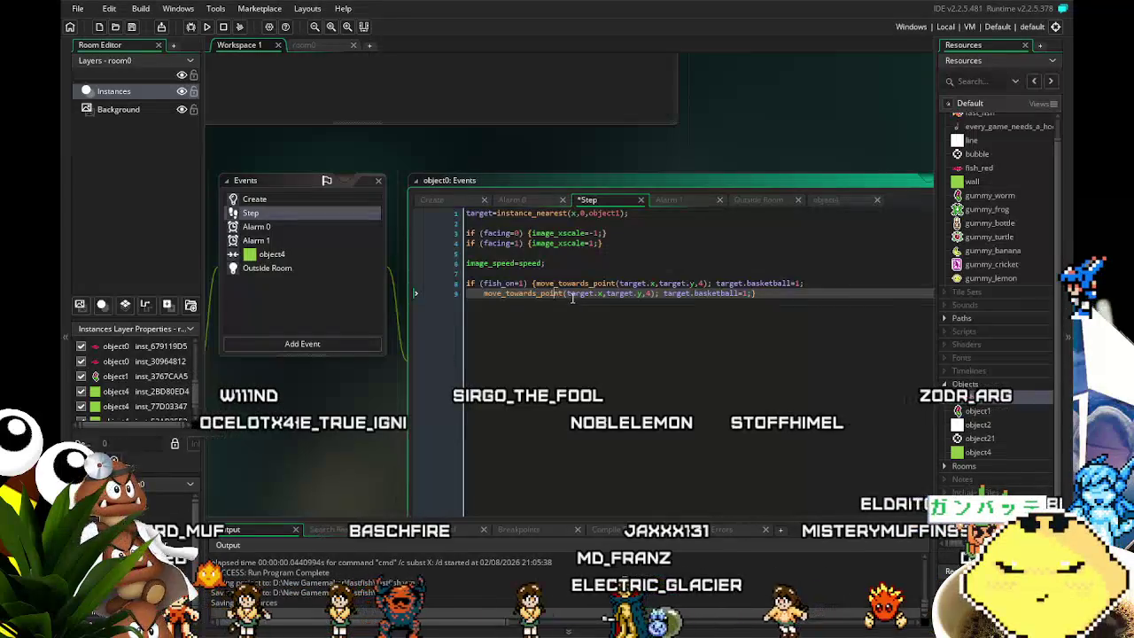
{"action": "key", "text": "ctrl+s"}
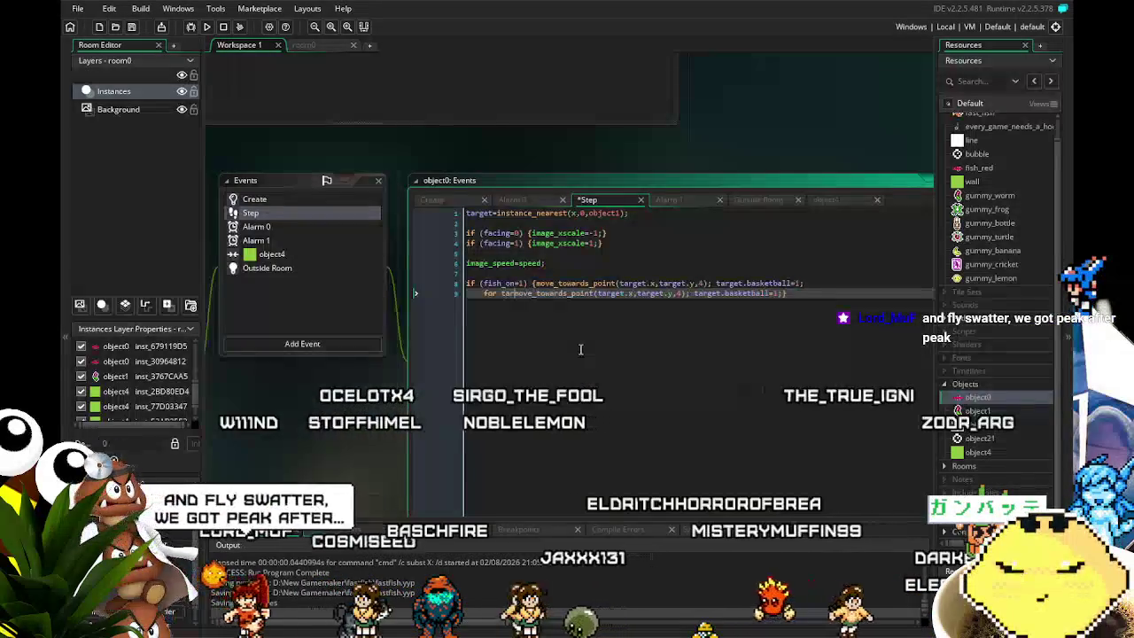
Try 'for target' and 'target.' edits on line 9, then undo back to the saved code.
{"action": "type", "text": "for target"}
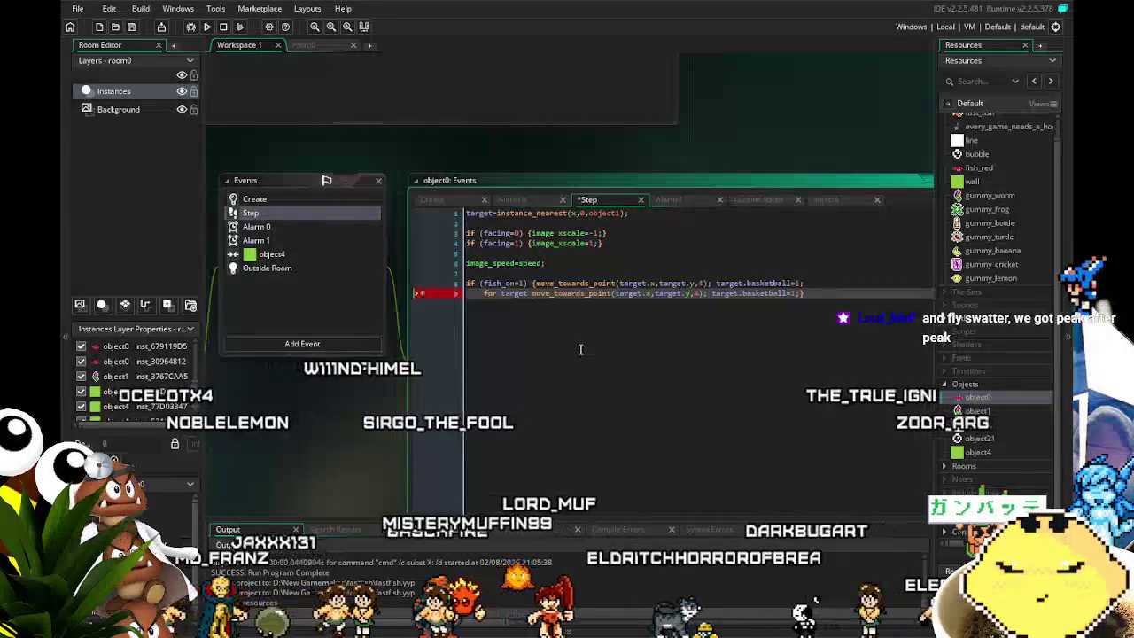
{"action": "key", "text": "Home"}
{"action": "key", "text": "Delete"}
{"action": "key", "text": "Delete"}
{"action": "key", "text": "Delete"}
{"action": "key", "text": "ctrl+Right"}
{"action": "key", "text": "BackSpace"}
{"action": "type", "text": "."}
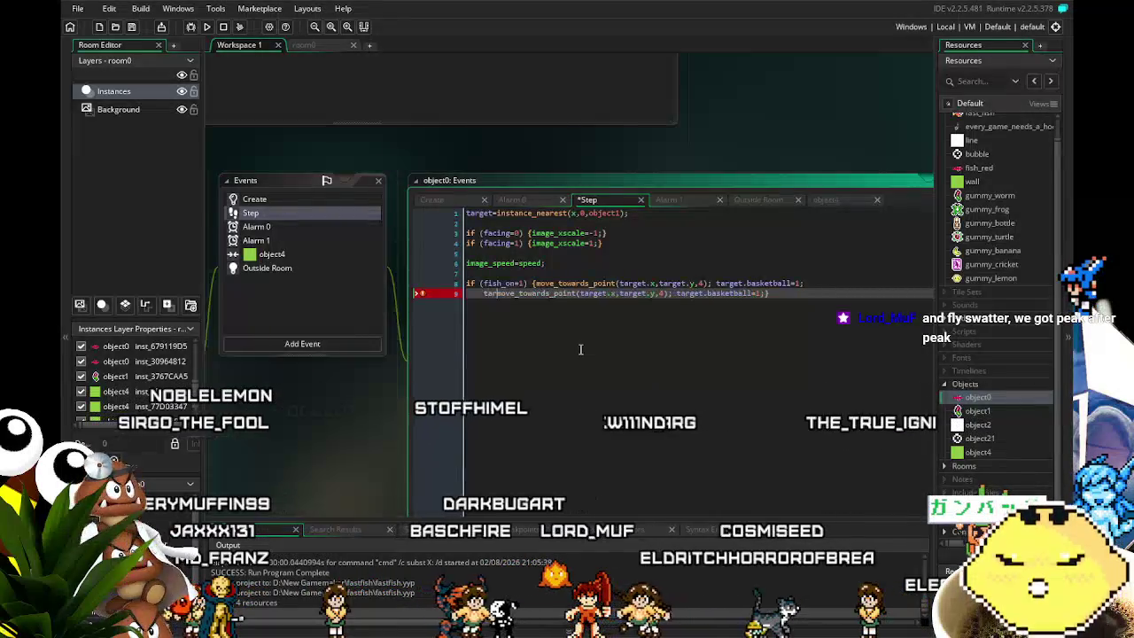
{"action": "key", "text": "BackSpace"}
{"action": "key", "text": "BackSpace"}
{"action": "key", "text": "BackSpace"}
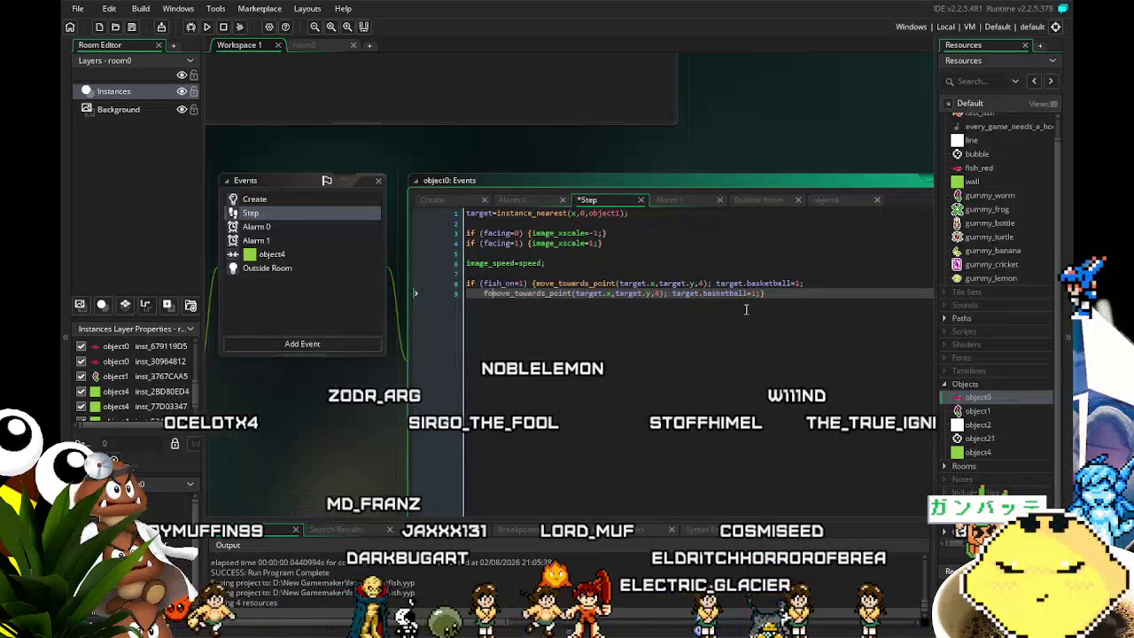
{"action": "type", "text": "for targe"}
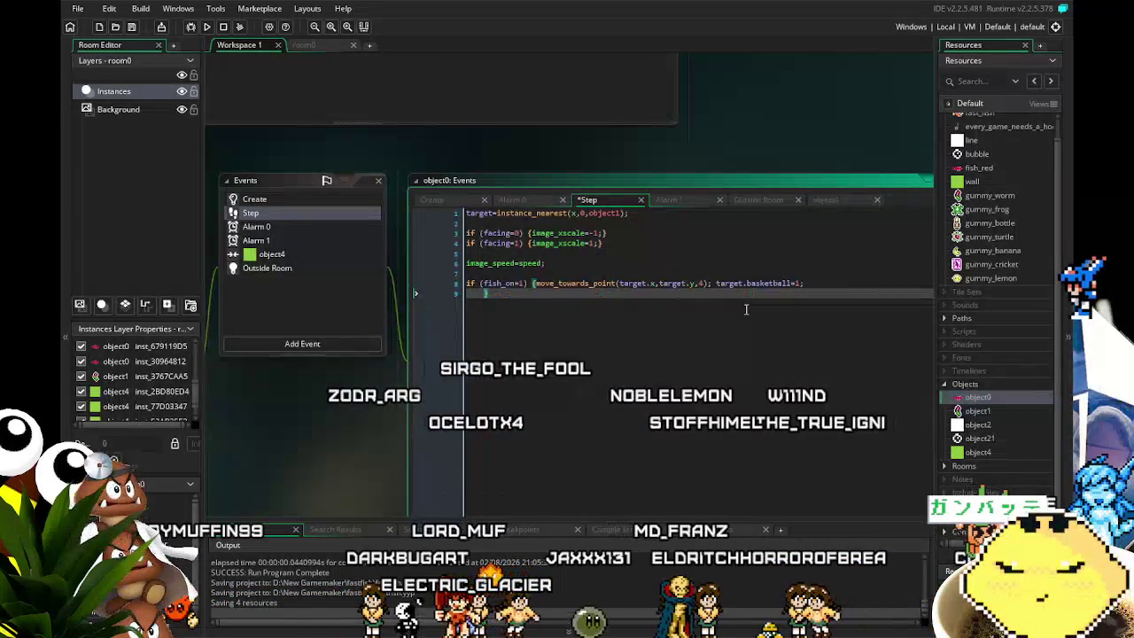
{"action": "key", "text": "ctrl+z"}
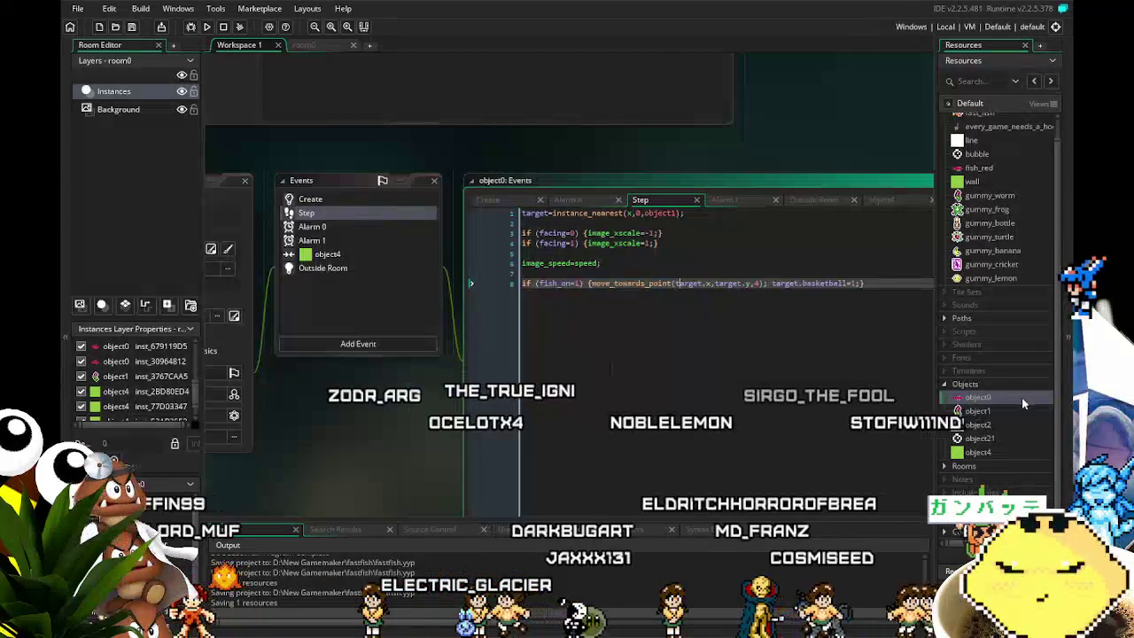
Paste the movement line as object1's Step line 7 and delete its target.basketball=1; statement.
{"action": "double_click", "coordinate": [977, 411]}
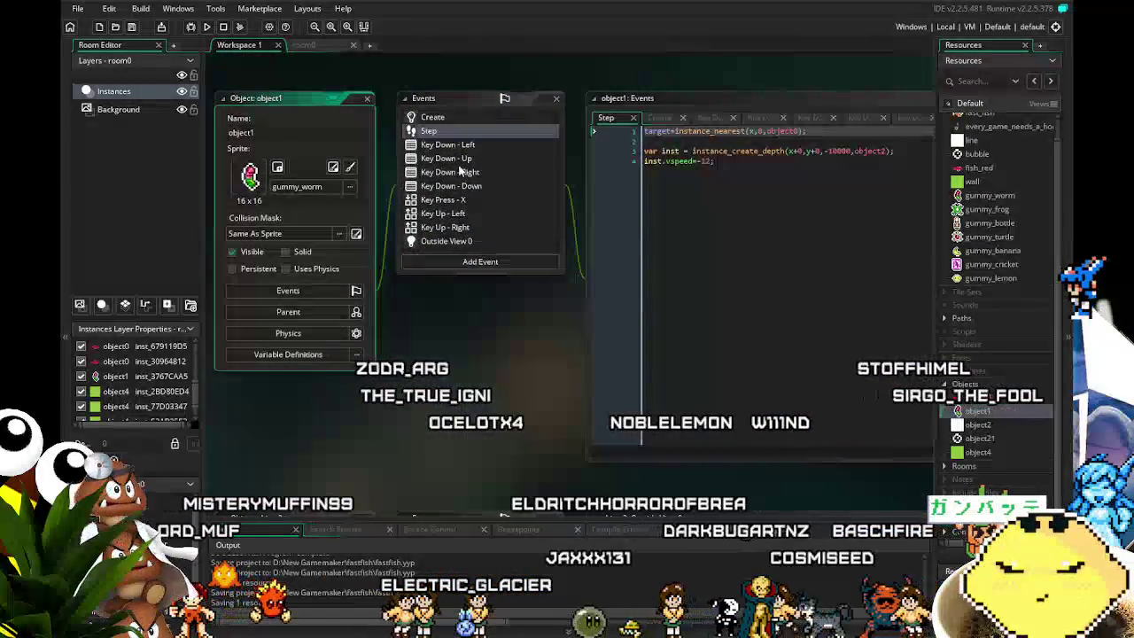
{"action": "left_click", "coordinate": [757, 285]}
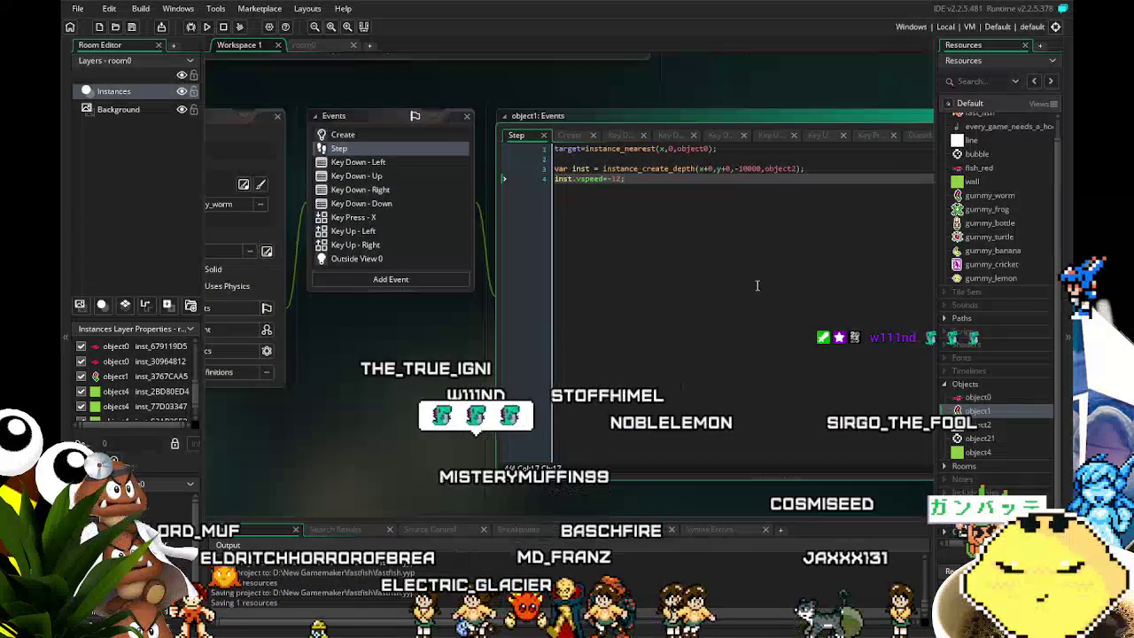
{"action": "key", "text": "Return"}
{"action": "key", "text": "Return"}
{"action": "type", "text": "move_towards_point(target.x,target.y,4); target.basketball=1;"}
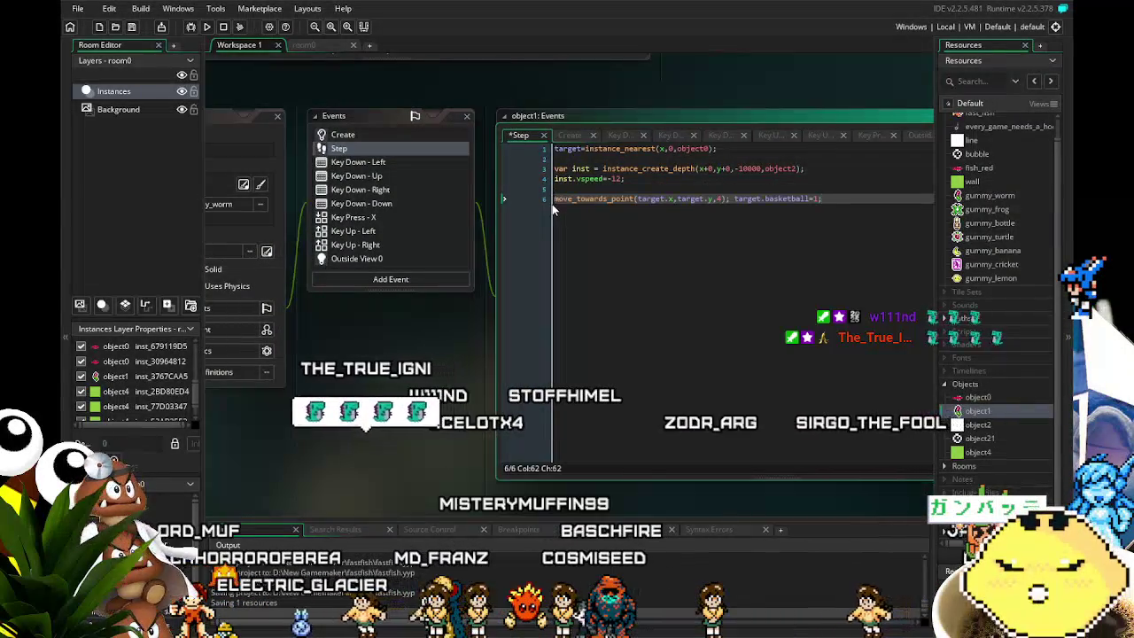
{"action": "key", "text": "Up"}
{"action": "key", "text": "Return"}
{"action": "key", "text": "Down"}
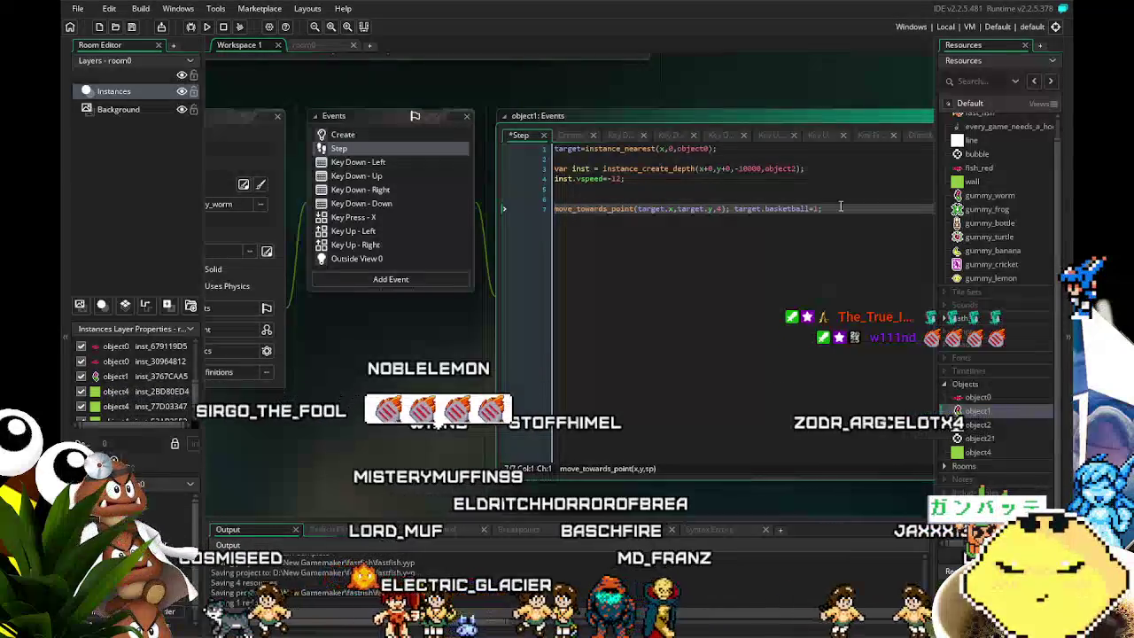
{"action": "left_click_drag", "start_coordinate": [829, 209], "coordinate": [735, 221]}
{"action": "key", "text": "BackSpace"}
{"action": "key", "text": "Up"}
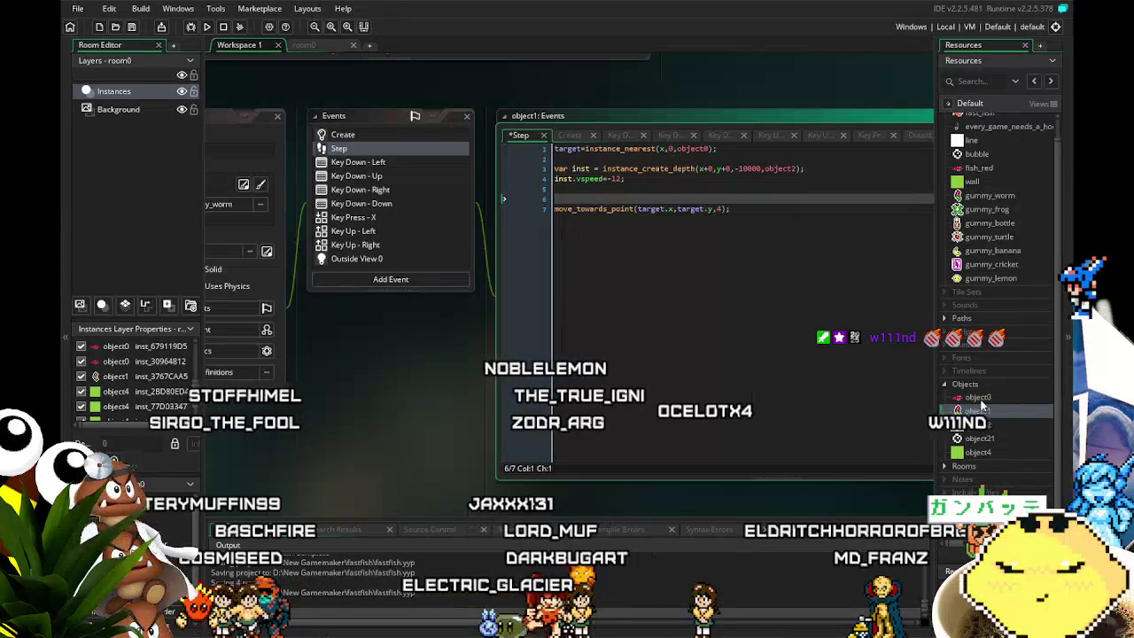
Wrap object1's line 7 movement in if (basketball=1){ ... } and save the project.
{"action": "left_click", "coordinate": [376, 140]}
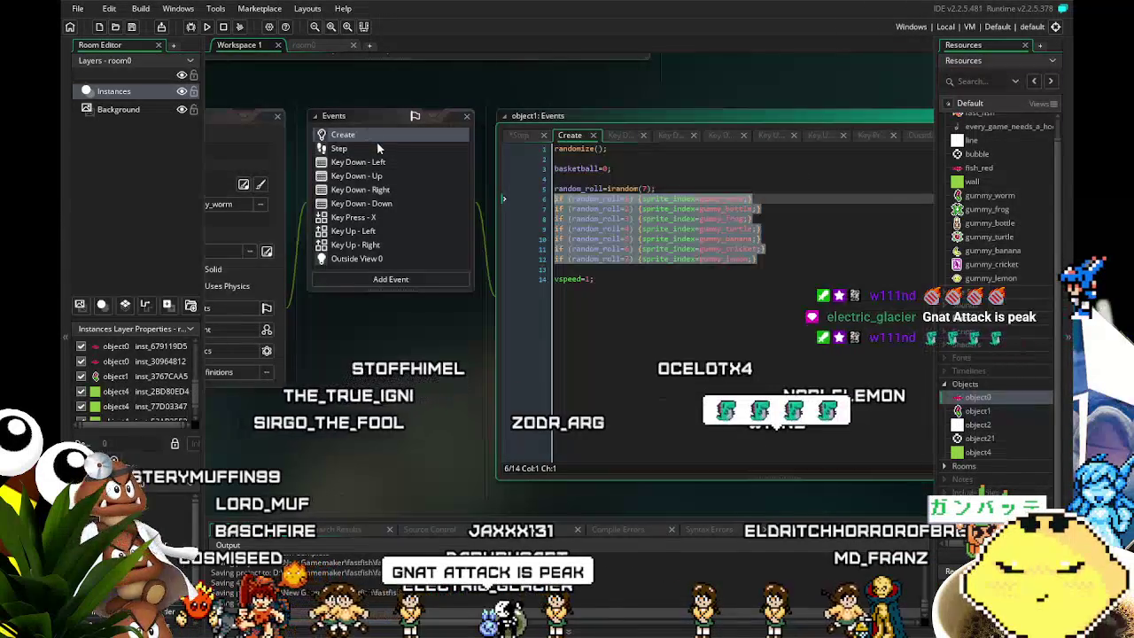
{"action": "left_click", "coordinate": [379, 144]}
{"action": "left_click", "coordinate": [588, 196]}
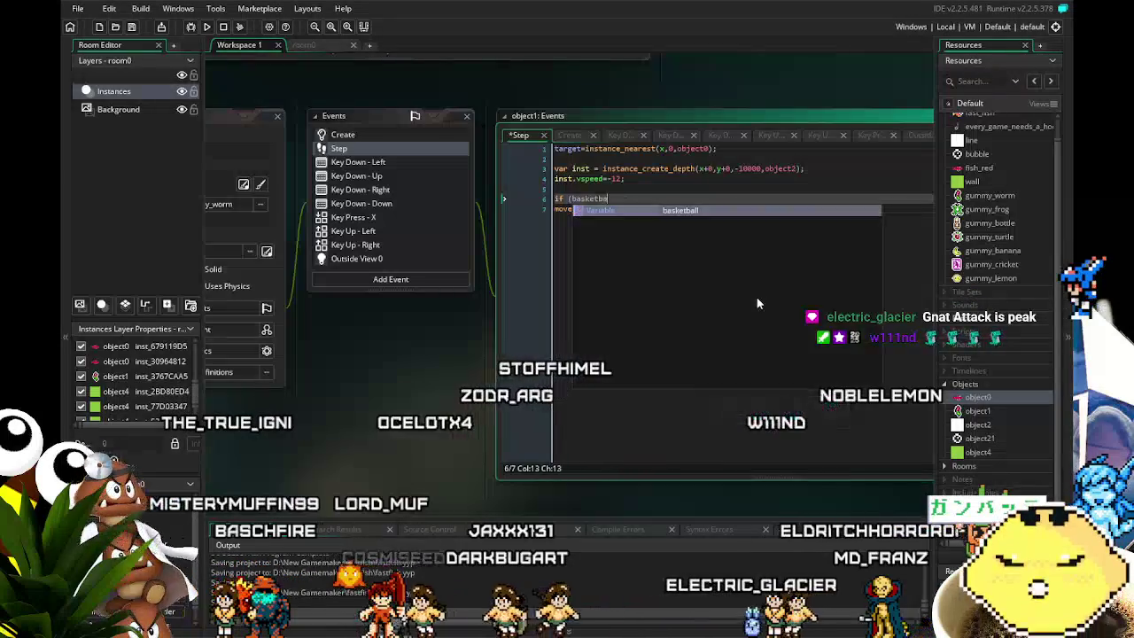
{"action": "type", "text": "if (basketball=)1"}
{"action": "key", "text": "End"}
{"action": "type", "text": "{"}
{"action": "key", "text": "Down"}
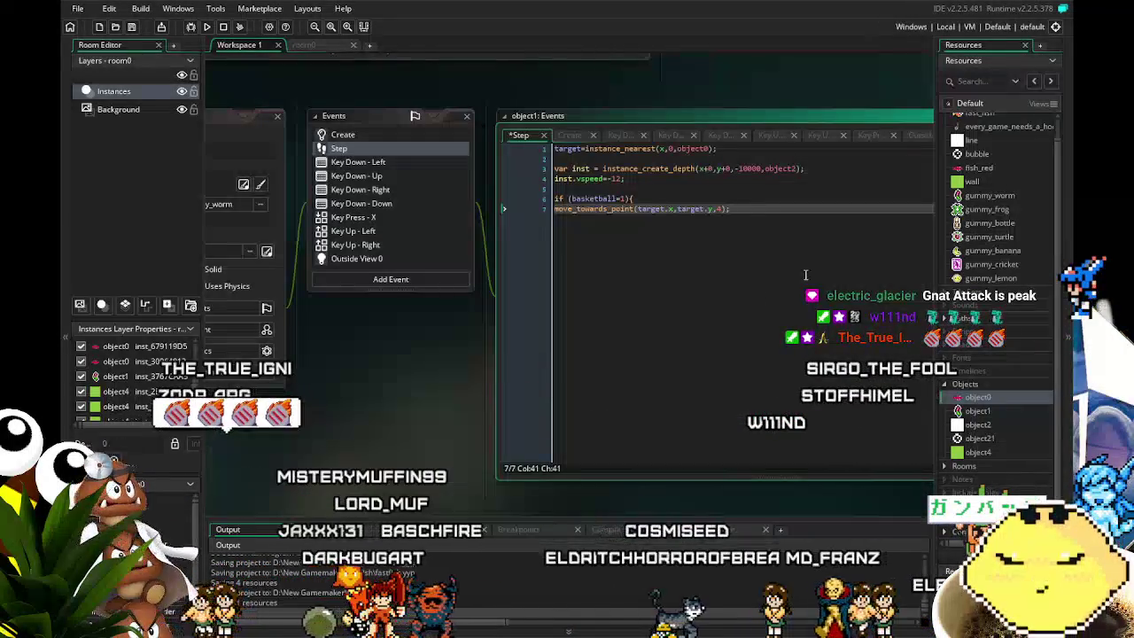
{"action": "key", "text": "End"}
{"action": "type", "text": "}"}
{"action": "key", "text": "ctrl+s"}
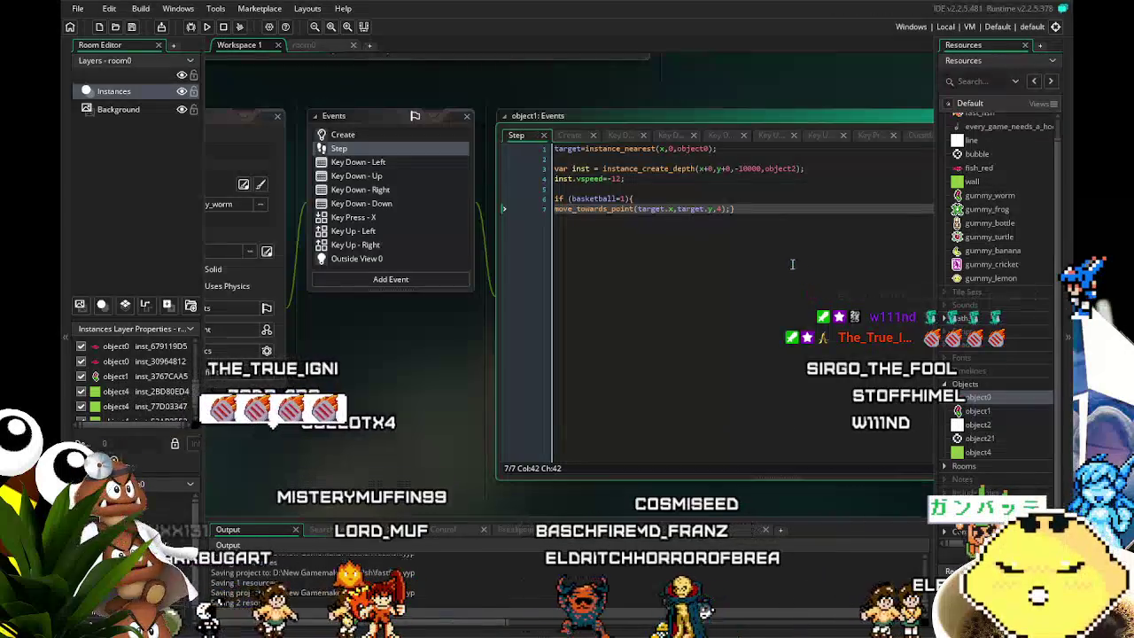
{"action": "left_click", "coordinate": [669, 209]}
{"action": "left_click_drag", "start_coordinate": [671, 356], "coordinate": [640, 379]}
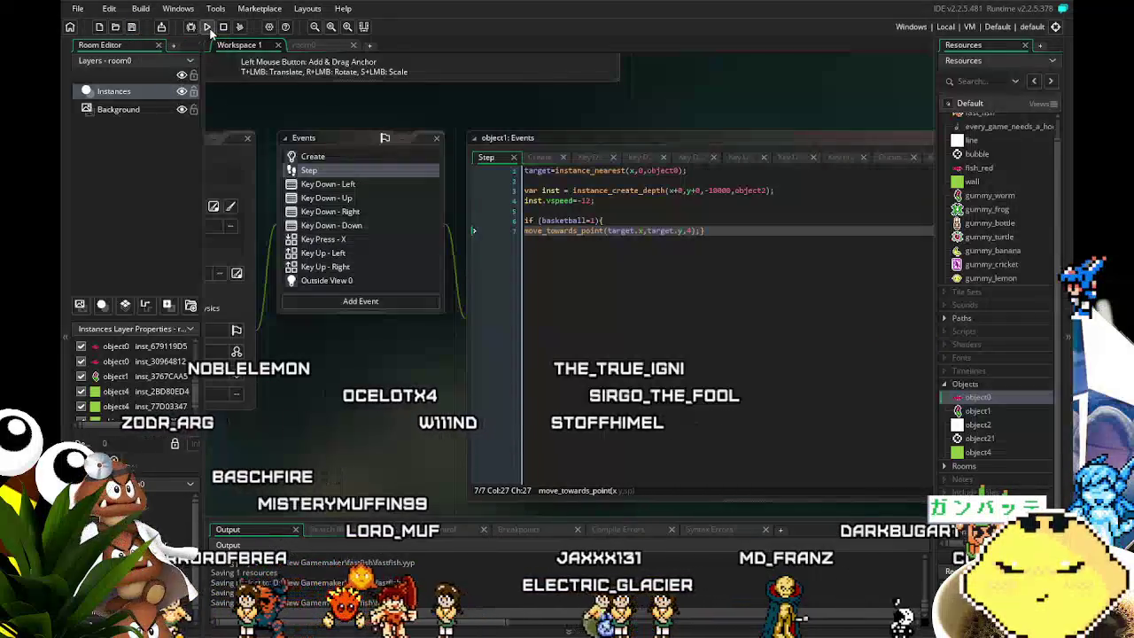
Build and run the game to test object1's updated Step code.
{"action": "left_click", "coordinate": [210, 31]}
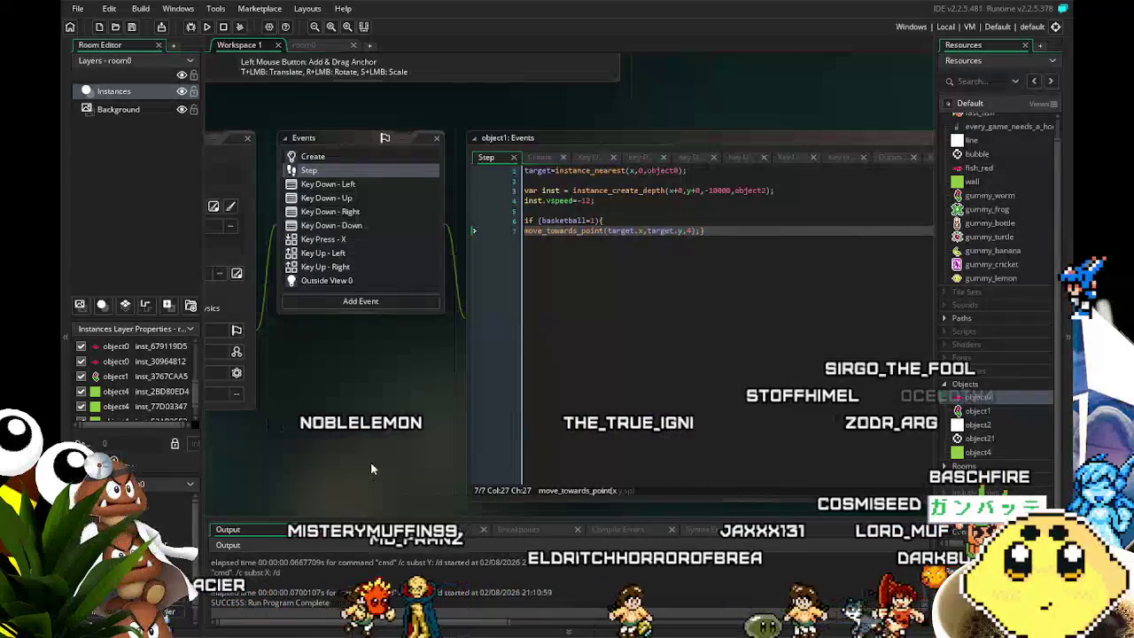
{"action": "left_click_drag", "start_coordinate": [370, 461], "coordinate": [404, 458]}
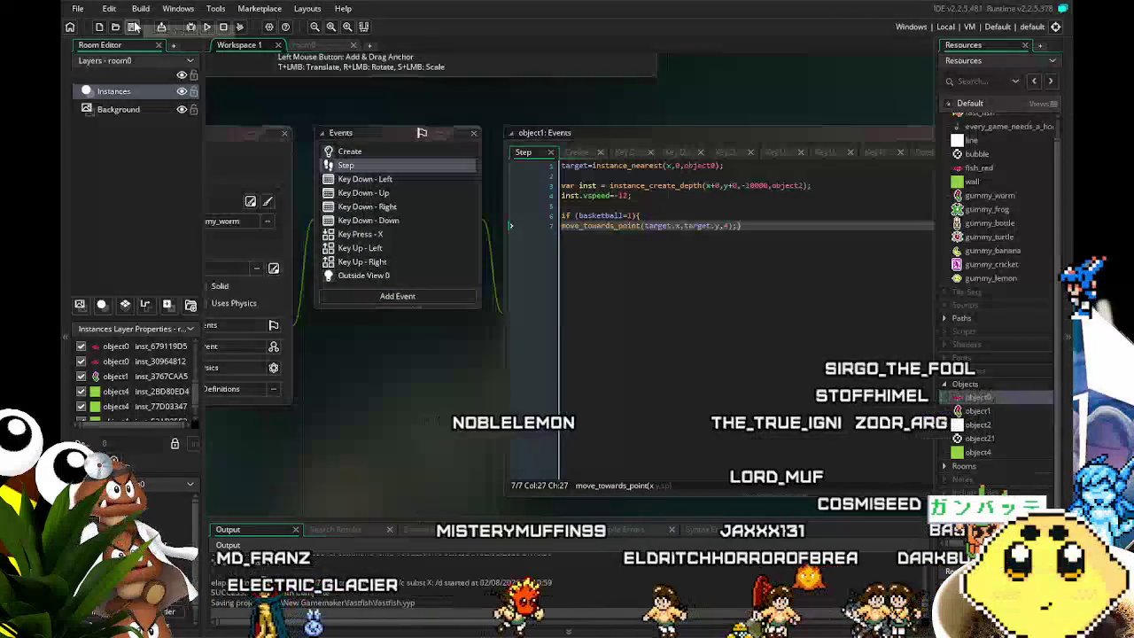
{"action": "mouse_move", "coordinate": [340, 409]}
{"action": "left_mouse_down"}
{"action": "mouse_move", "coordinate": [371, 442]}
{"action": "mouse_move", "coordinate": [463, 444]}
{"action": "mouse_move", "coordinate": [440, 457]}
{"action": "left_mouse_up"}
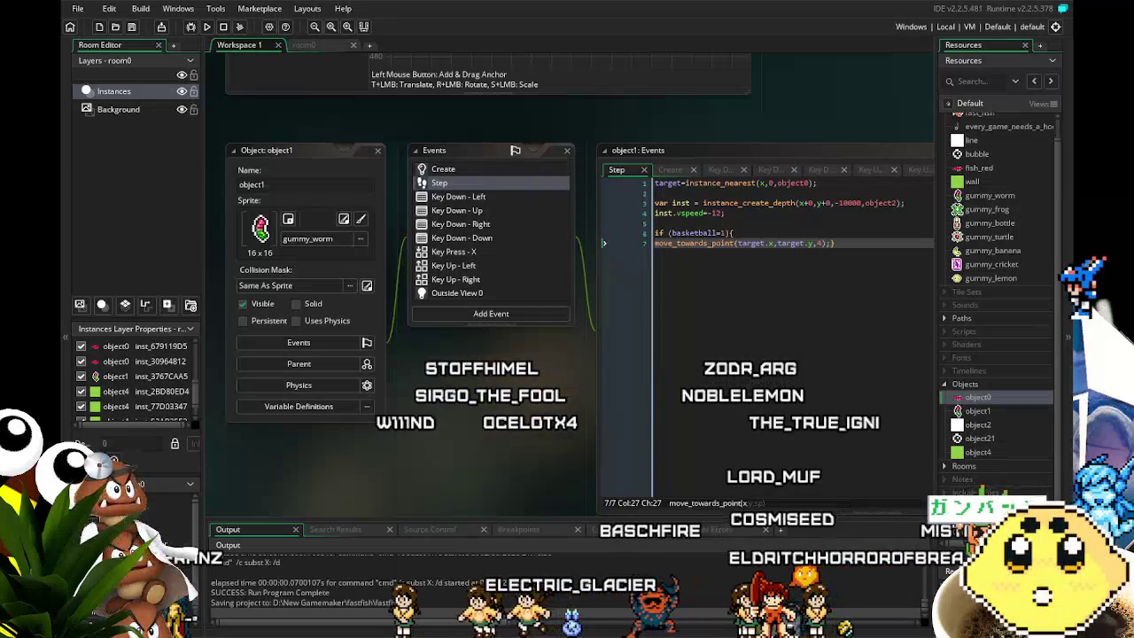
{"action": "left_click_drag", "start_coordinate": [452, 449], "coordinate": [406, 485]}
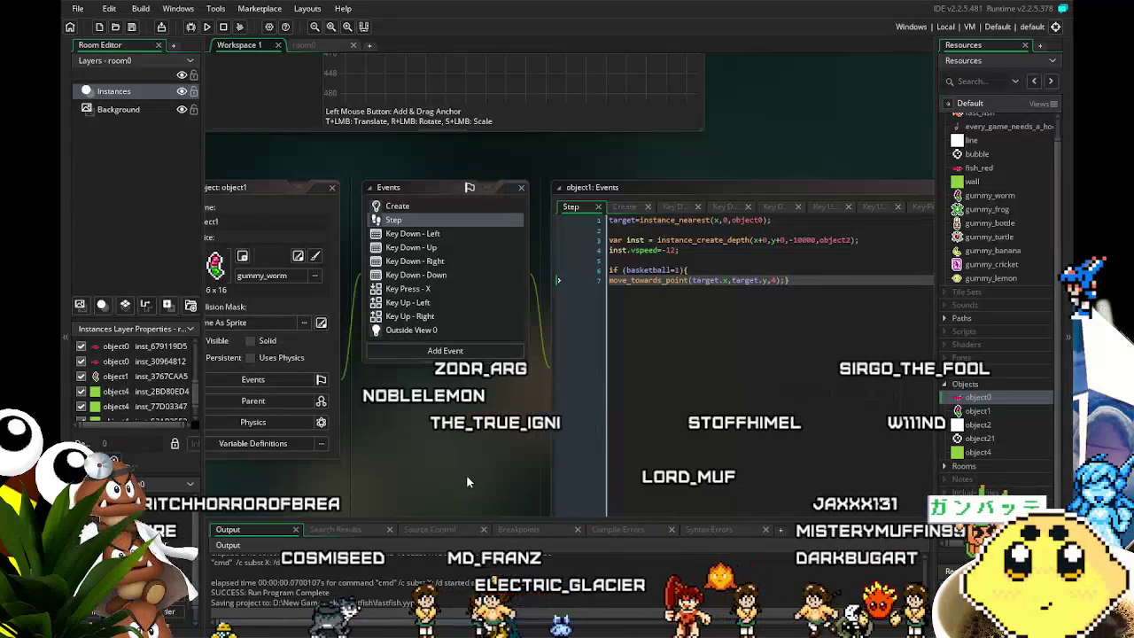
{"action": "scroll", "coordinate": [413, 466], "scroll_direction": "left", "scroll_amount": 1}
{"action": "scroll", "coordinate": [413, 465], "scroll_direction": "left", "scroll_amount": 6}
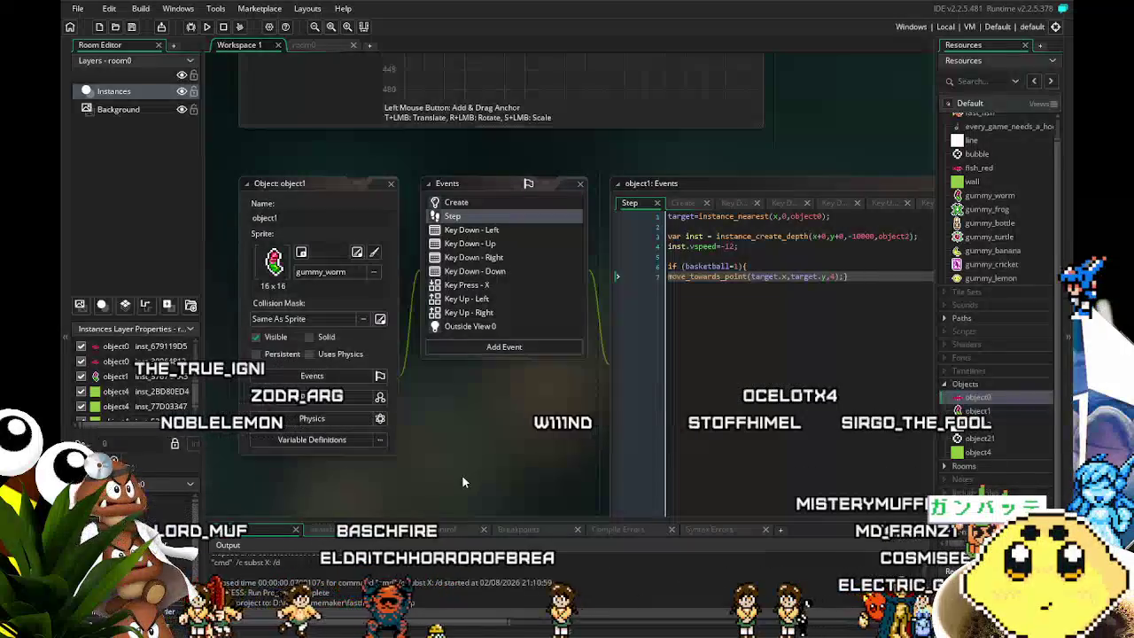
{"action": "scroll", "coordinate": [408, 489], "scroll_direction": "right", "scroll_amount": 7}
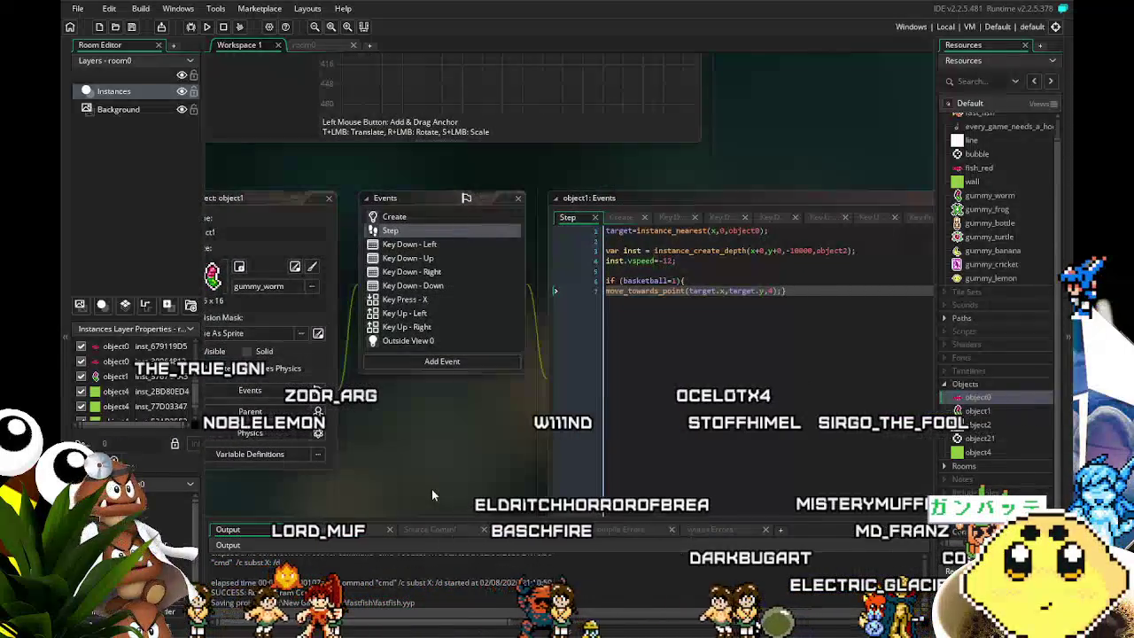
{"action": "scroll", "coordinate": [470, 479], "scroll_direction": "down", "scroll_amount": 1}
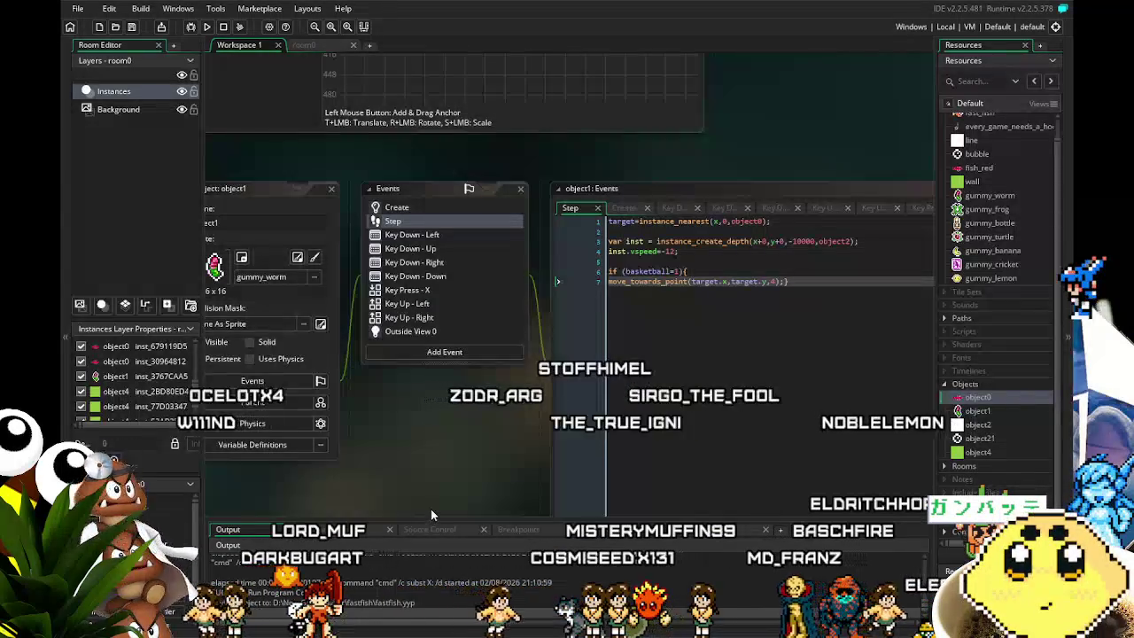
{"action": "left_click_drag", "start_coordinate": [422, 473], "coordinate": [450, 460]}
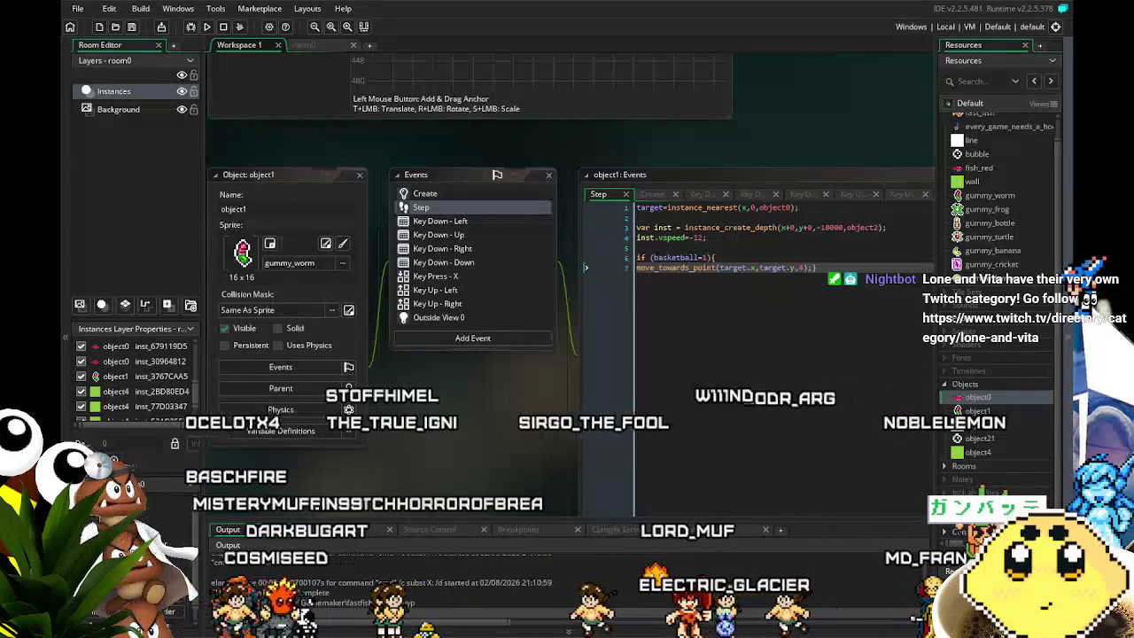
{"action": "scroll", "coordinate": [567, 310], "scroll_direction": "down", "scroll_amount": 1}
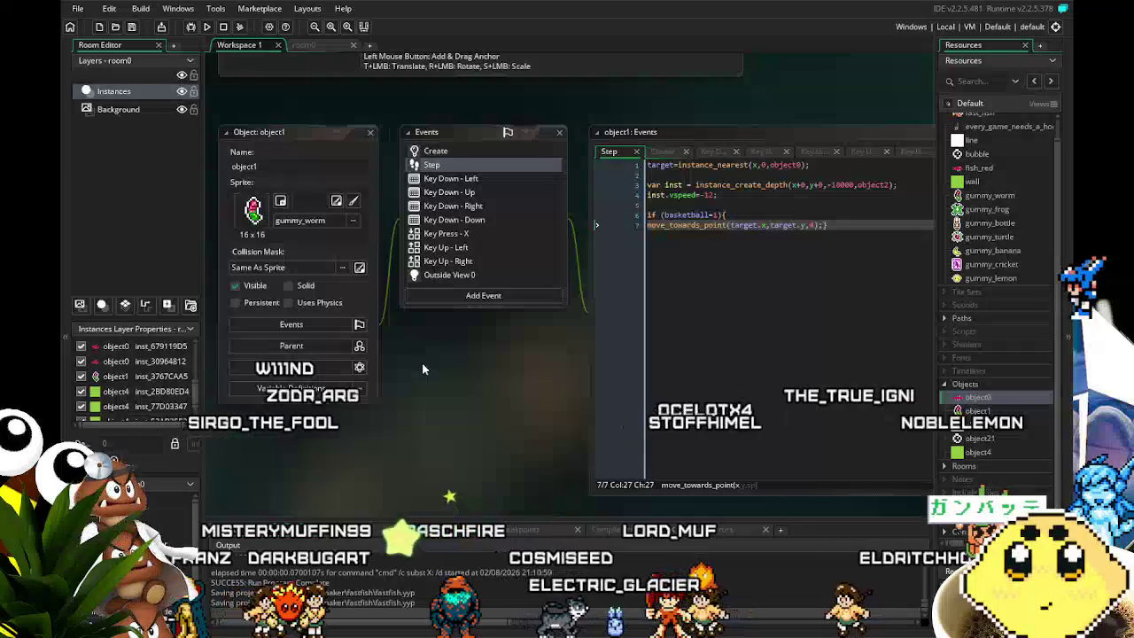
Browse object1's Key Down - Up and Step event code in the workspace.
{"action": "right_click", "coordinate": [422, 362]}
{"action": "left_click", "coordinate": [492, 450]}
{"action": "left_click_drag", "start_coordinate": [491, 450], "coordinate": [447, 472]}
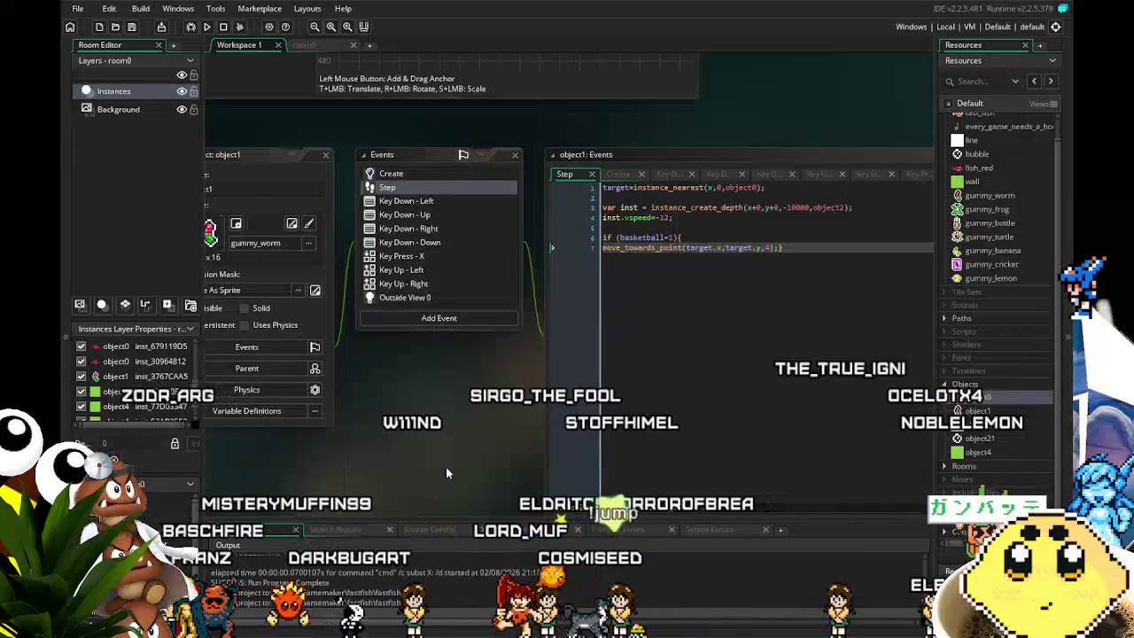
{"action": "left_click_drag", "start_coordinate": [433, 466], "coordinate": [413, 466]}
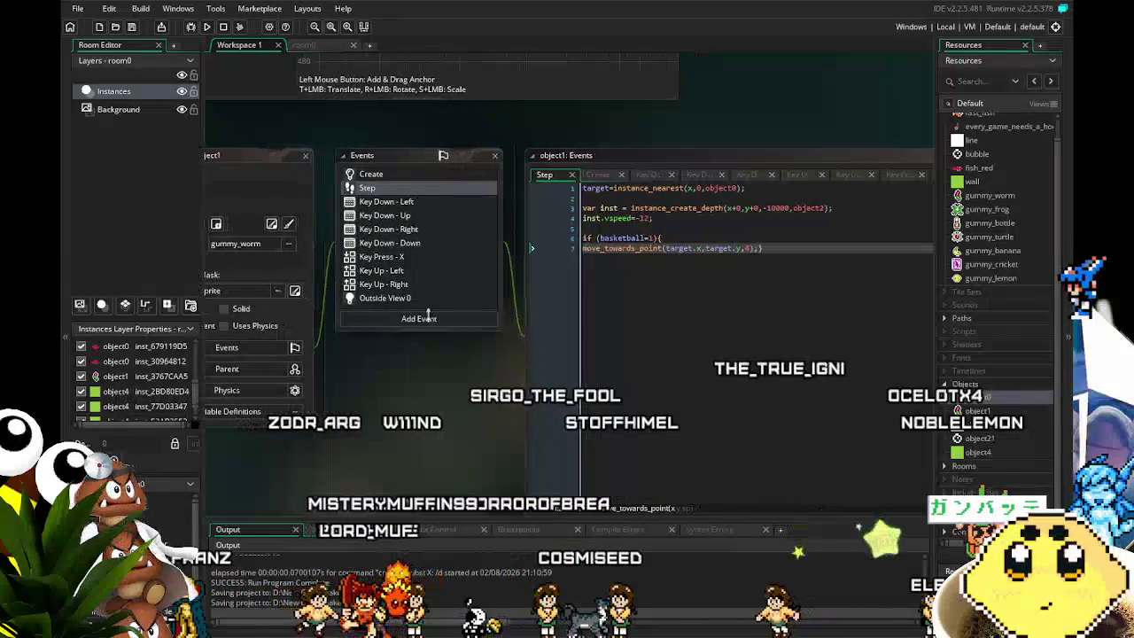
{"action": "left_click", "coordinate": [393, 215]}
{"action": "left_click", "coordinate": [396, 194]}
{"action": "left_click_drag", "start_coordinate": [367, 439], "coordinate": [337, 443]}
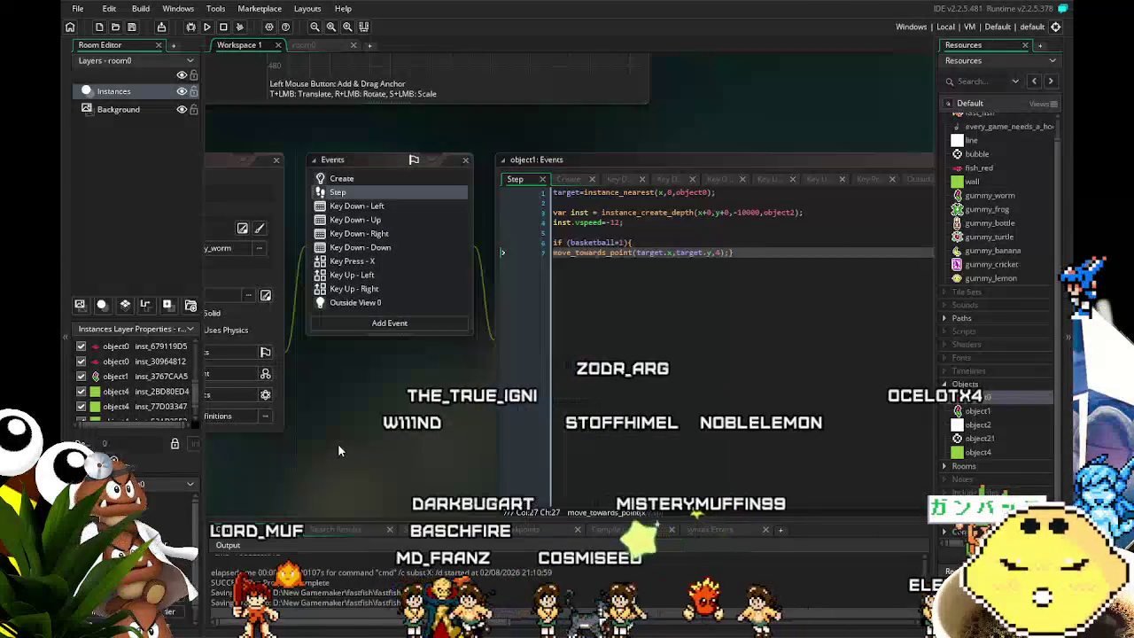
Show the Create event code with basketball=0, the irandom(7) gummy sprite pick and vspeed=1.
{"action": "left_click", "coordinate": [360, 179]}
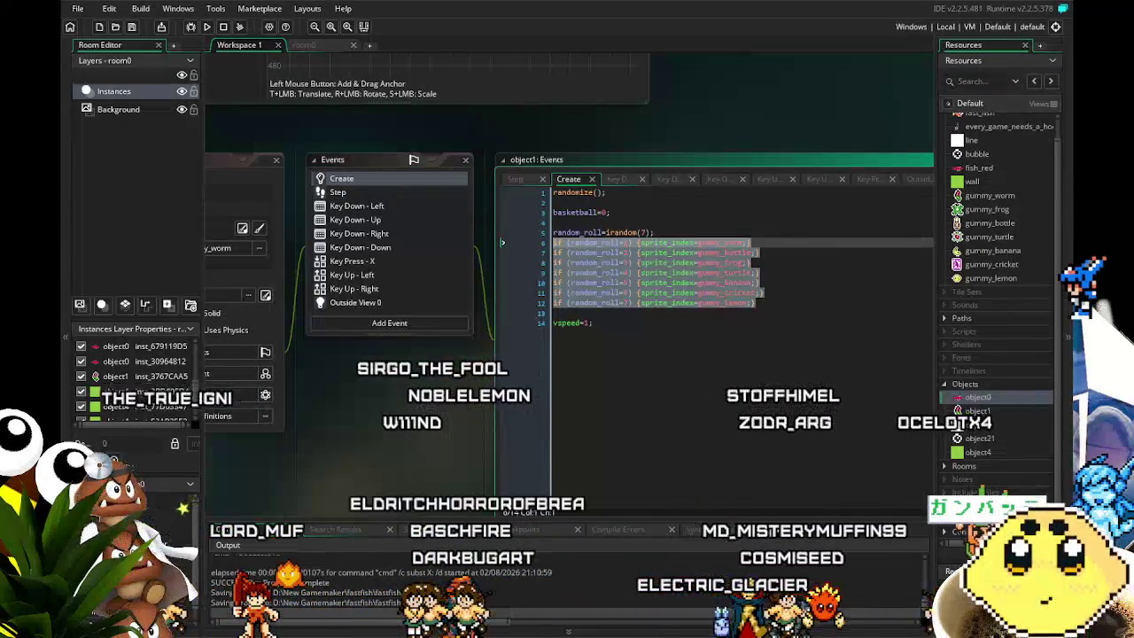
{"action": "mouse_move", "coordinate": [386, 425]}
{"action": "left_mouse_down"}
{"action": "mouse_move", "coordinate": [409, 431]}
{"action": "mouse_move", "coordinate": [408, 451]}
{"action": "left_mouse_up"}
{"action": "left_click", "coordinate": [620, 329]}
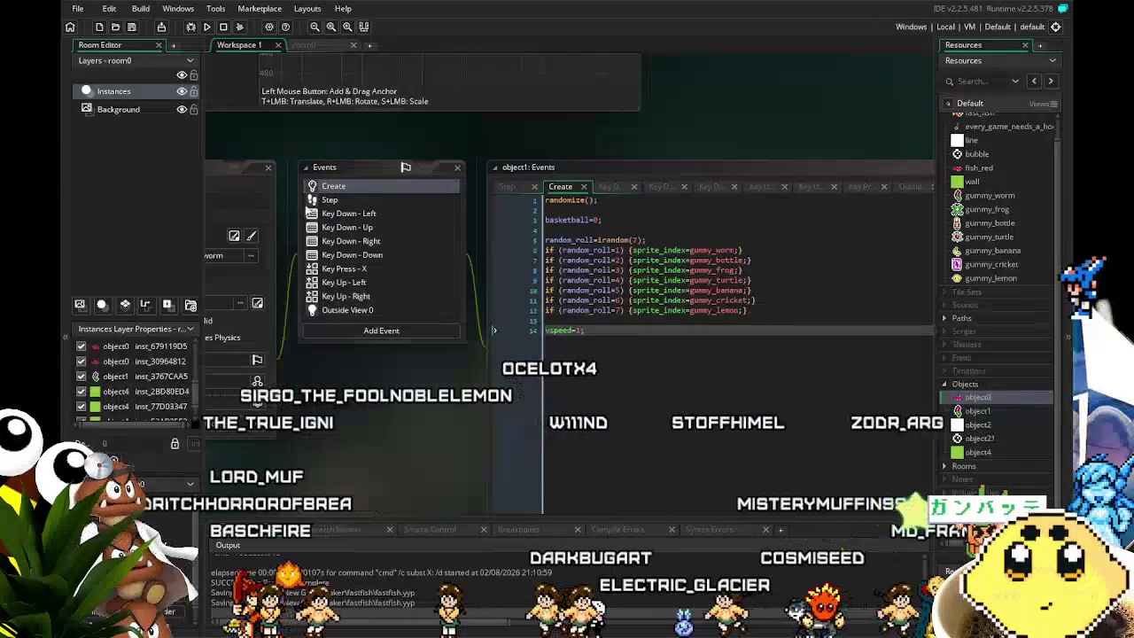
{"action": "left_click", "coordinate": [345, 200]}
{"action": "left_click", "coordinate": [348, 186]}
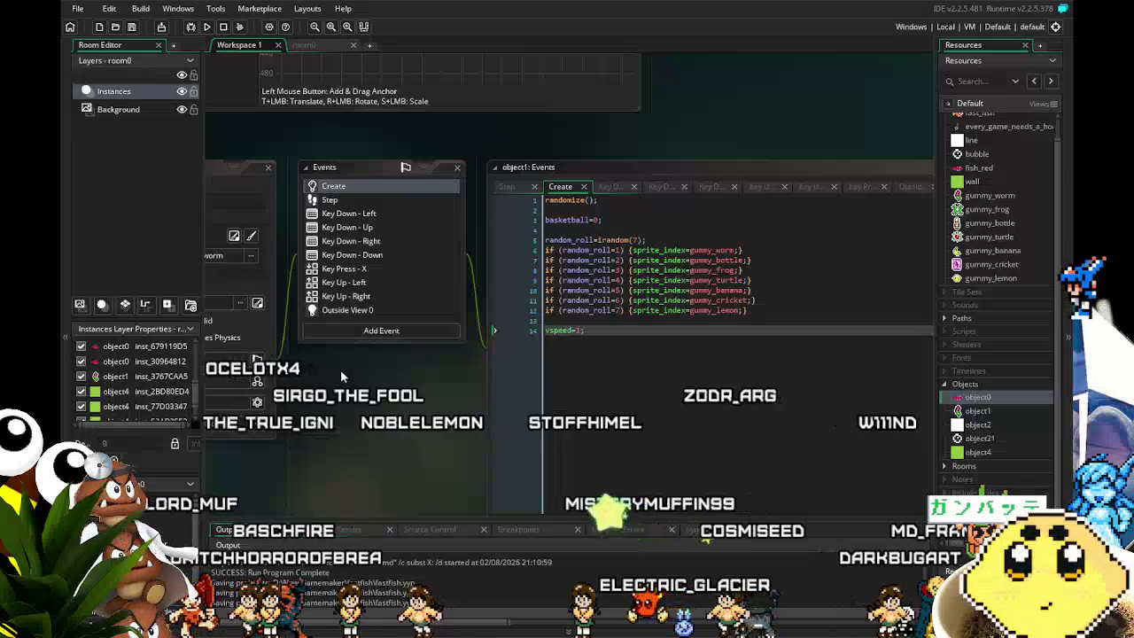
{"action": "left_click_drag", "start_coordinate": [397, 422], "coordinate": [436, 347]}
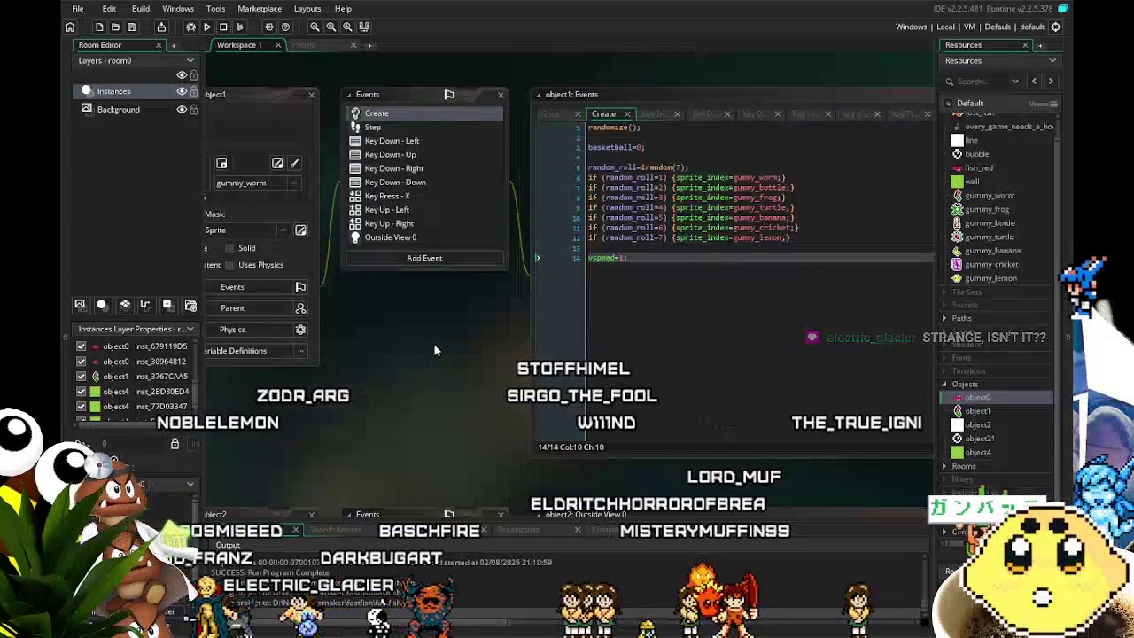
{"action": "scroll", "coordinate": [433, 343], "scroll_direction": "down", "scroll_amount": 2}
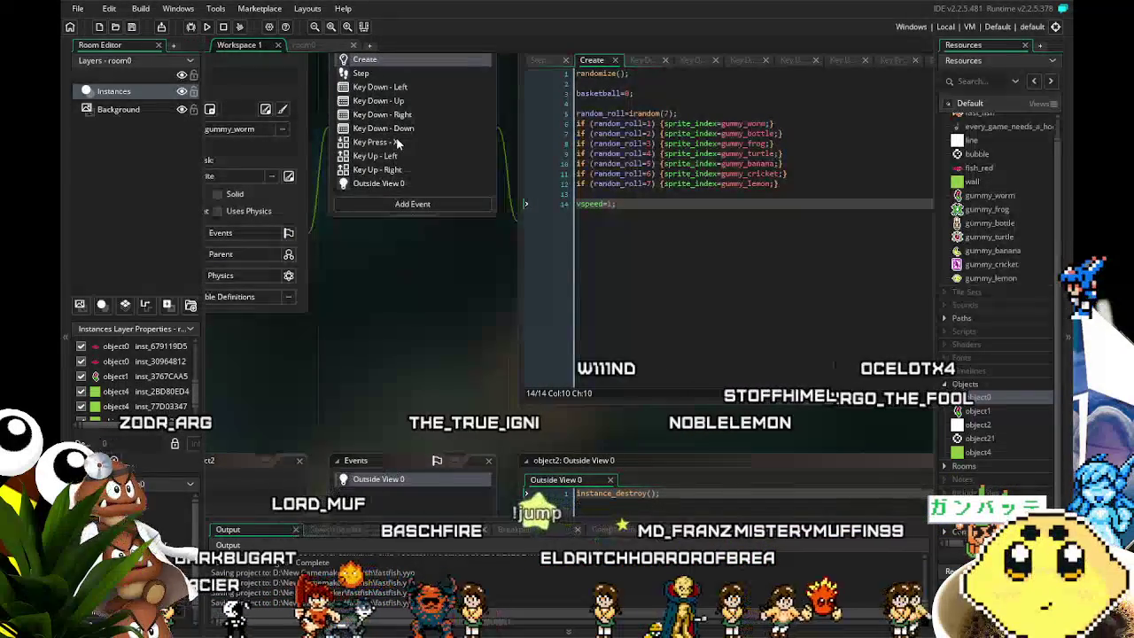
{"action": "scroll", "coordinate": [384, 362], "scroll_direction": "up", "scroll_amount": 3}
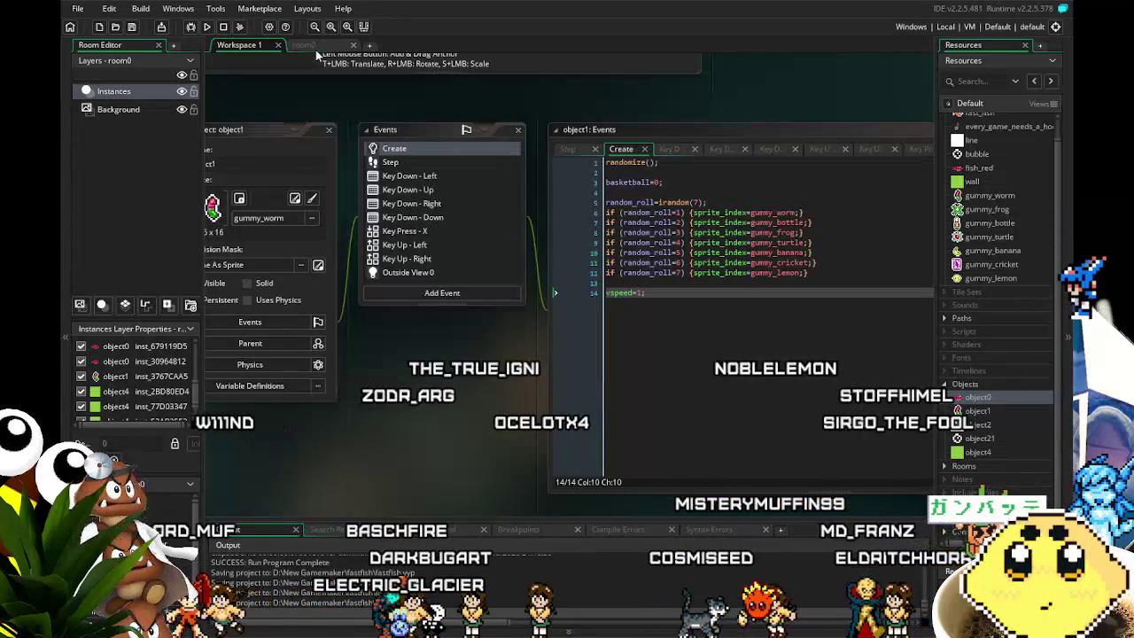
Raise the Step event's move_towards_point speed from 4 to 8, then save and run.
{"action": "left_click", "coordinate": [390, 163]}
{"action": "left_click", "coordinate": [683, 222]}
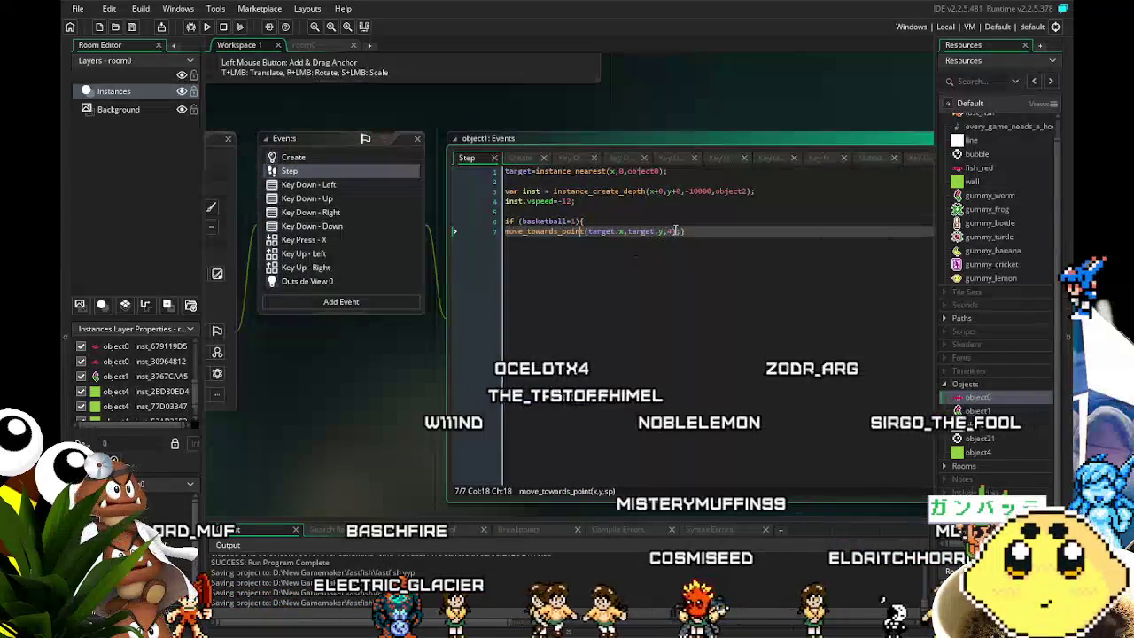
{"action": "left_click", "coordinate": [673, 230]}
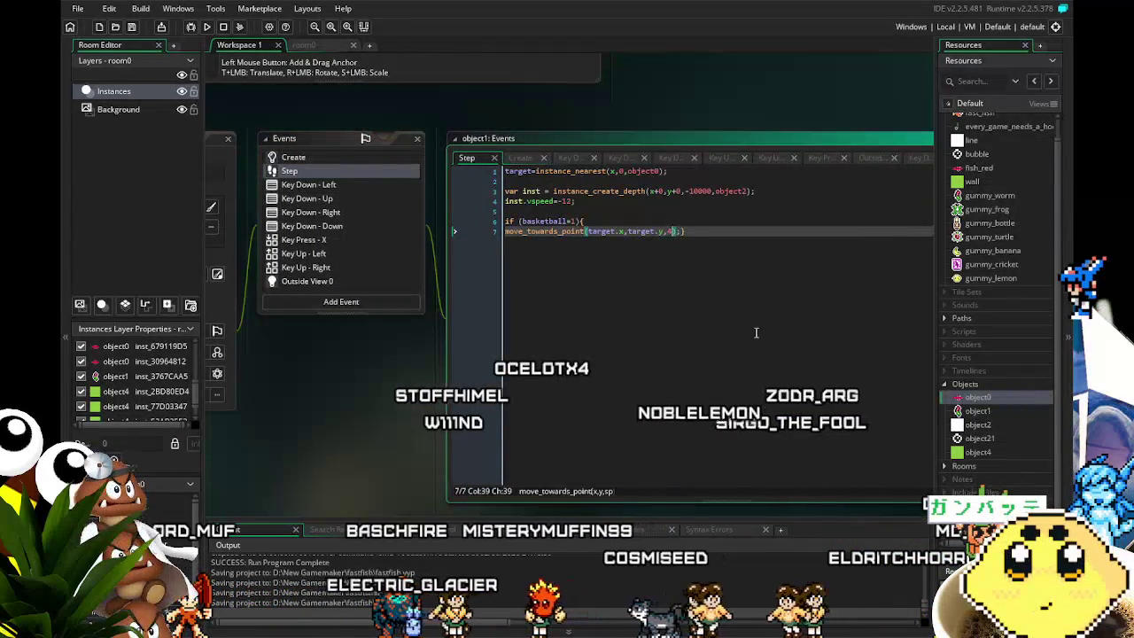
{"action": "key", "text": "BackSpace"}
{"action": "type", "text": "8"}
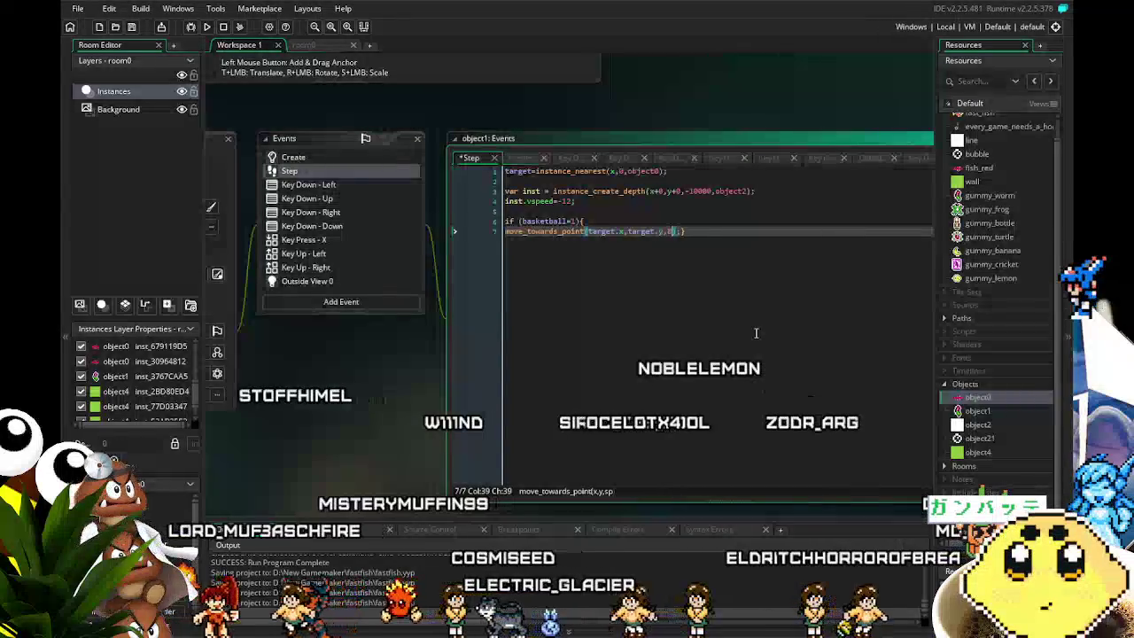
{"action": "key", "text": "F5"}
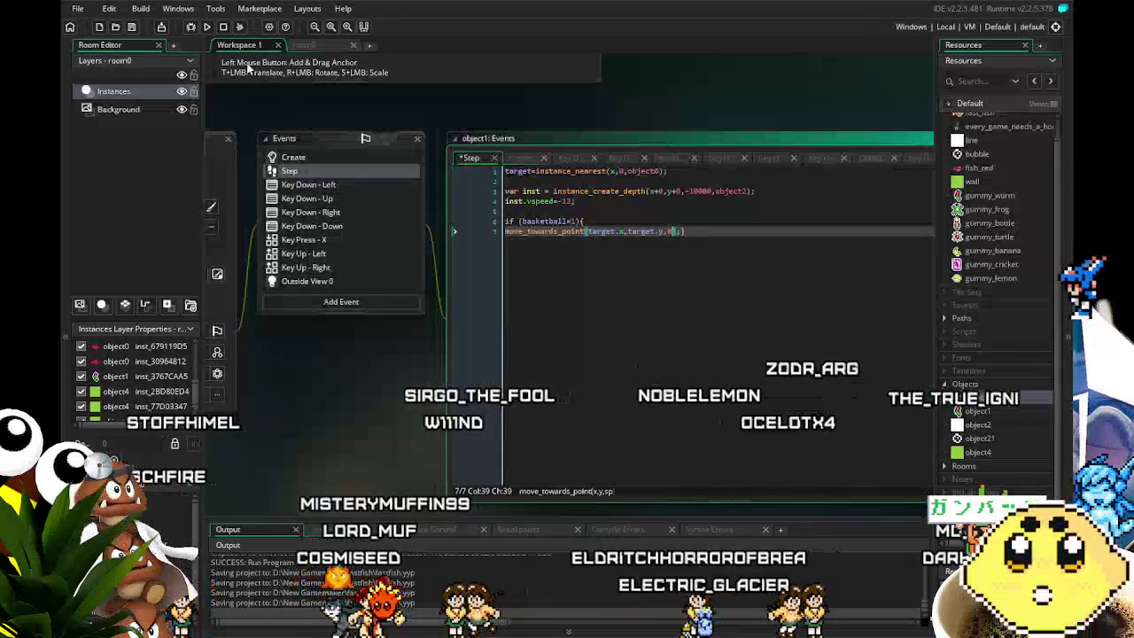